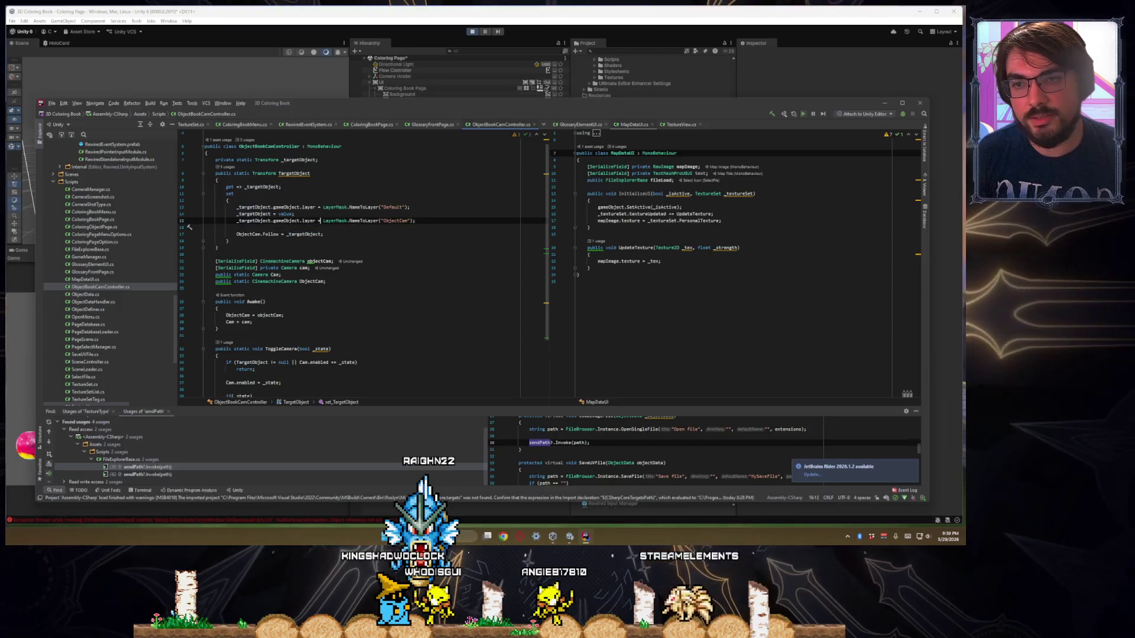
In ObjectBookCamController.cs, make the ObjectCam.Follow line use _targetObject instead of TargetObject
left_click(294, 214)
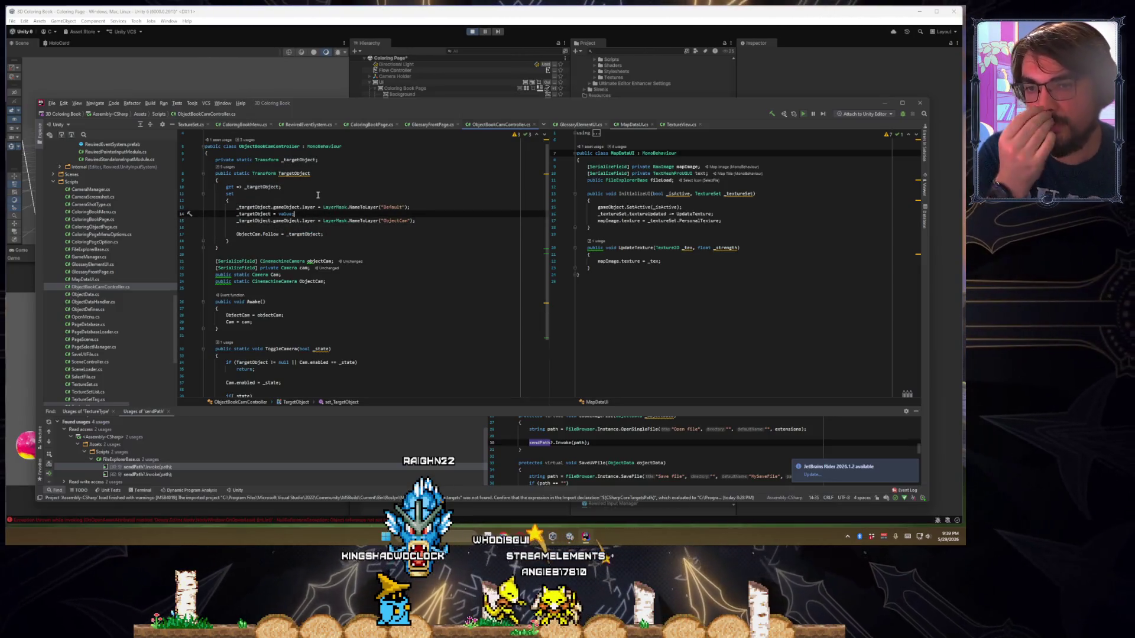
scroll(371, 270, "up", 1)
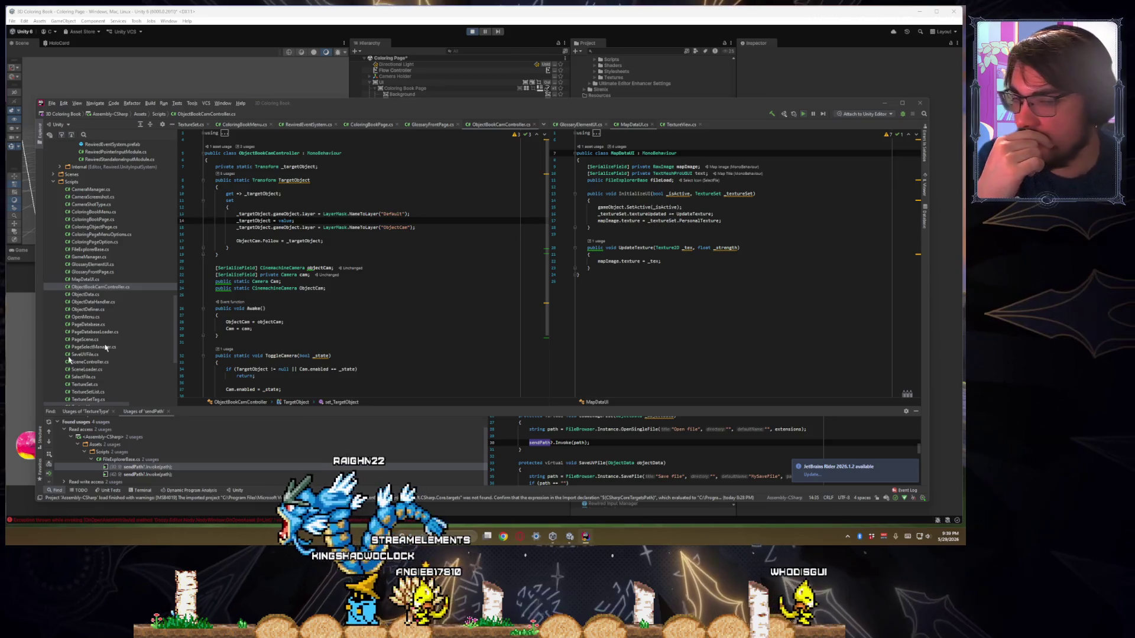
Back in Unity, run the coloring page in play mode, restarting it after scripts reload
key("alt+Tab")
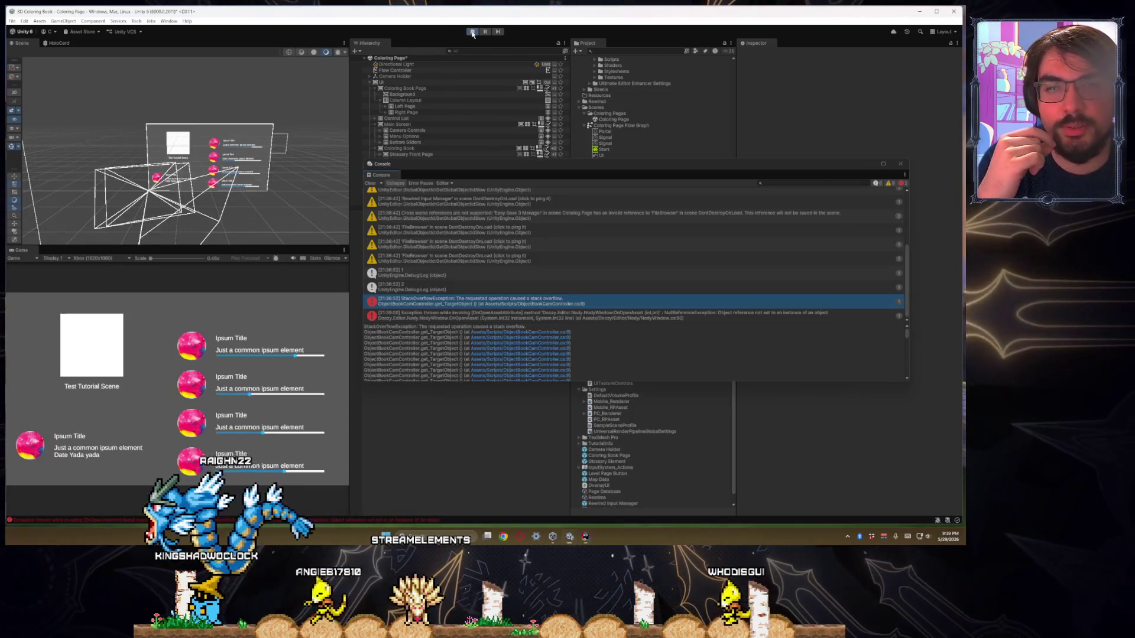
left_click(472, 31)
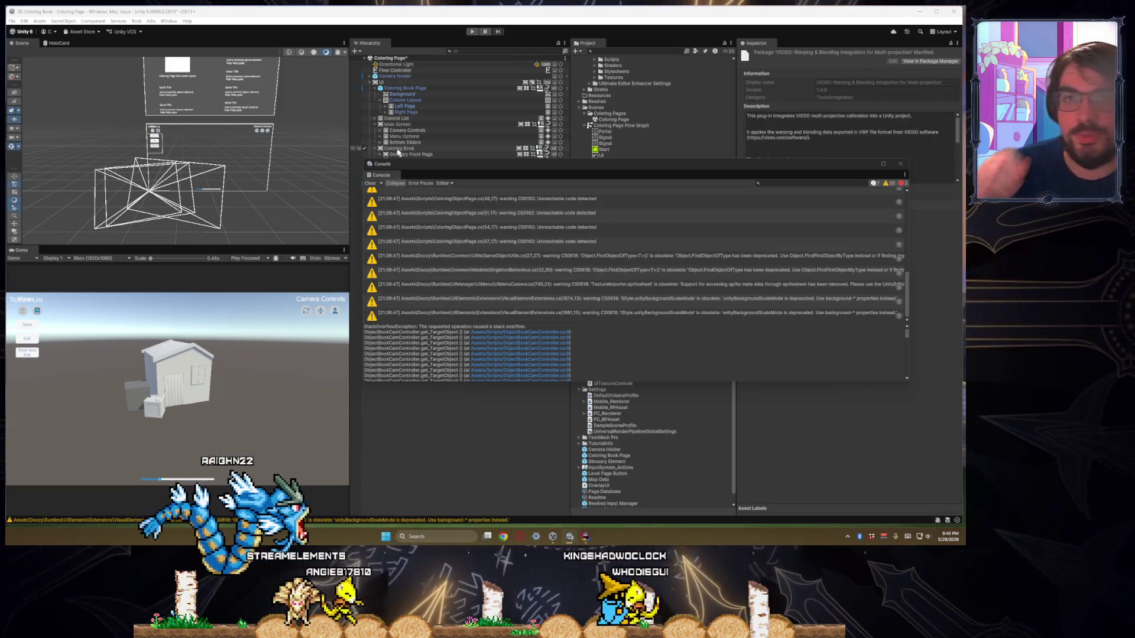
left_click(472, 32)
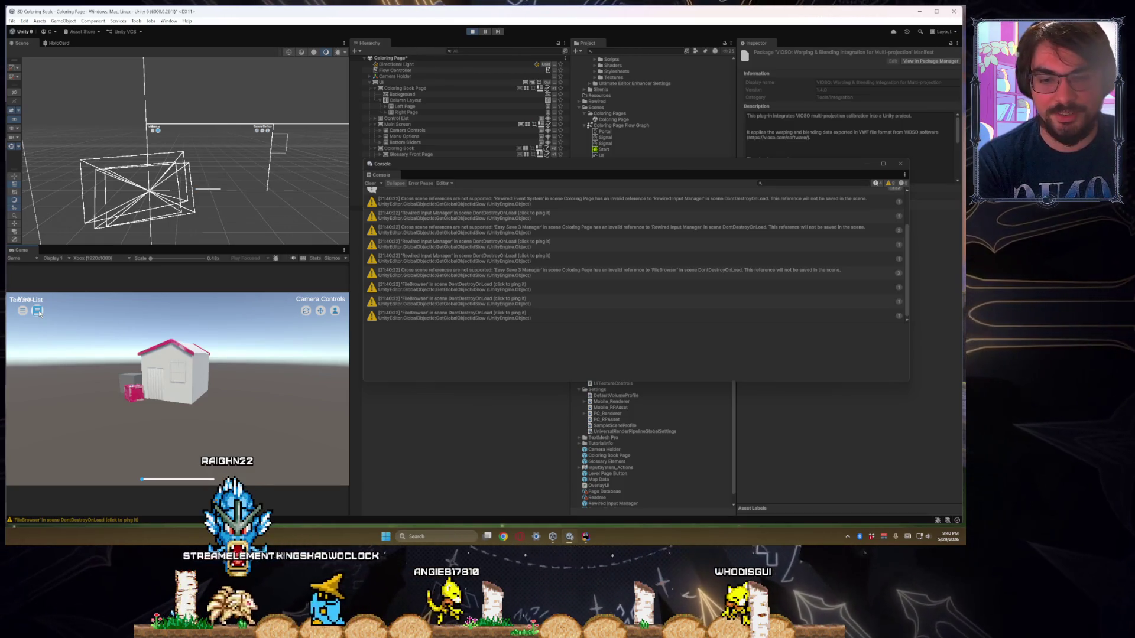
Return to the list, view the unassigned cam exception's stack trace, and open its script line
left_click(37, 310)
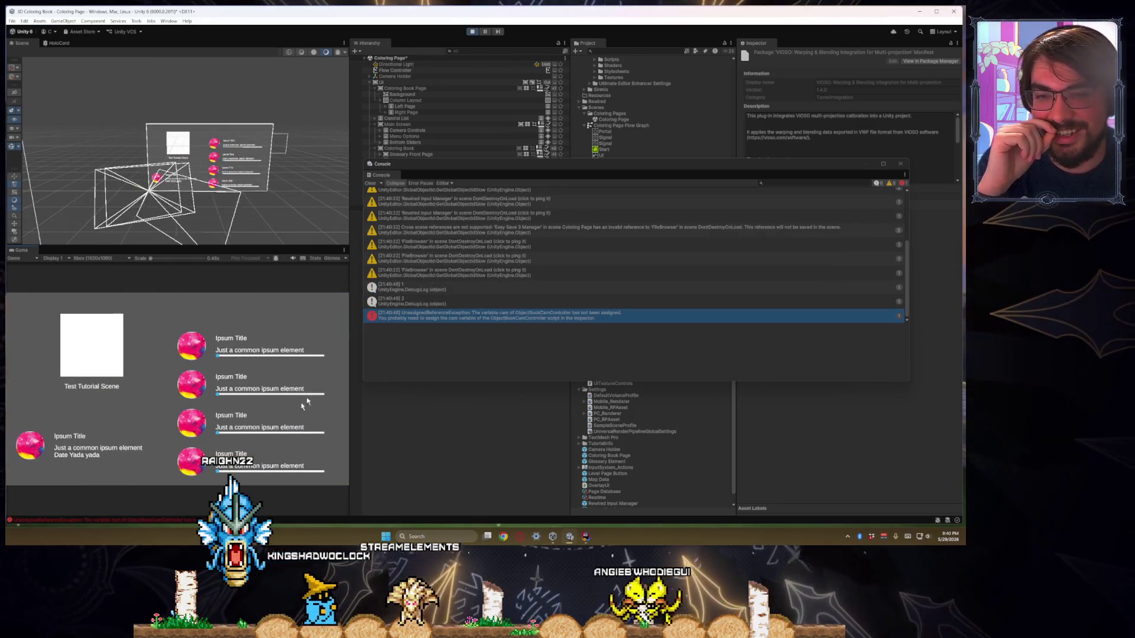
left_click(552, 318)
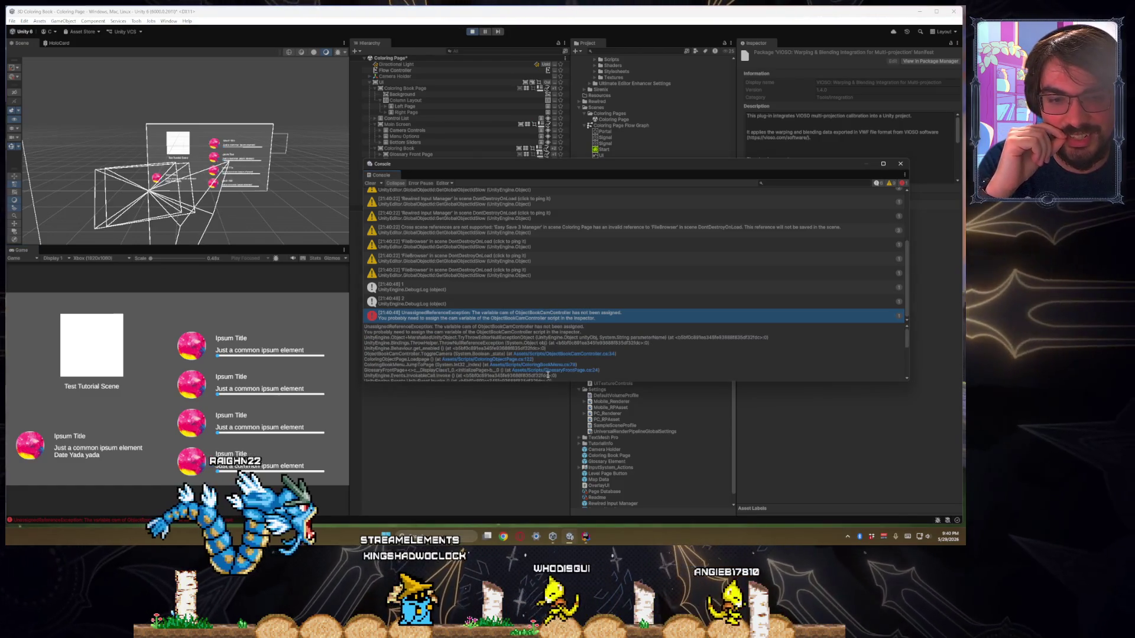
left_click(562, 353)
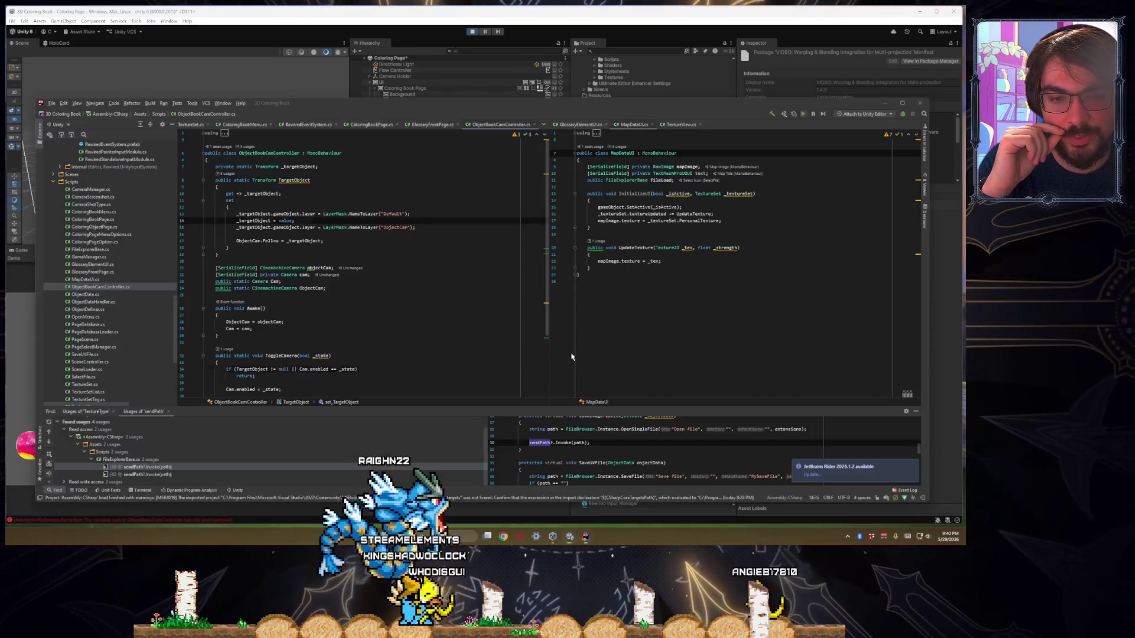
Select TargetObject in ToggleCamera's null check and compare it against the Unity console error
double_click(252, 369)
scroll(270, 335, "down", 4)
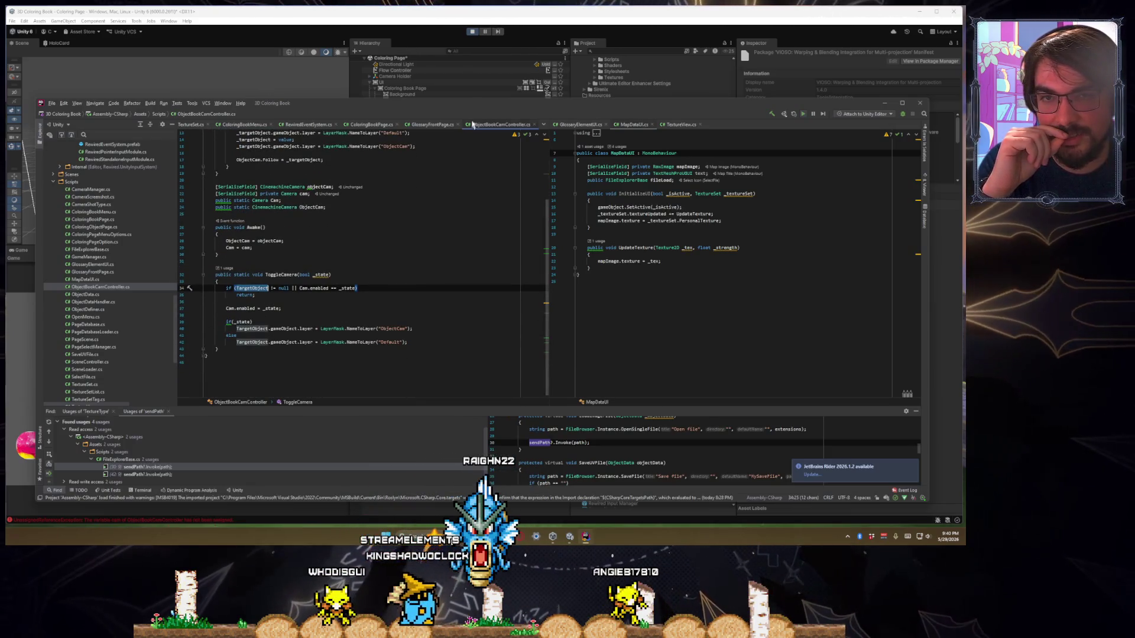
left_click_drag(459, 110, 482, 382)
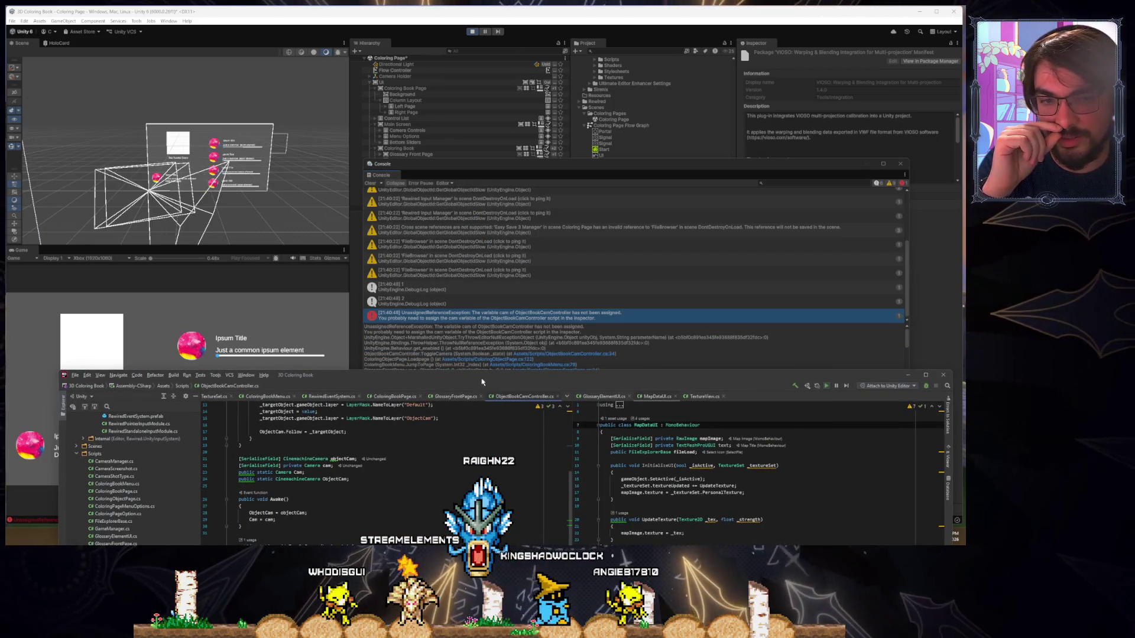
mouse_move(481, 381)
left_mouse_down()
mouse_move(458, 263)
mouse_move(459, 370)
mouse_move(467, 243)
mouse_move(479, 413)
mouse_move(460, 200)
left_mouse_up()
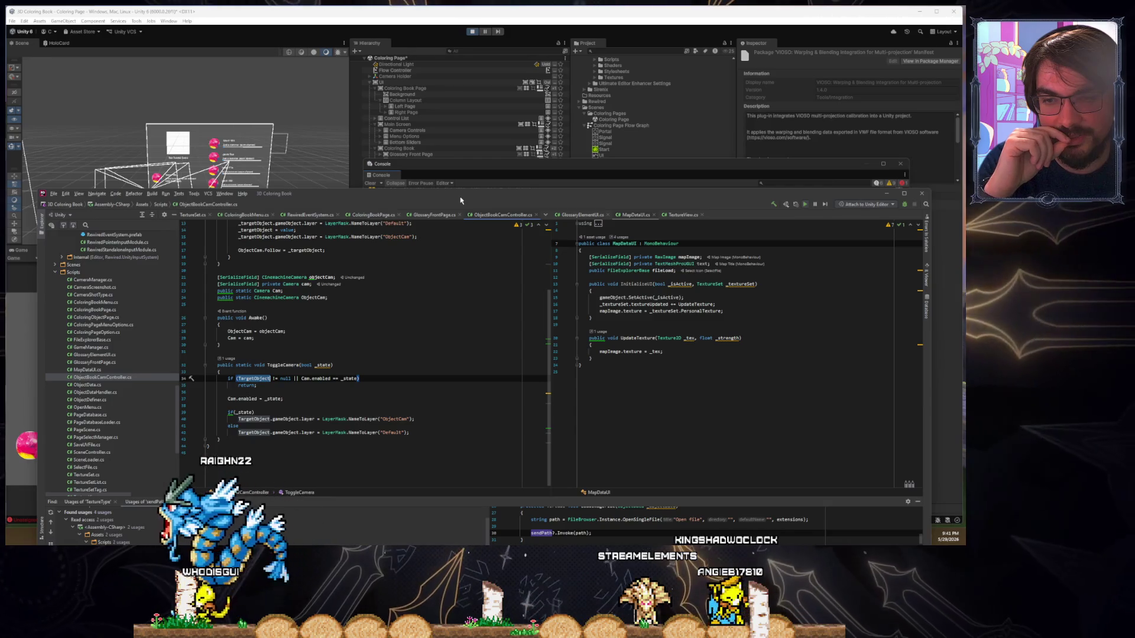
scroll(394, 347, "up", 2)
scroll(394, 347, "down", 2)
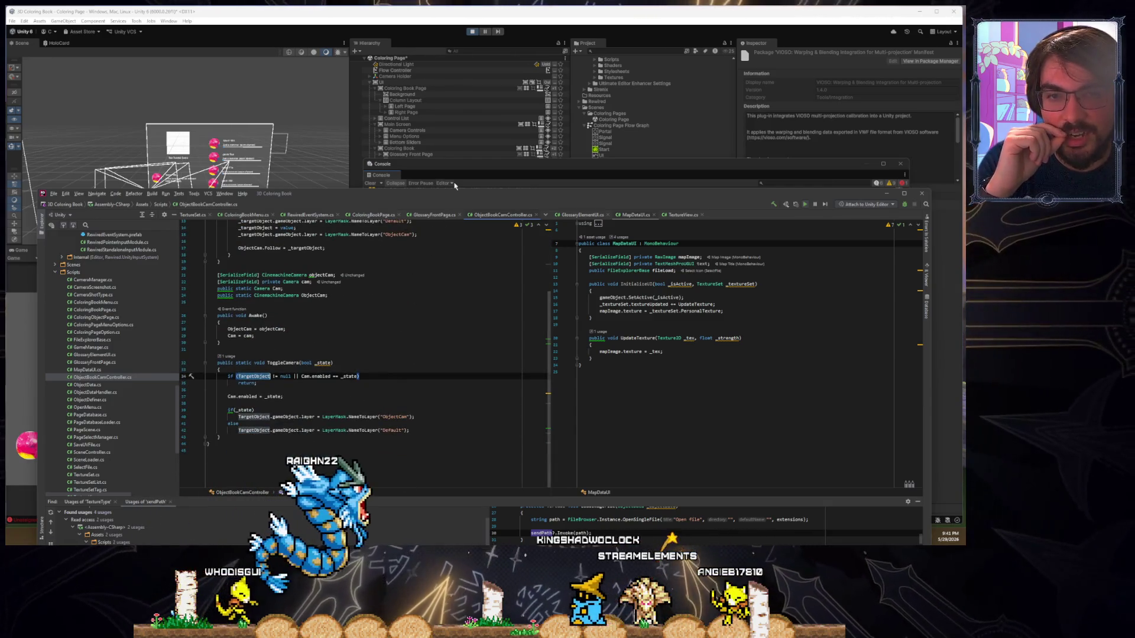
Raise the first item's slider in the running Game view, stop play mode, and return to Rider
mouse_move(461, 190)
left_mouse_down()
mouse_move(486, 528)
mouse_move(491, 445)
mouse_move(495, 467)
left_mouse_up()
mouse_move(281, 166)
left_mouse_down()
mouse_move(256, 197)
mouse_move(359, 94)
left_mouse_up()
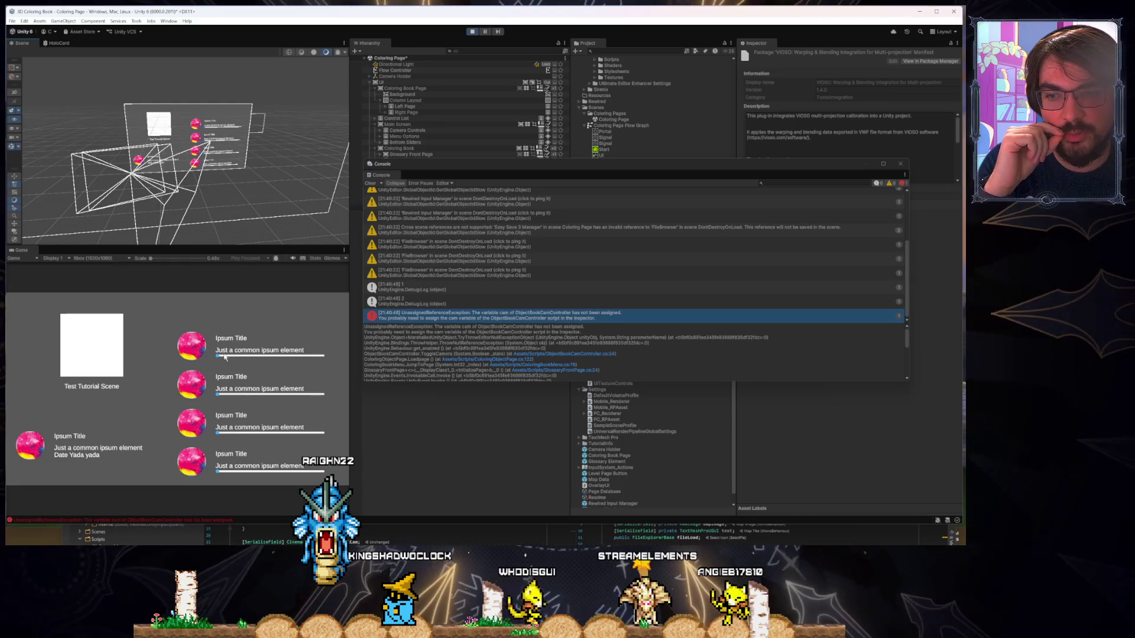
mouse_move(229, 355)
left_mouse_down()
mouse_move(275, 368)
mouse_move(230, 363)
left_mouse_up()
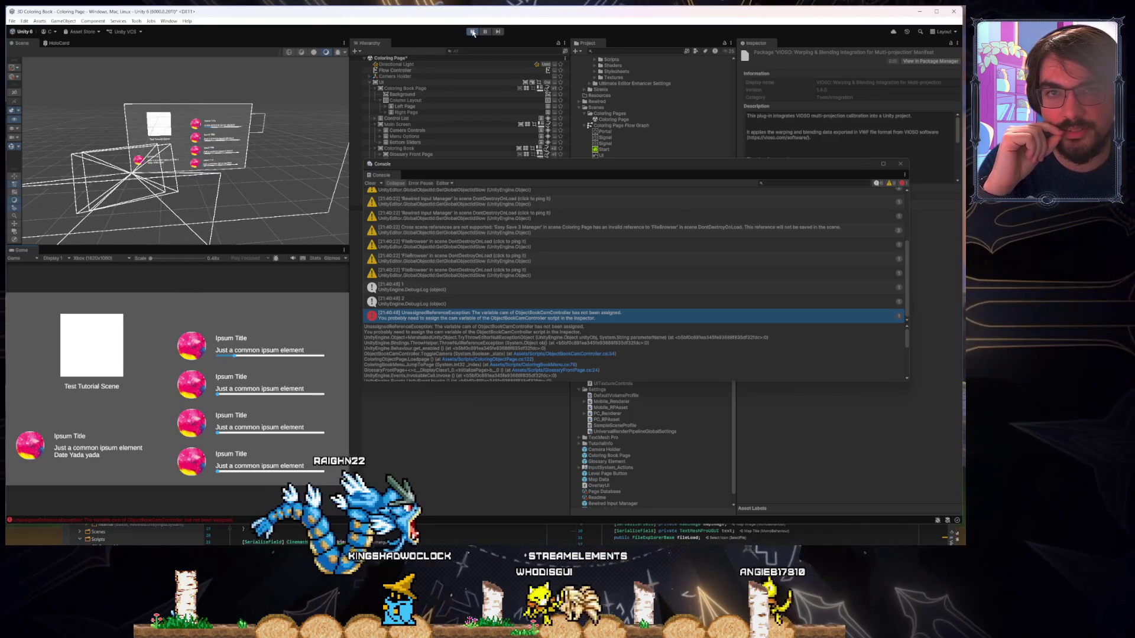
key("ctrl+p")
key("alt+Tab")
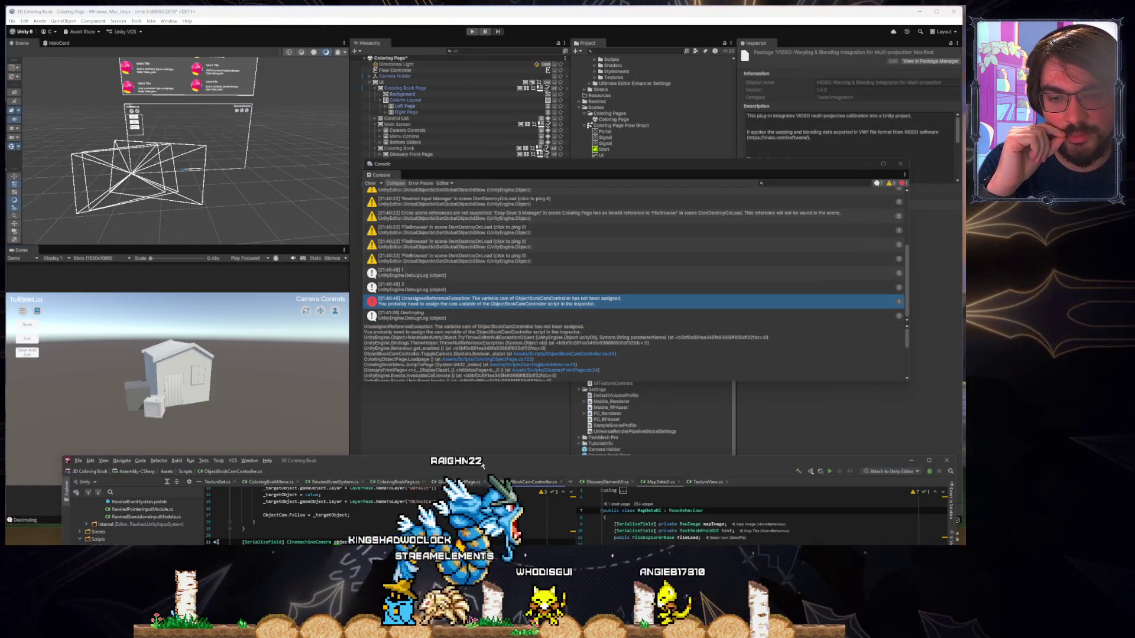
Cycle through the open scripts and open UITextureControls.cs from the tab overflow list
mouse_move(484, 460)
left_mouse_down()
mouse_move(437, 233)
mouse_move(444, 198)
left_mouse_up()
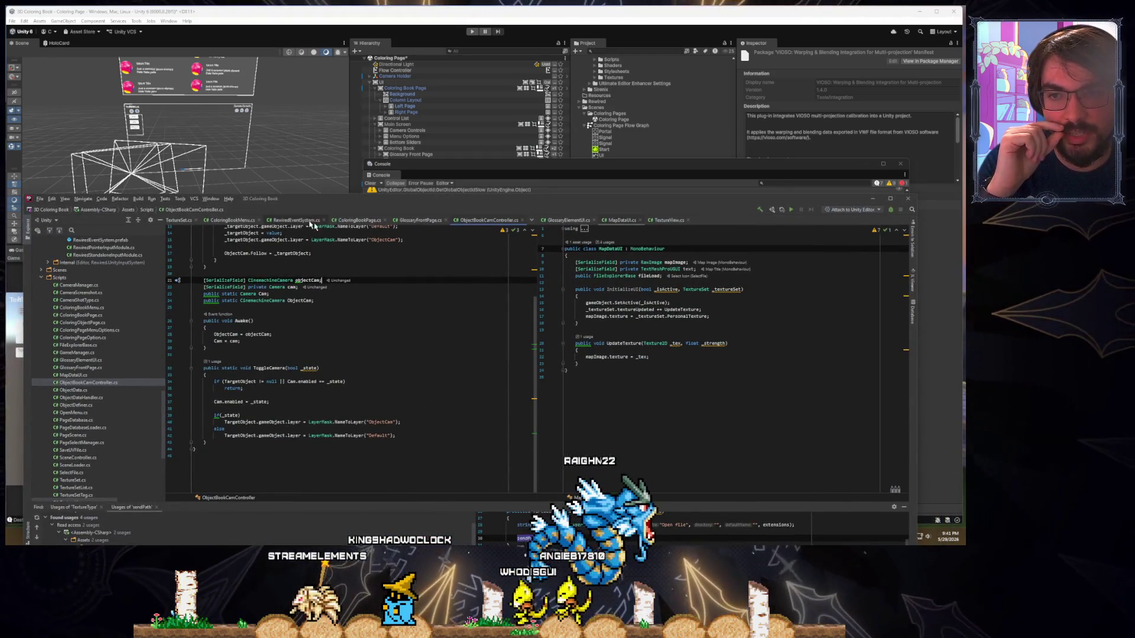
left_click(349, 221)
left_click(296, 221)
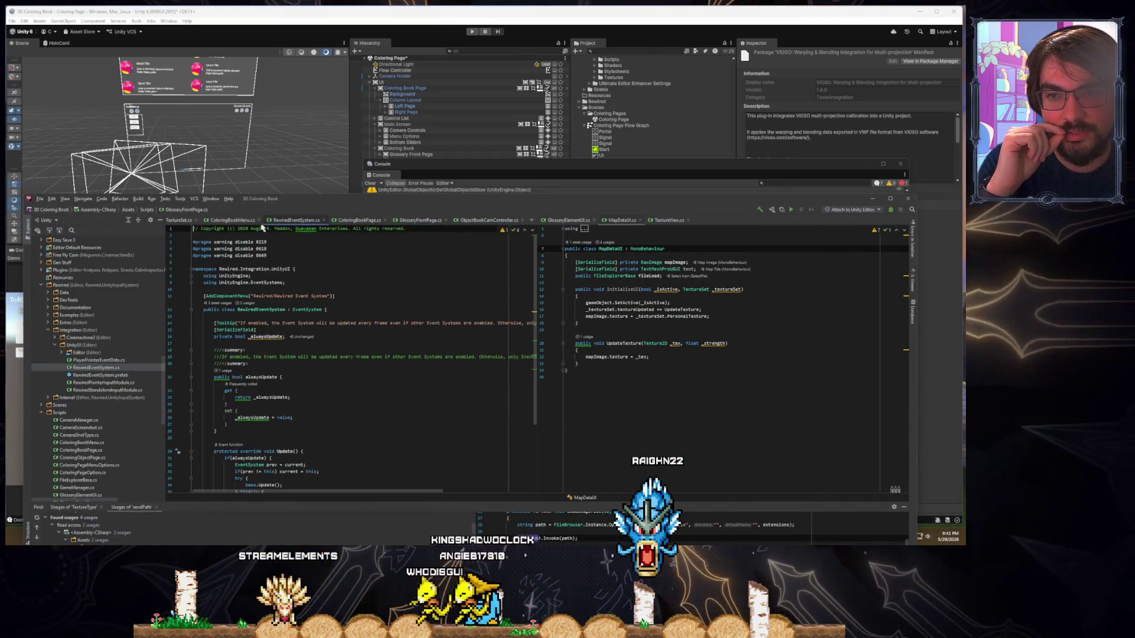
left_click(233, 220)
scroll(316, 305, "up", 15)
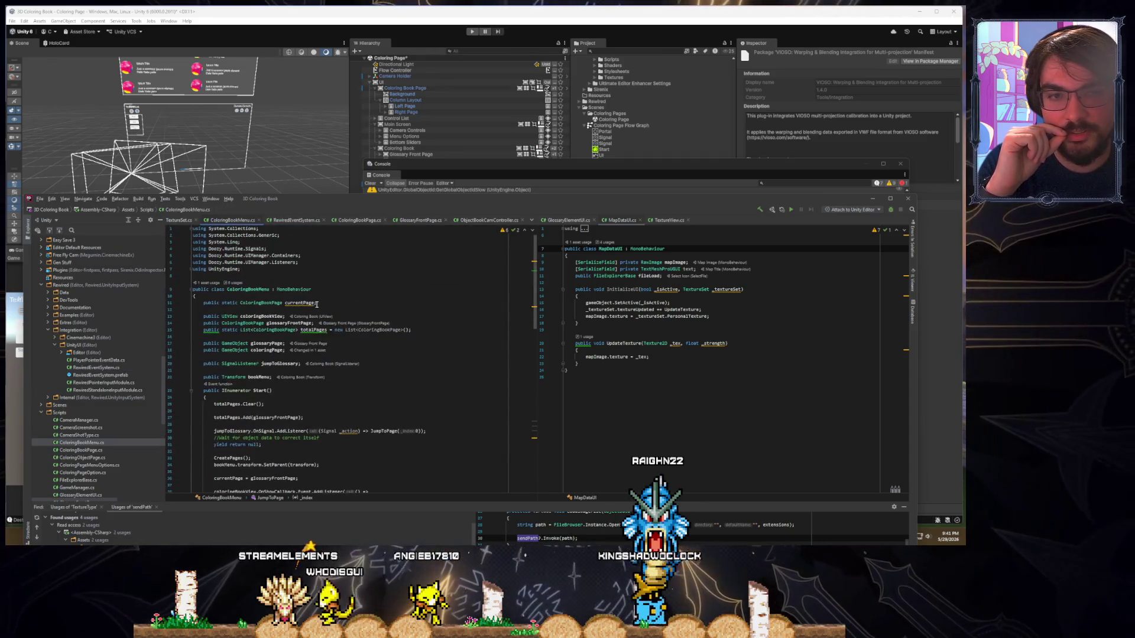
left_click(531, 222)
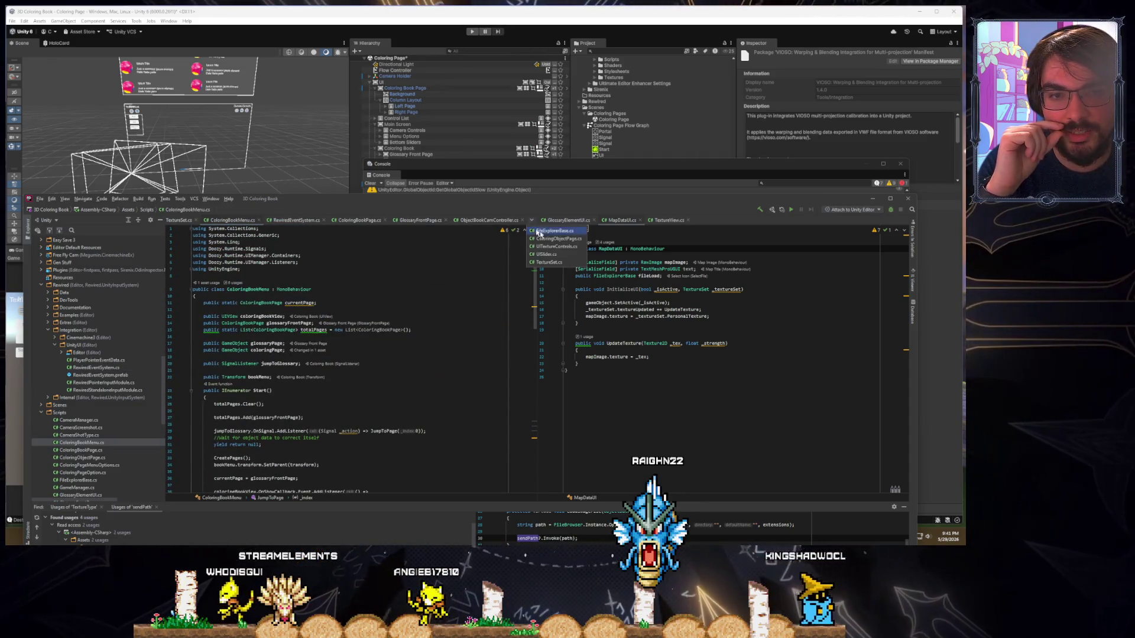
left_click(555, 247)
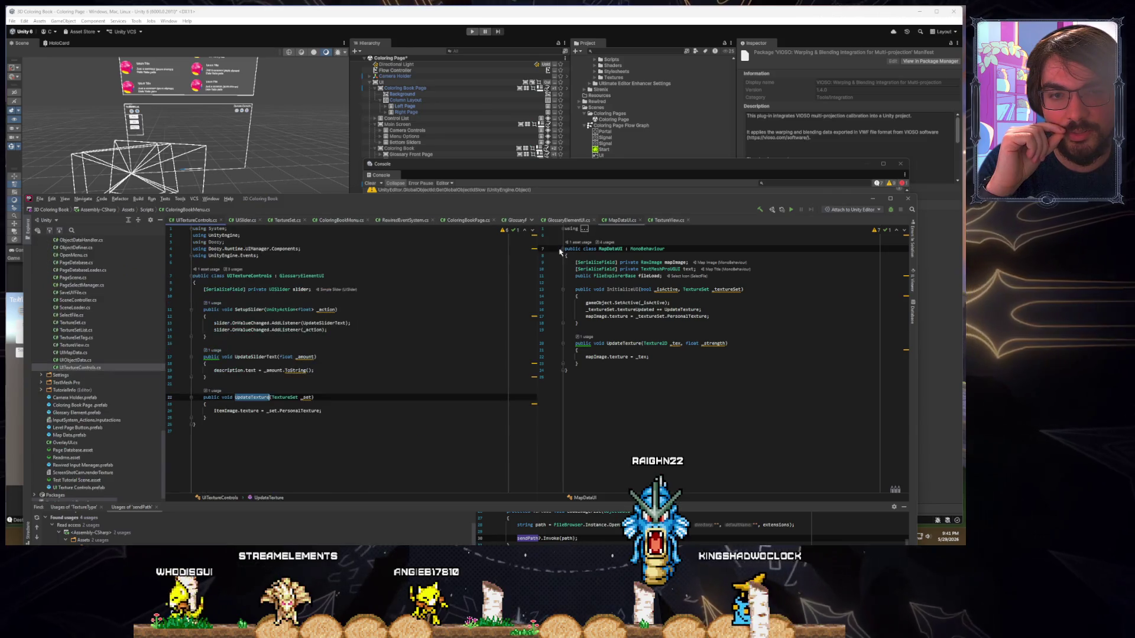
Open base class GlossaryElementUI beside it, check LoadElement, and show SetupSlider's usage
left_click(282, 276, "ctrl")
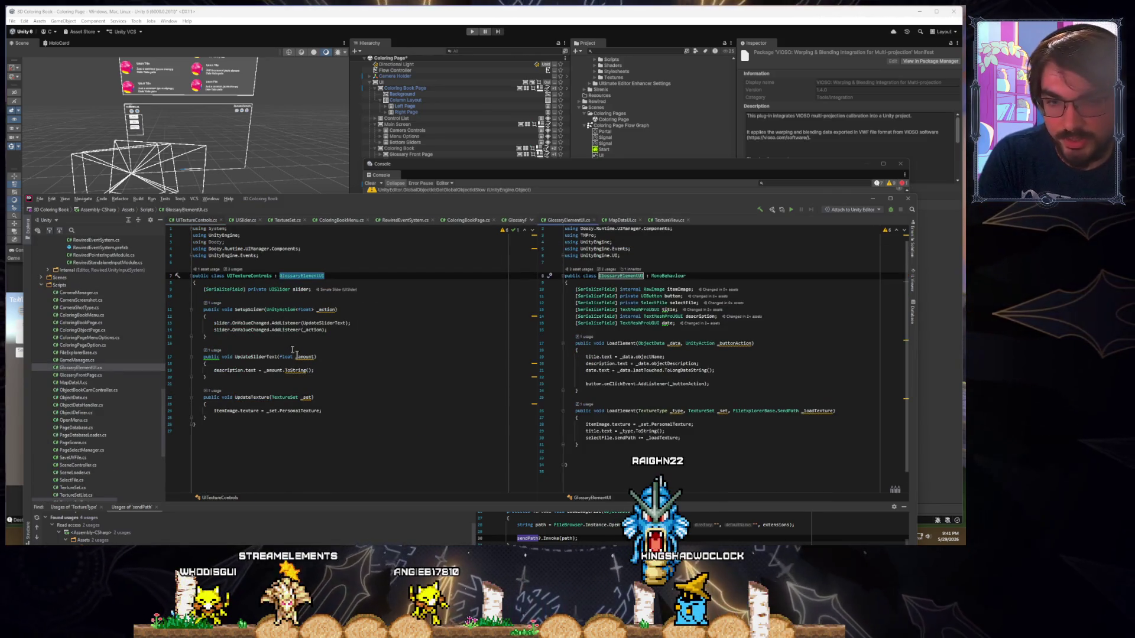
scroll(644, 372, "down", 1)
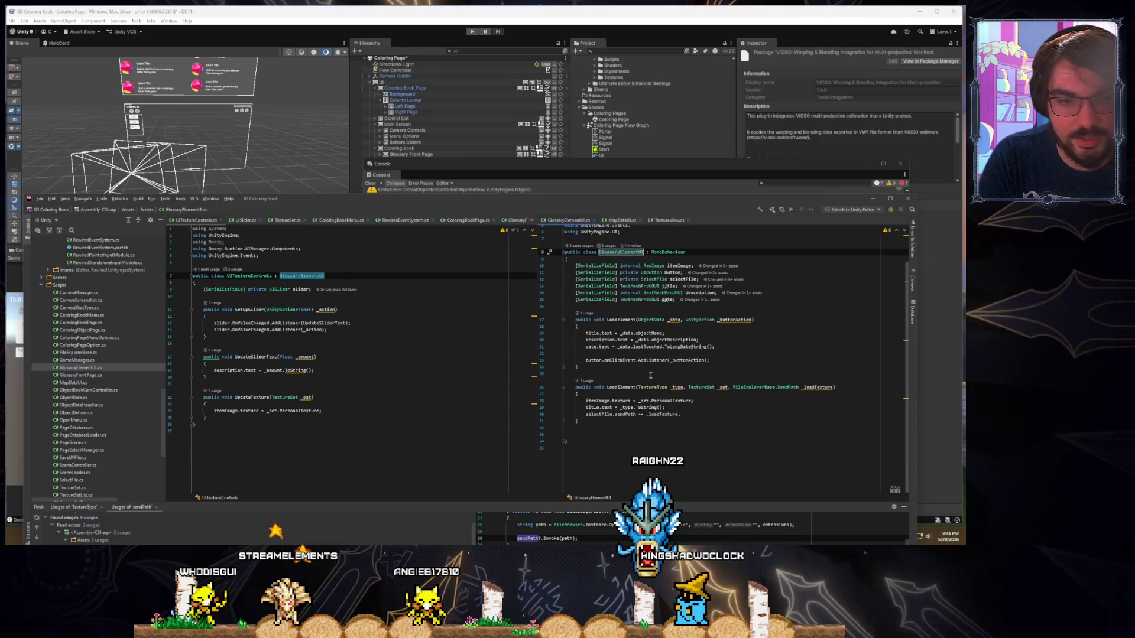
left_click(688, 408)
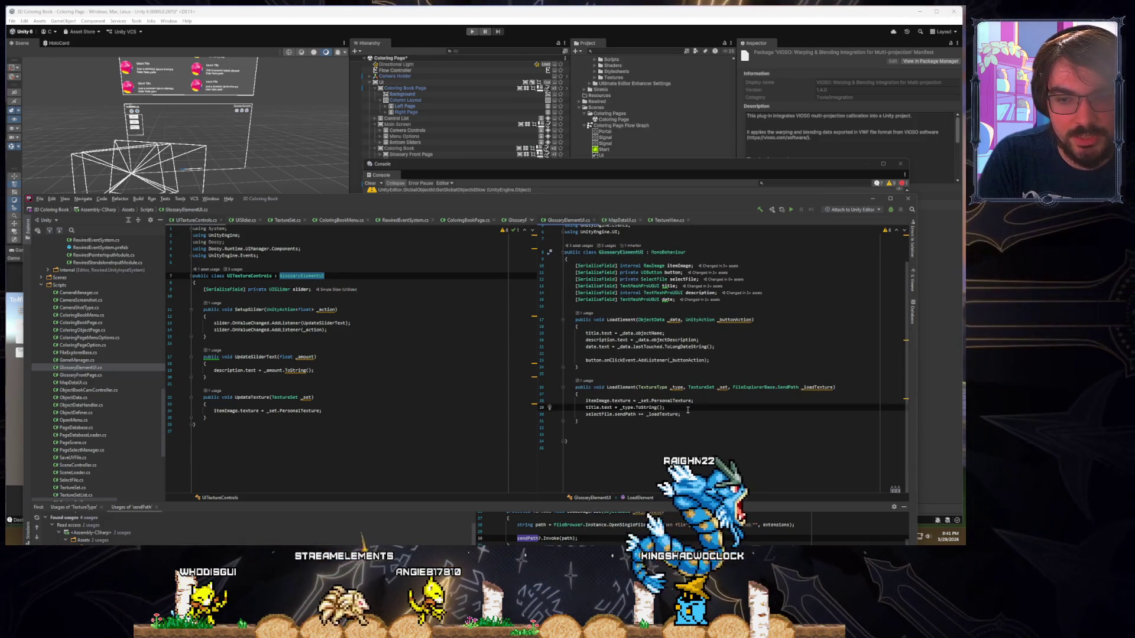
left_click(338, 309)
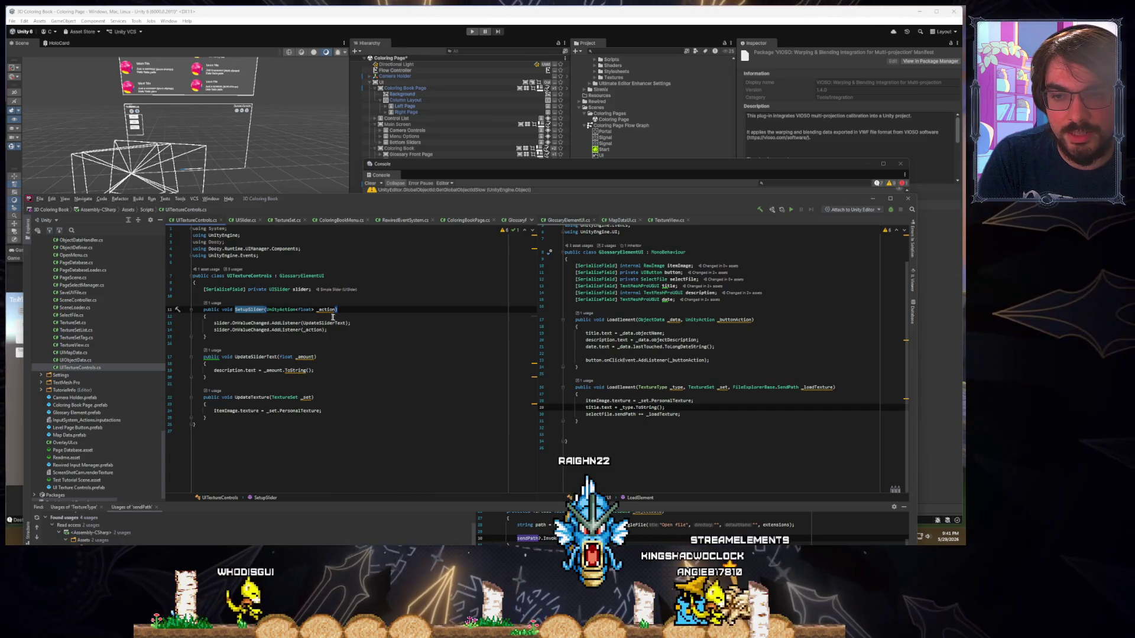
Go to the SetupSlider call in InitializePage and back to SetupSlider's definition
left_click(211, 303)
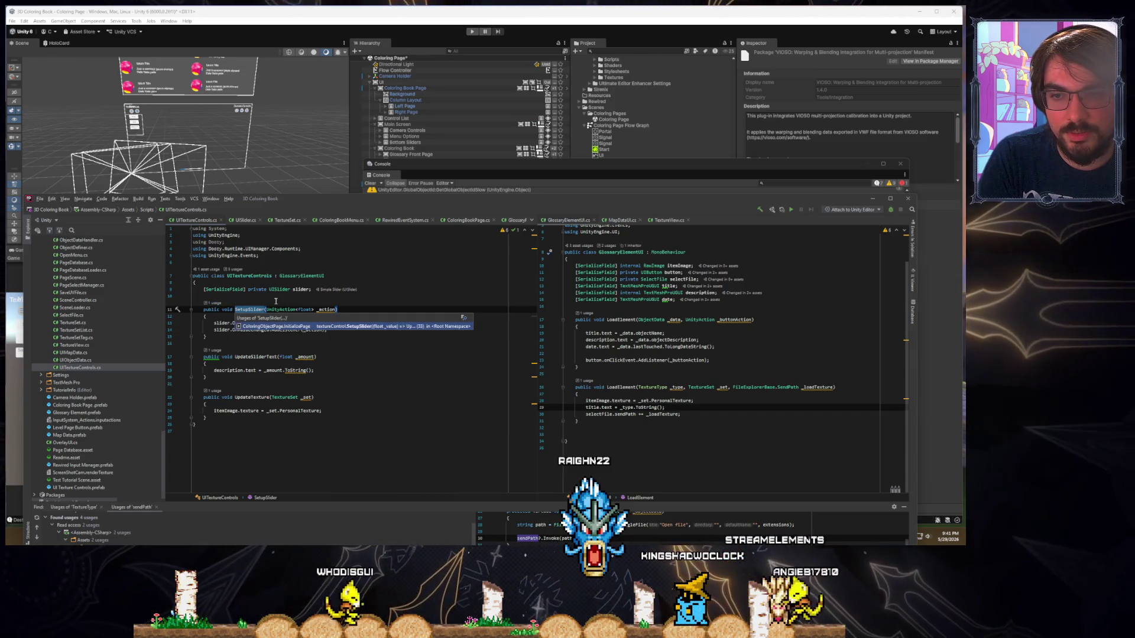
left_click(300, 327)
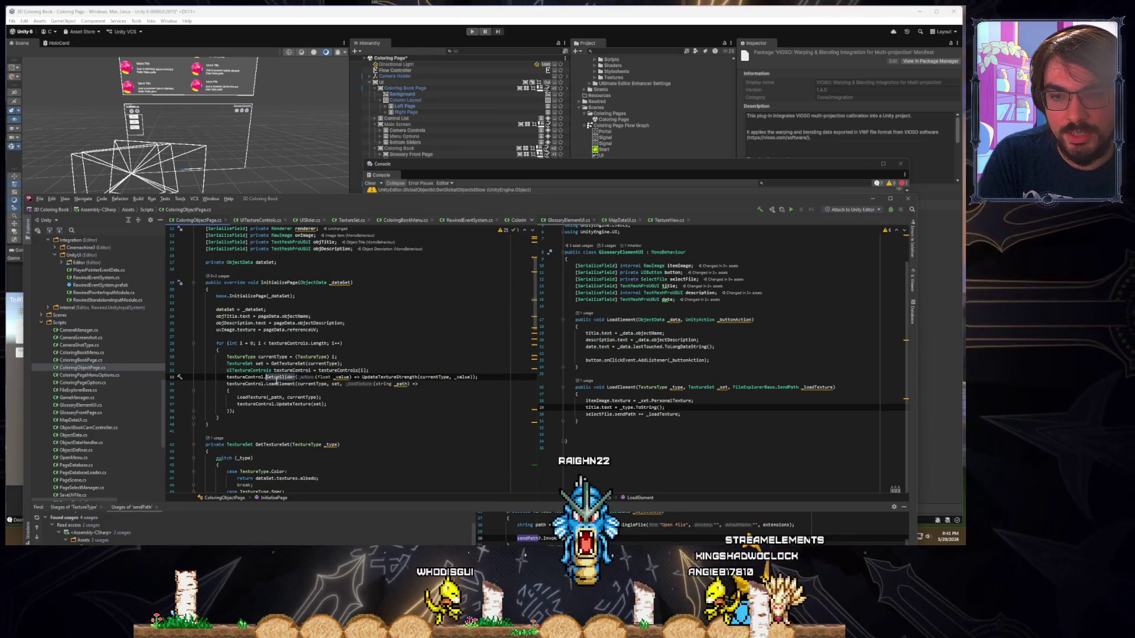
double_click(277, 383)
double_click(282, 377)
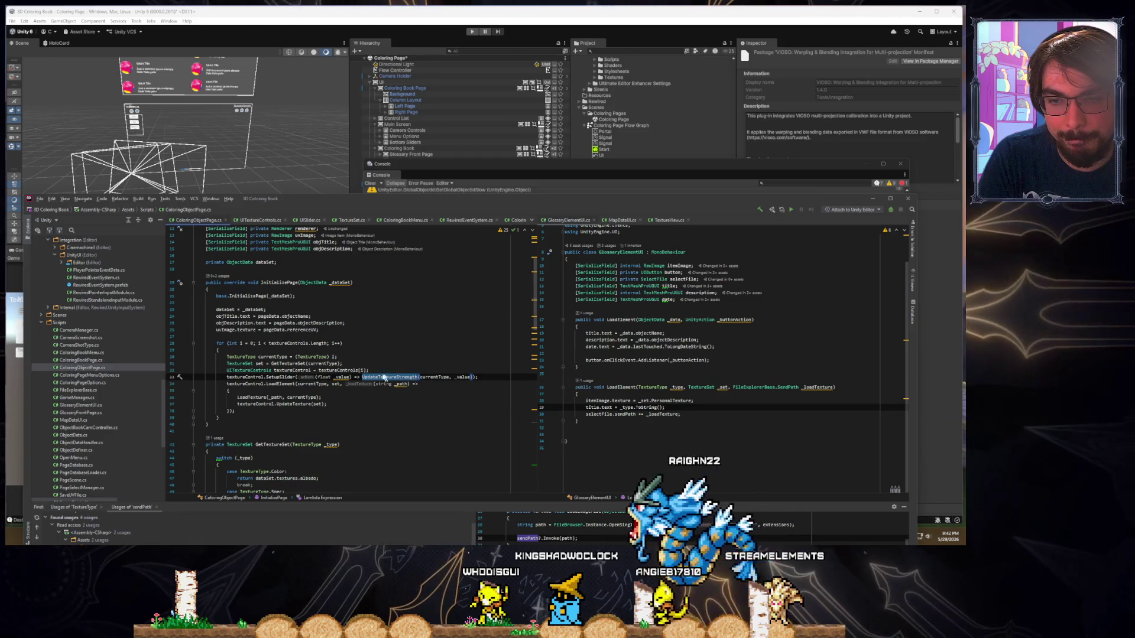
double_click(283, 377)
left_click(283, 377, "ctrl")
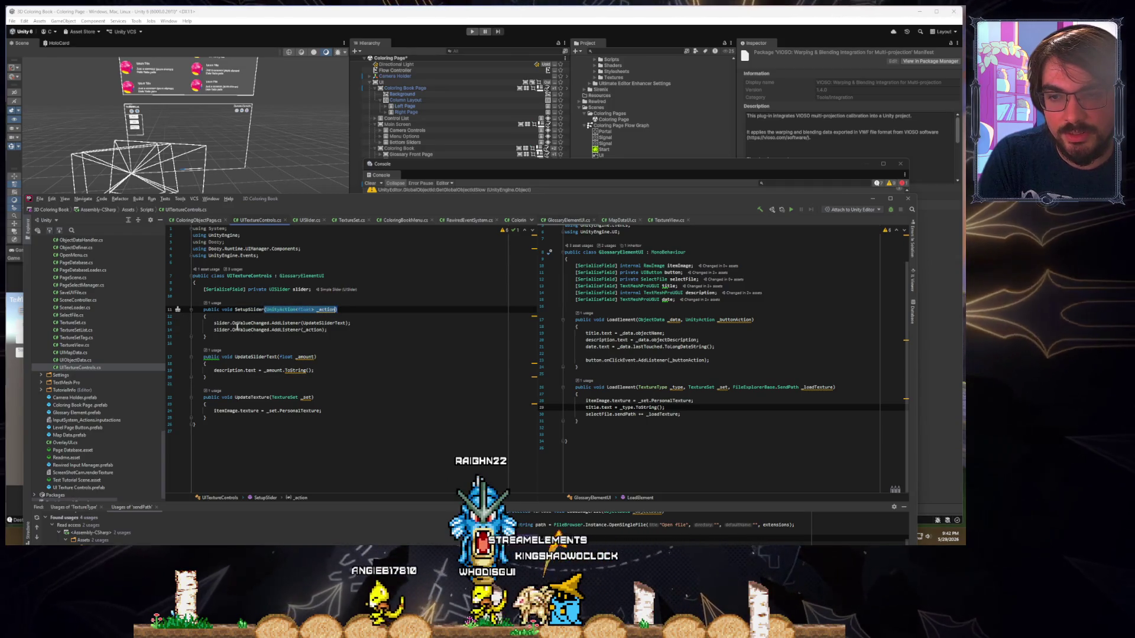
Follow slider.OnValueChanged to UpdateSliderText, check its _amount.ToString() line, then bring Unity forward
mouse_move(215, 323)
left_mouse_down()
mouse_move(271, 323)
mouse_move(242, 329)
left_mouse_up()
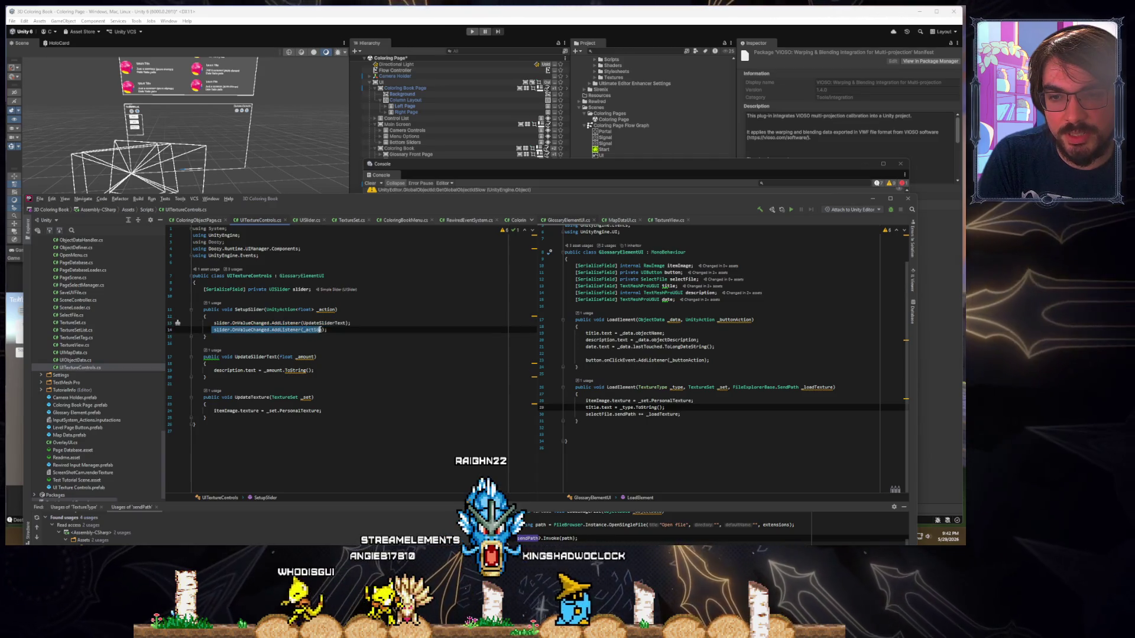
left_click(320, 323, "ctrl")
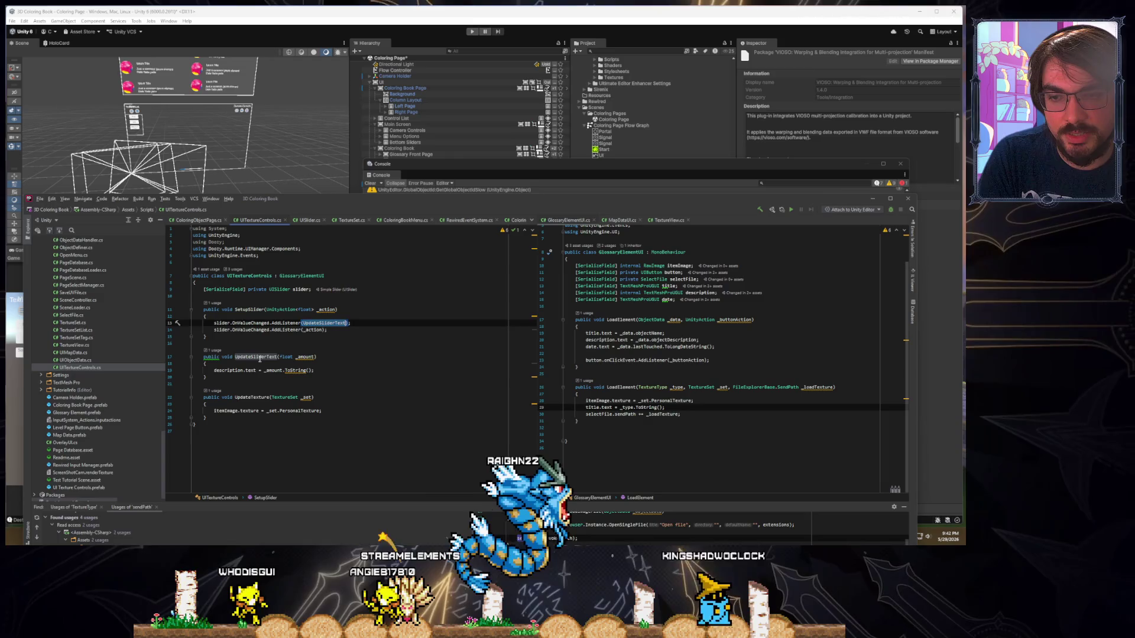
left_click(253, 371)
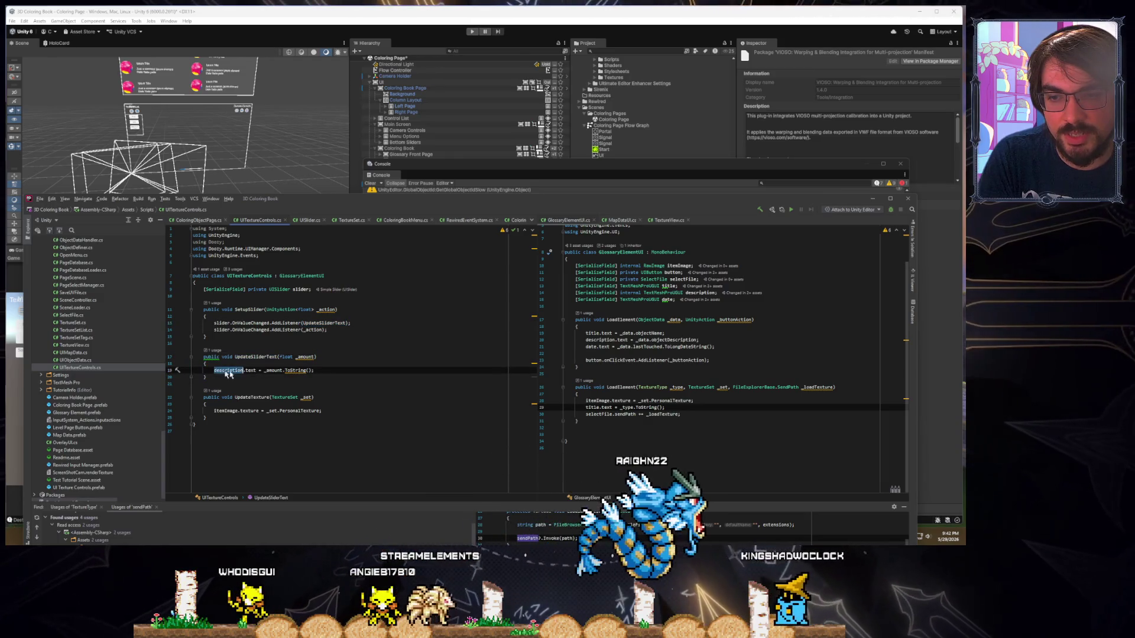
double_click(295, 371)
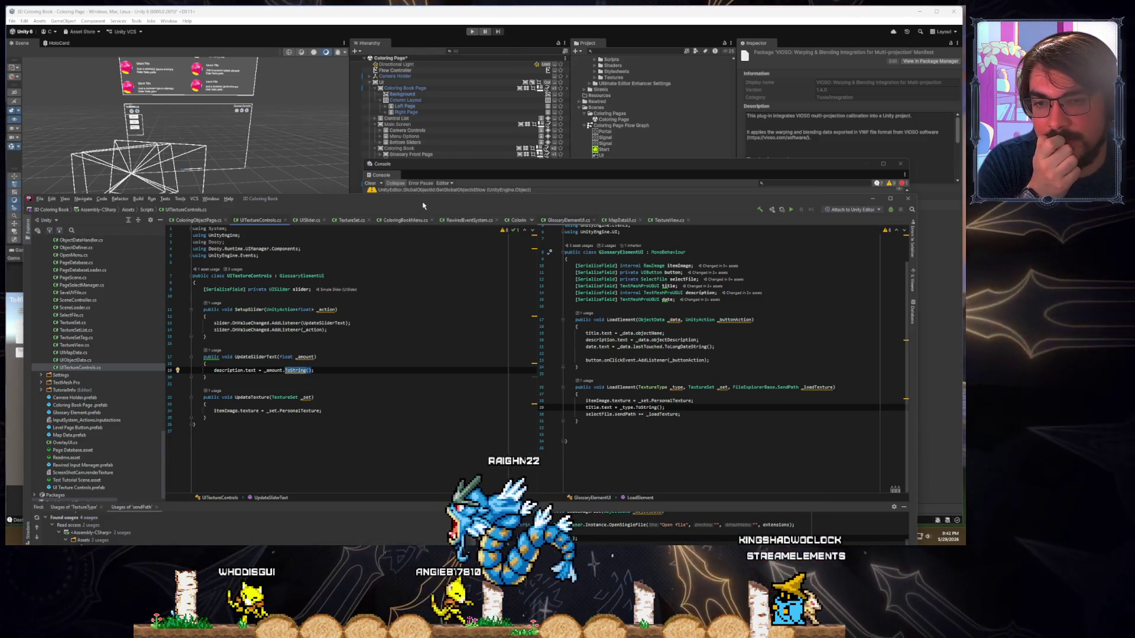
left_click_drag(422, 206, 402, 292)
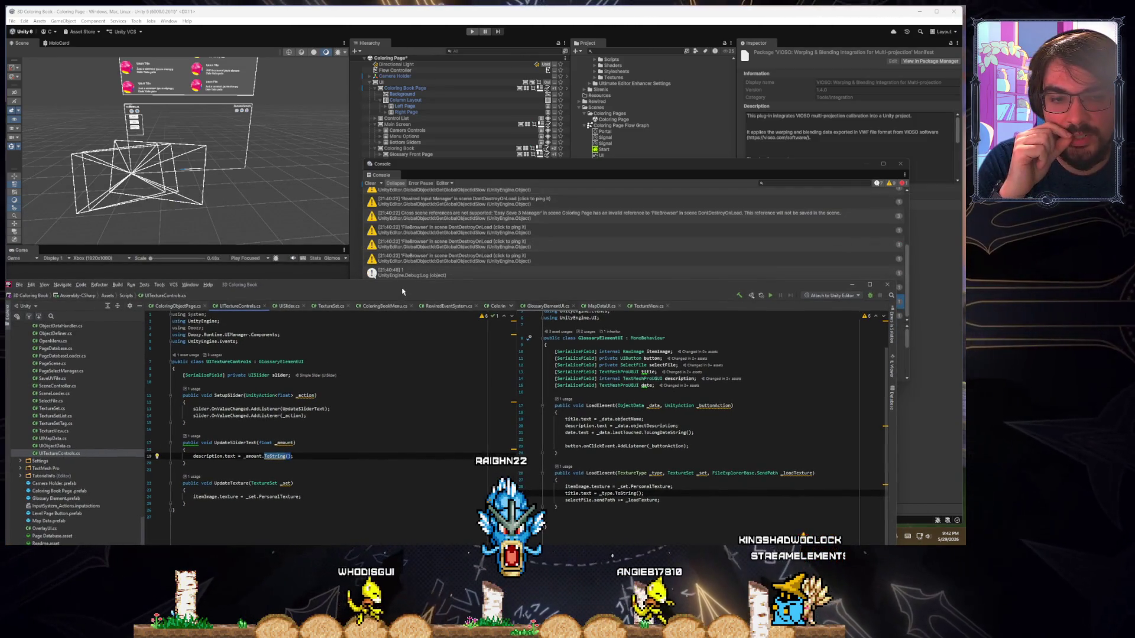
mouse_move(614, 175)
left_mouse_down()
mouse_move(263, 314)
mouse_move(0, 377)
mouse_move(0, 332)
left_mouse_up()
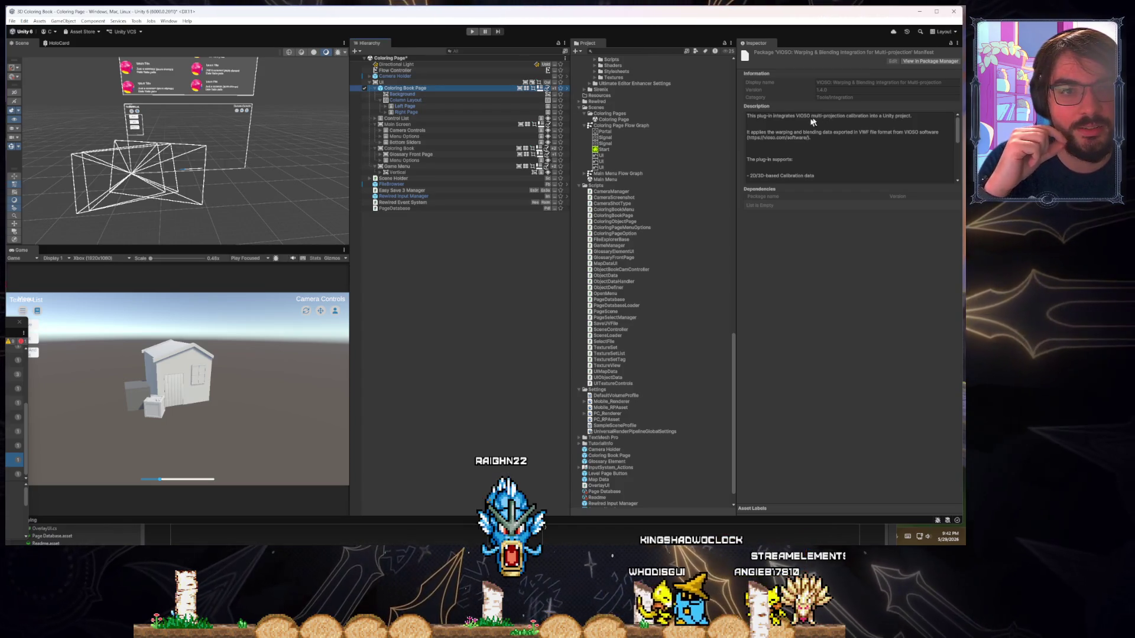
Open the Coloring Book Page prefab and inspect UI Texture Controls and its assigned slider
left_click(409, 89)
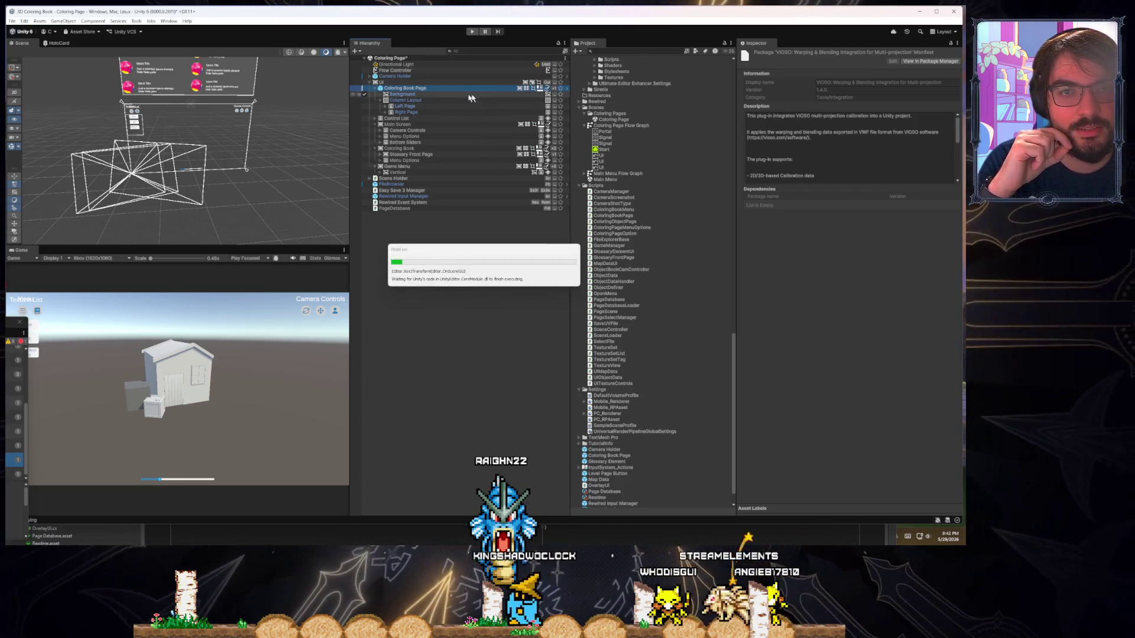
double_click(409, 89)
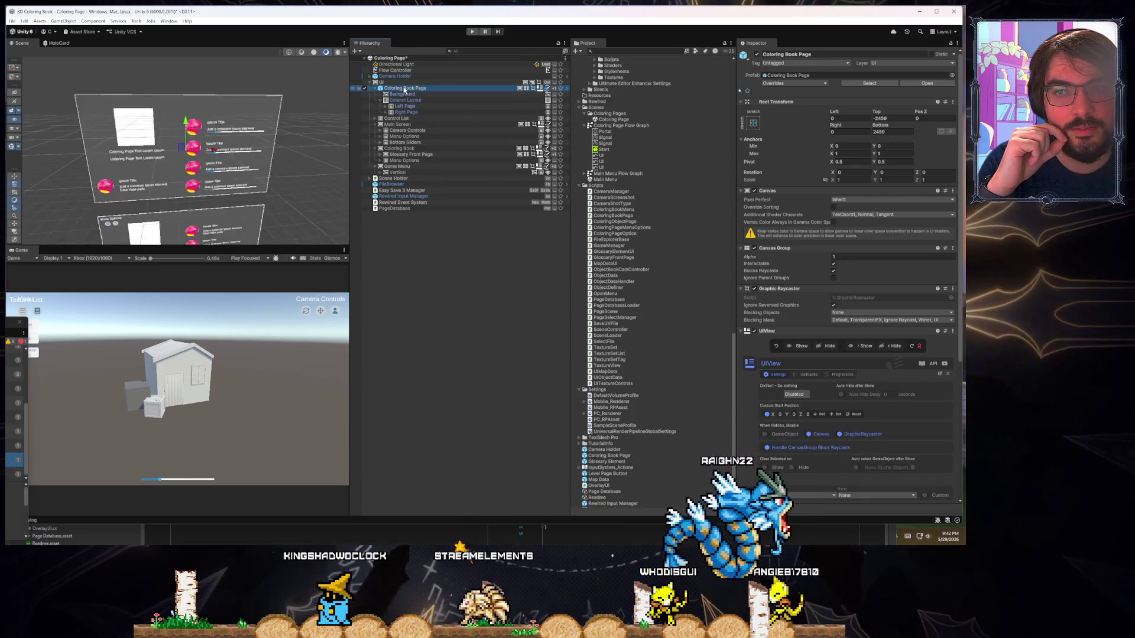
double_click(405, 89)
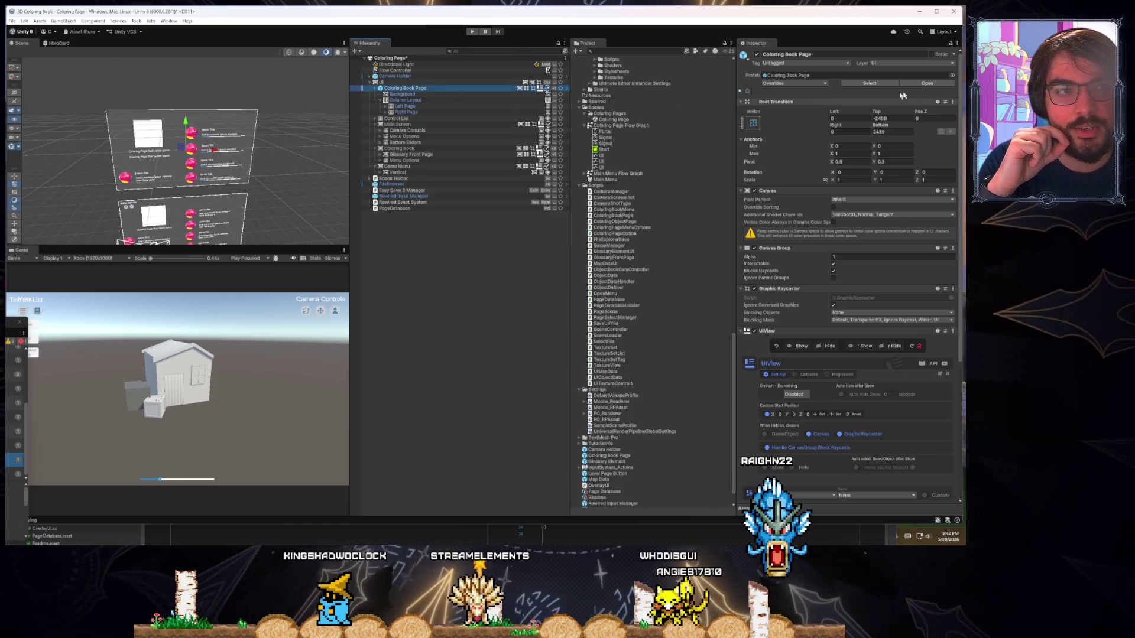
left_click(566, 88)
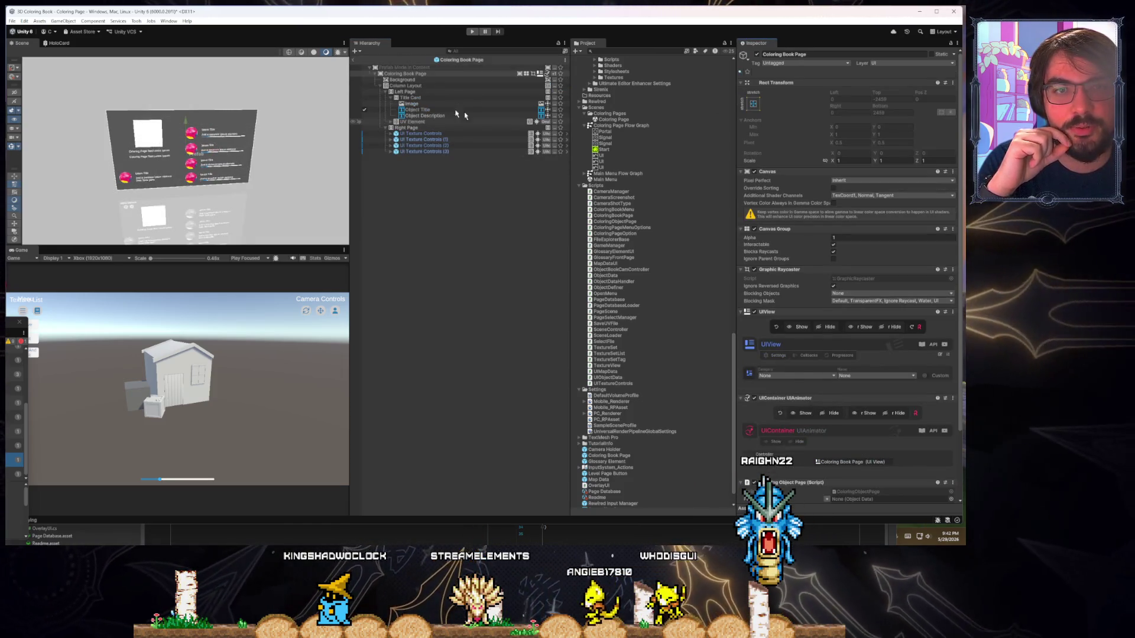
left_click(507, 79)
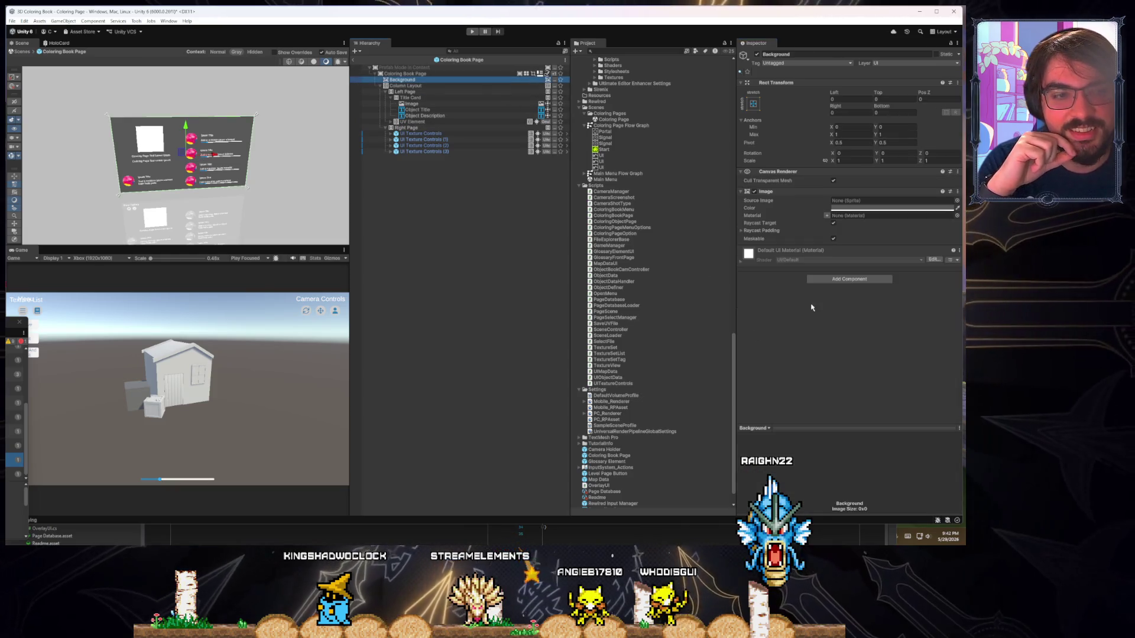
left_click(430, 105)
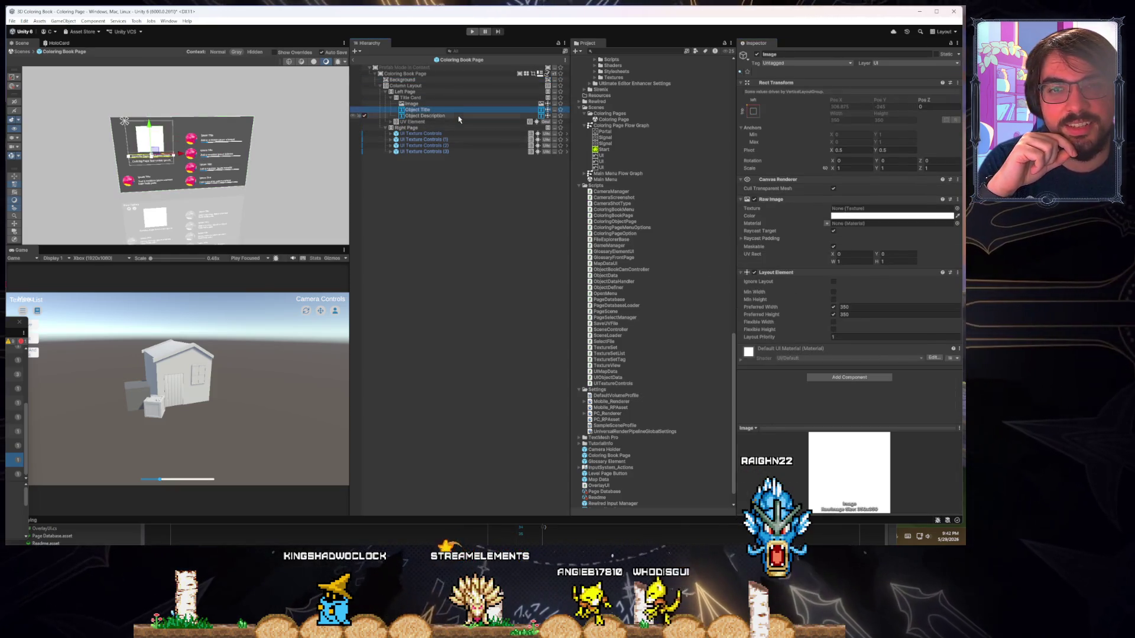
left_click(469, 138)
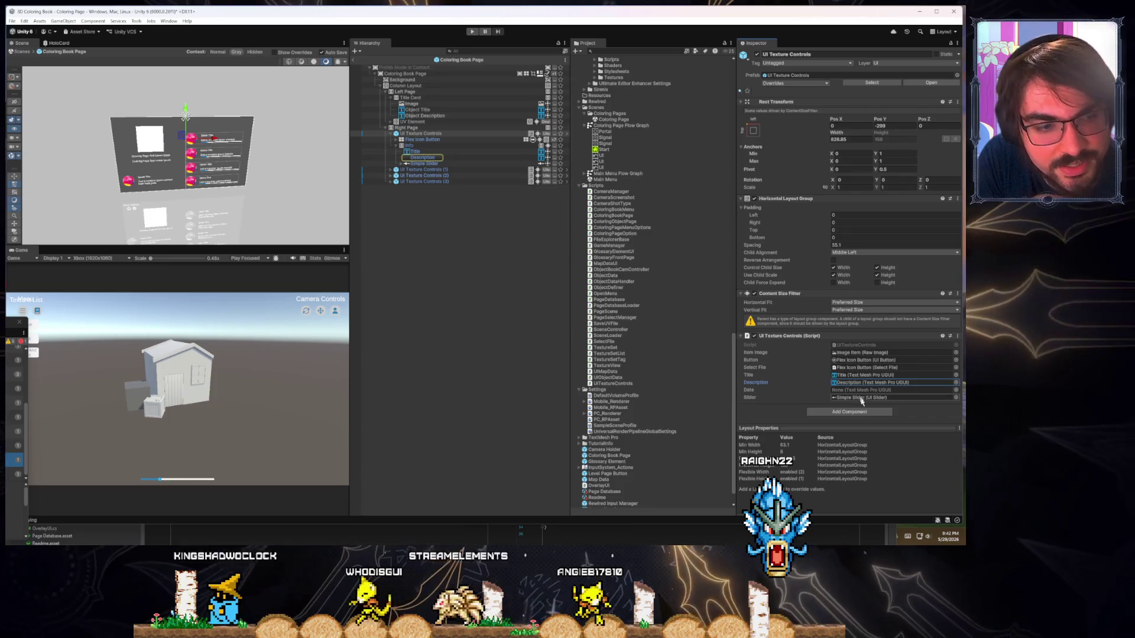
left_click(861, 397)
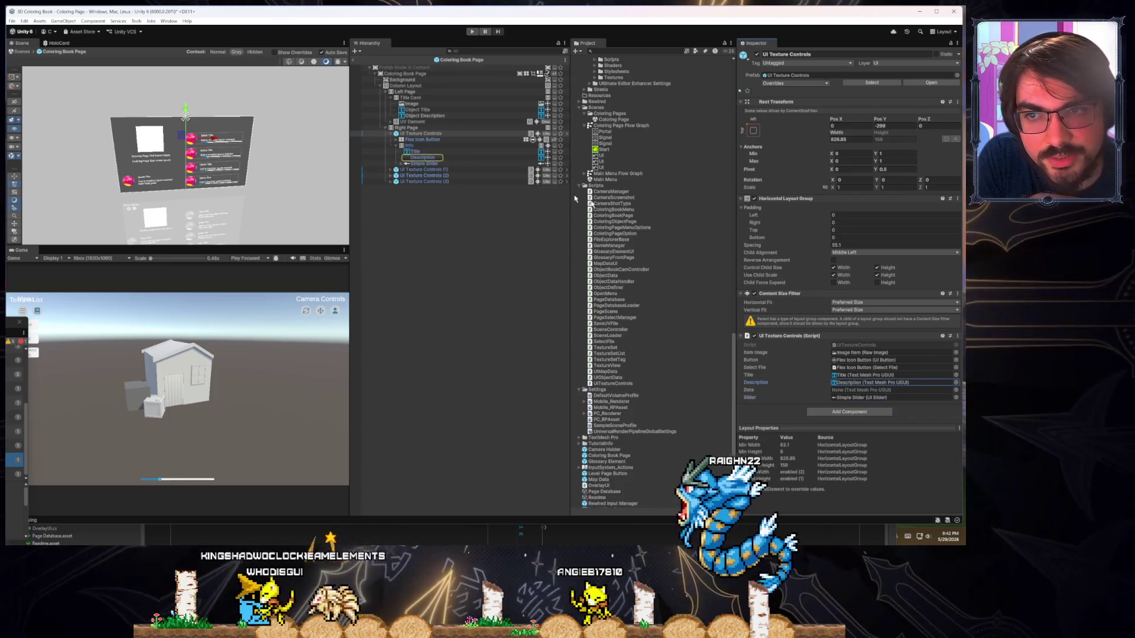
Check the Description, Title and Info objects, then open the UITextureControls script from its Script field
left_click(422, 158)
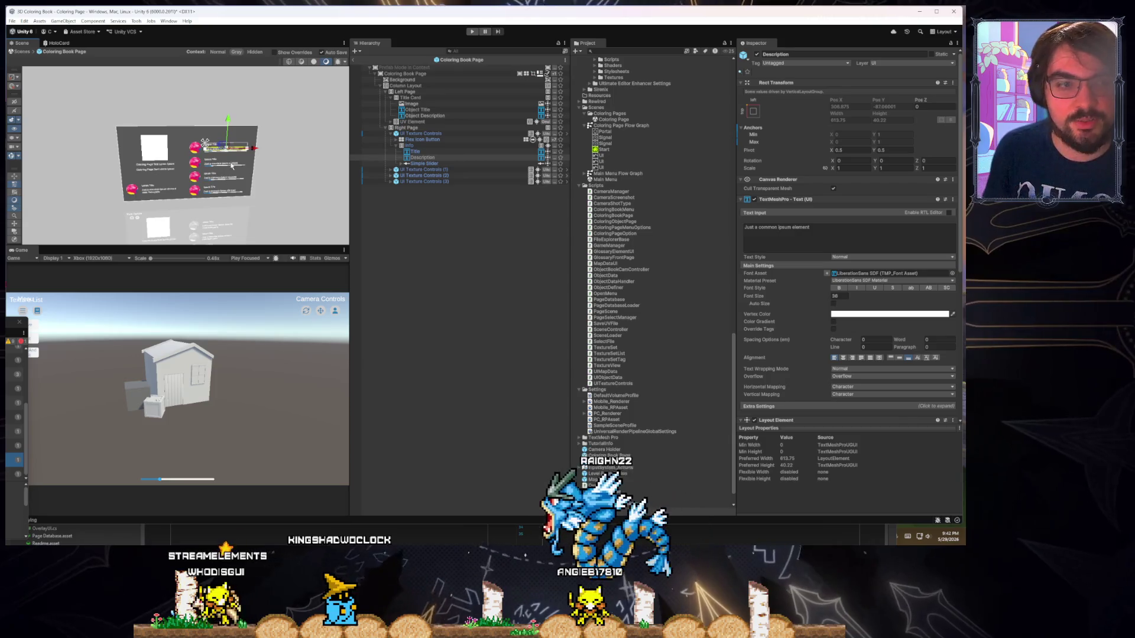
key("f")
scroll(232, 166, "up", 5)
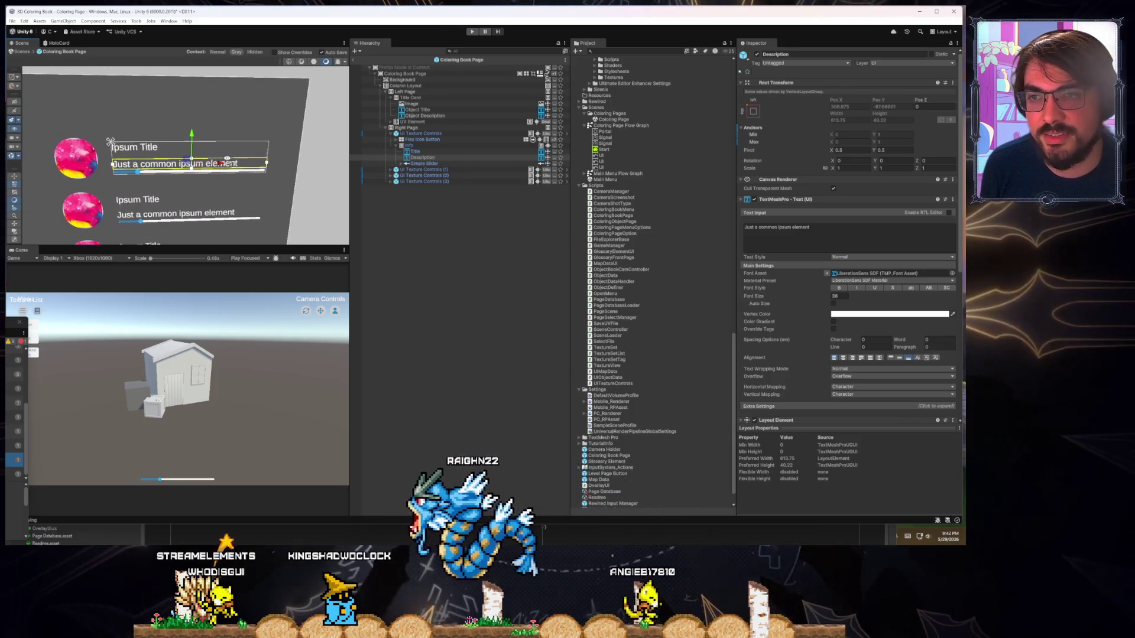
left_click(440, 151)
left_click(443, 145)
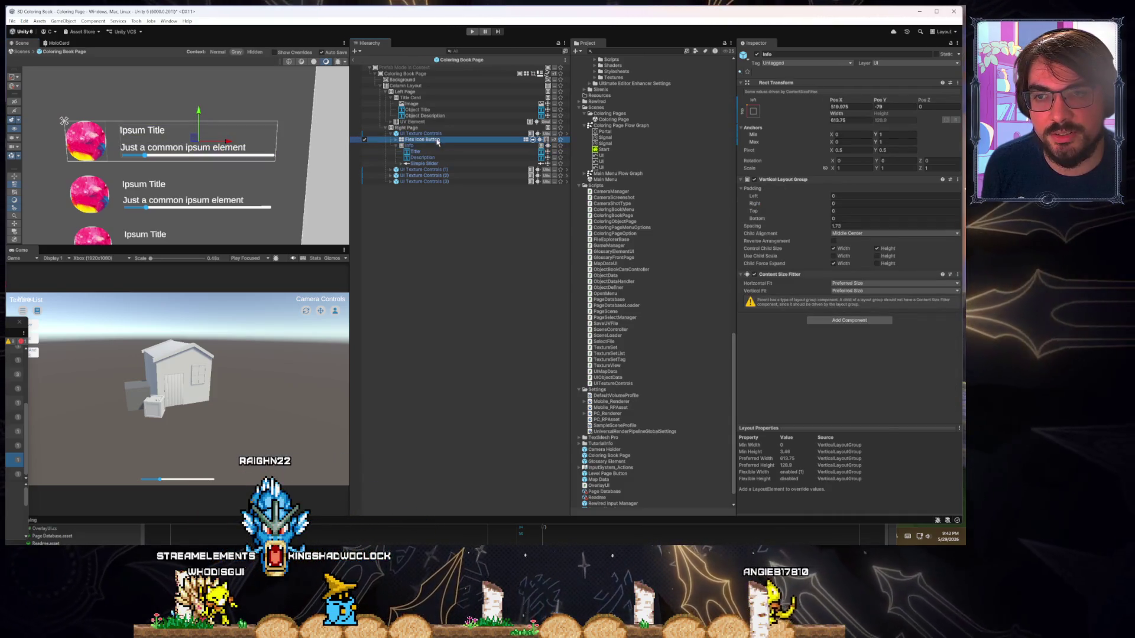
left_click(444, 139)
left_click(443, 146)
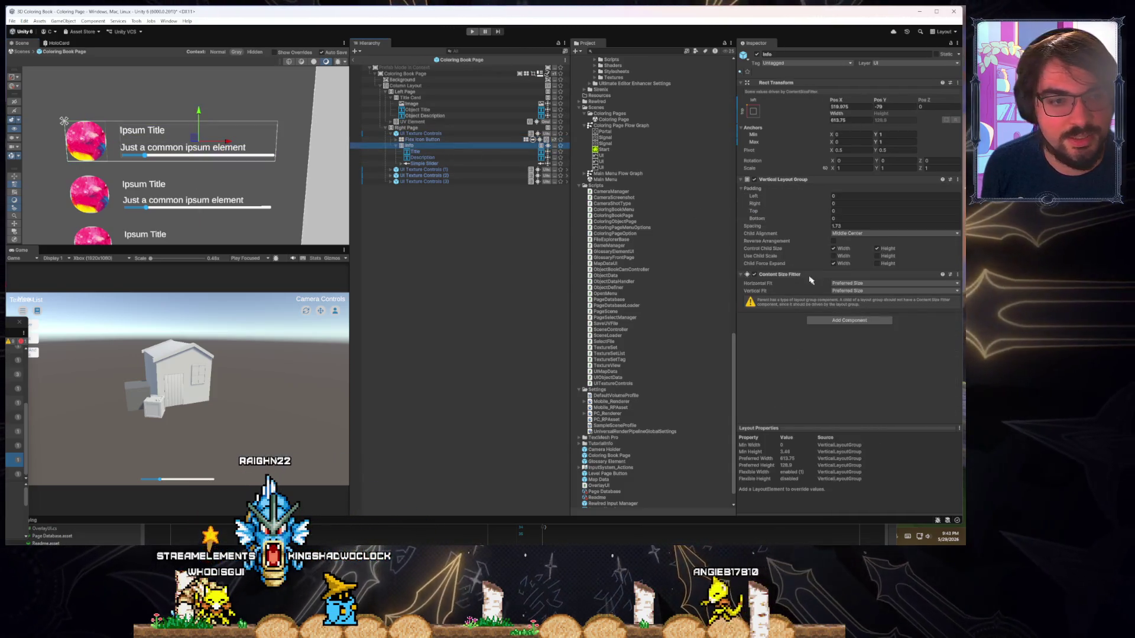
left_click(441, 134)
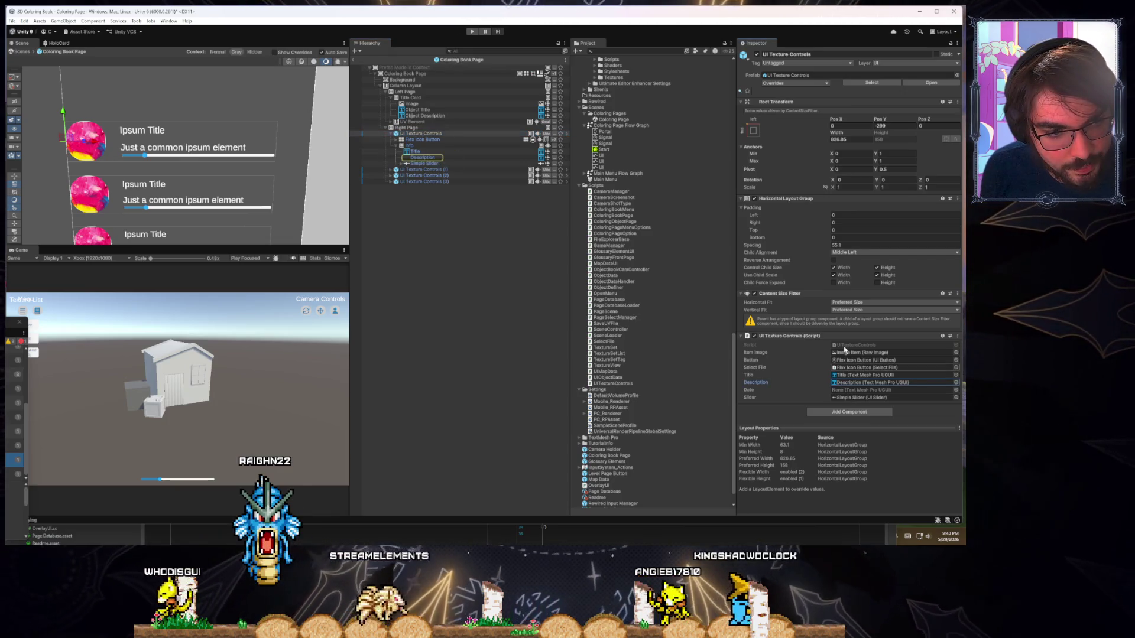
double_click(842, 349)
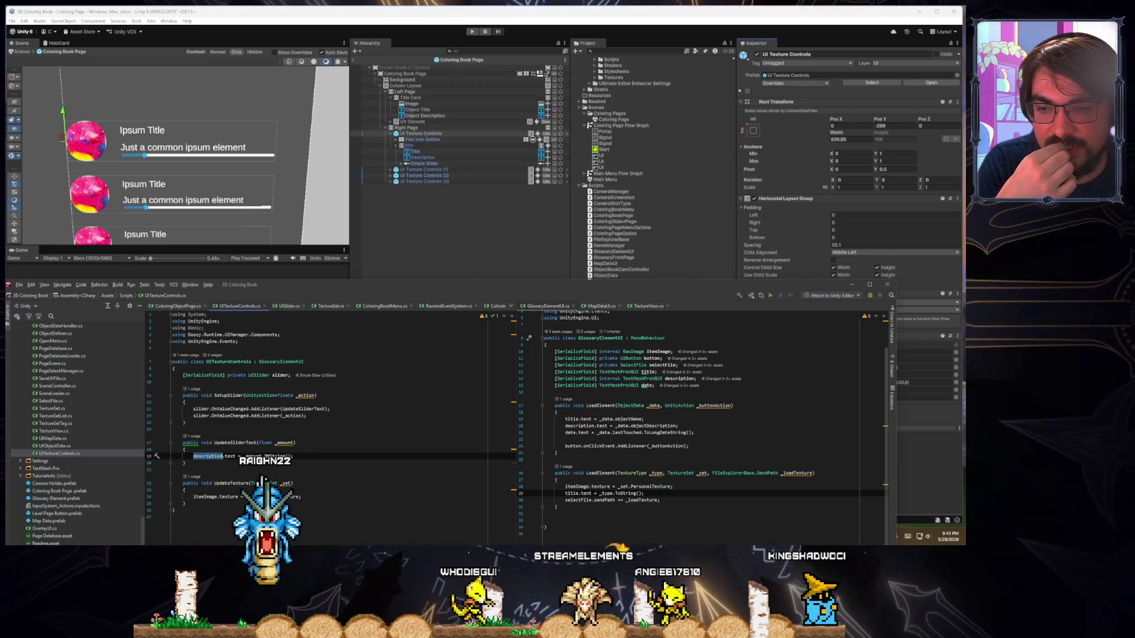
Add Debug.Log("Updating Slider Text") at the start of UpdateSliderText
left_click(305, 450)
key("Return")
type("D")
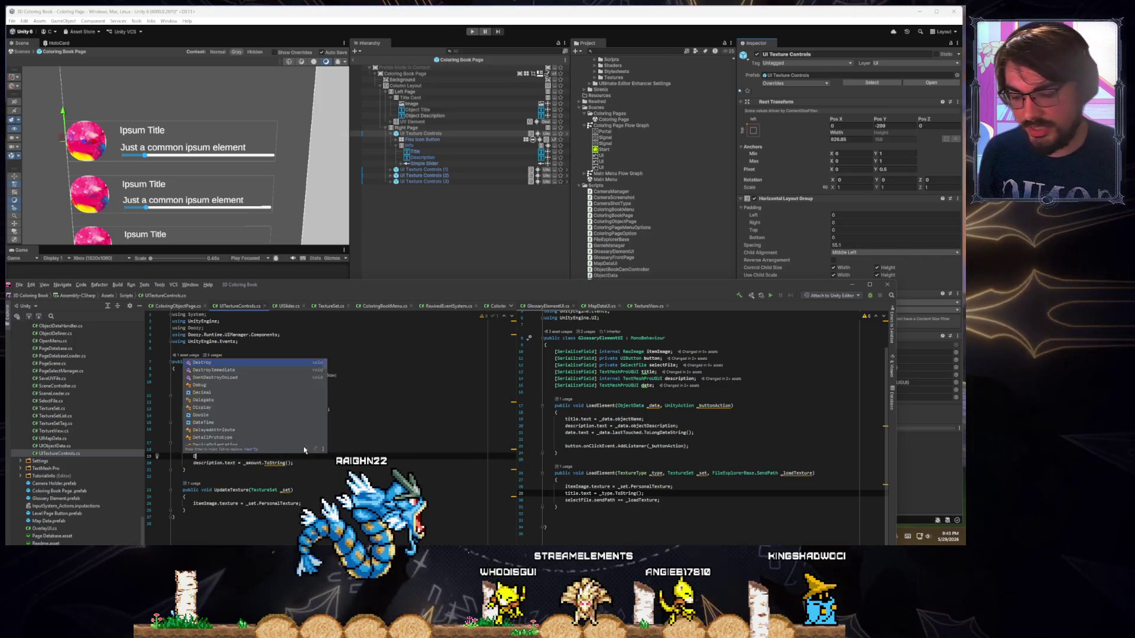
type("ebug.Log(\"")
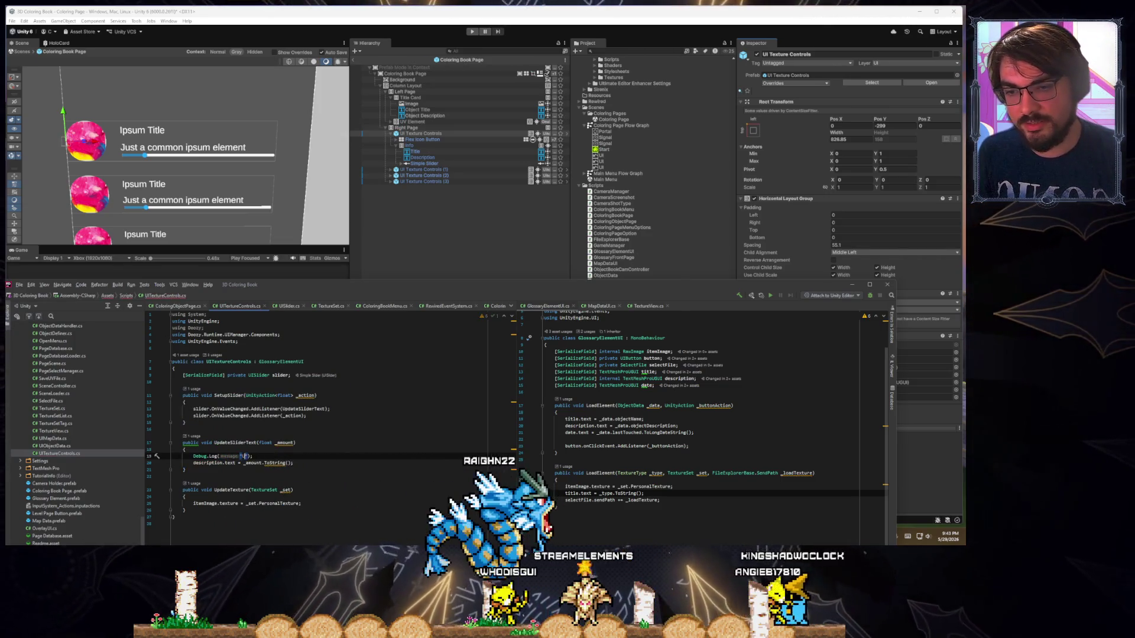
type("Updating Slider Text")
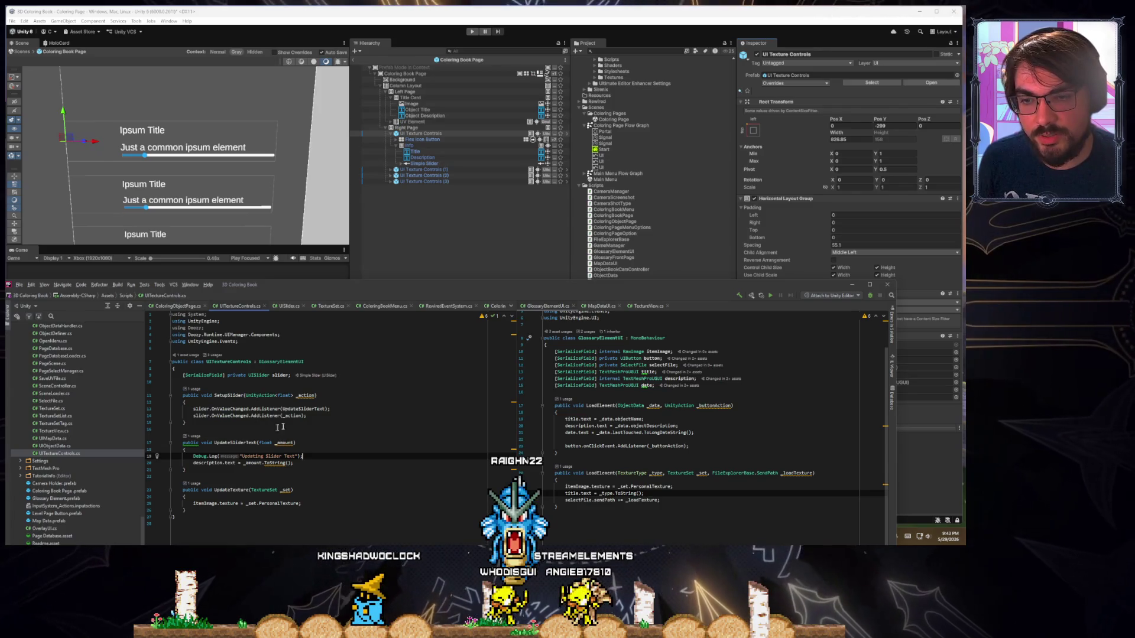
Add Debug.Log("Setting up the slider for float actions") to SetupSlider, fixing the misspelling
left_click(302, 404)
key("Return")
type("Debug.Lo")
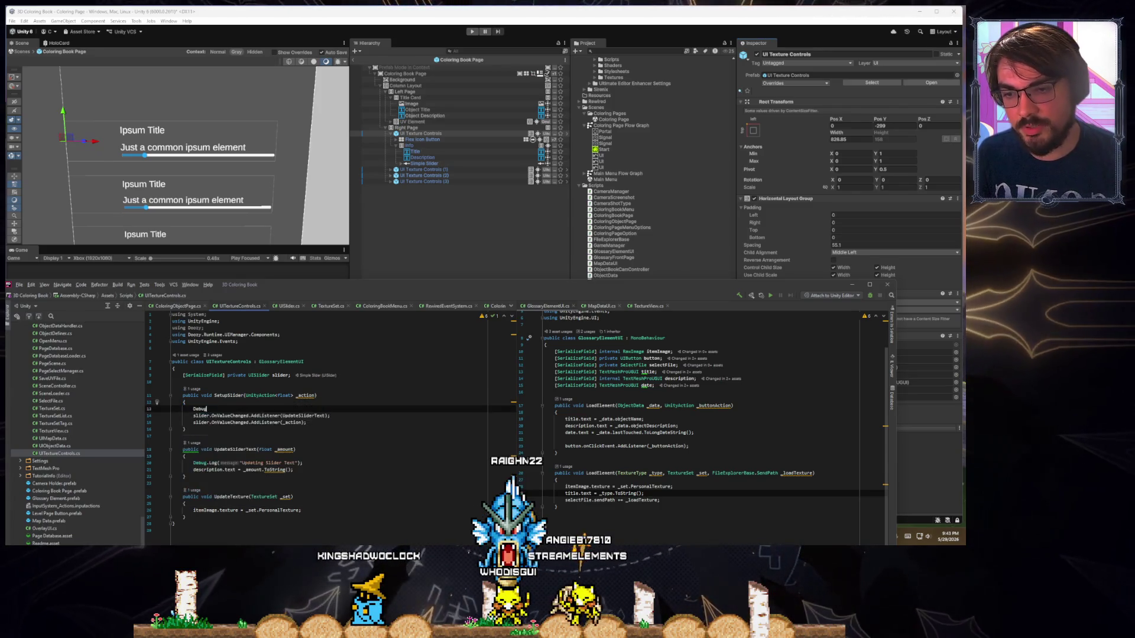
key("Return")
type("\"Setting up the")
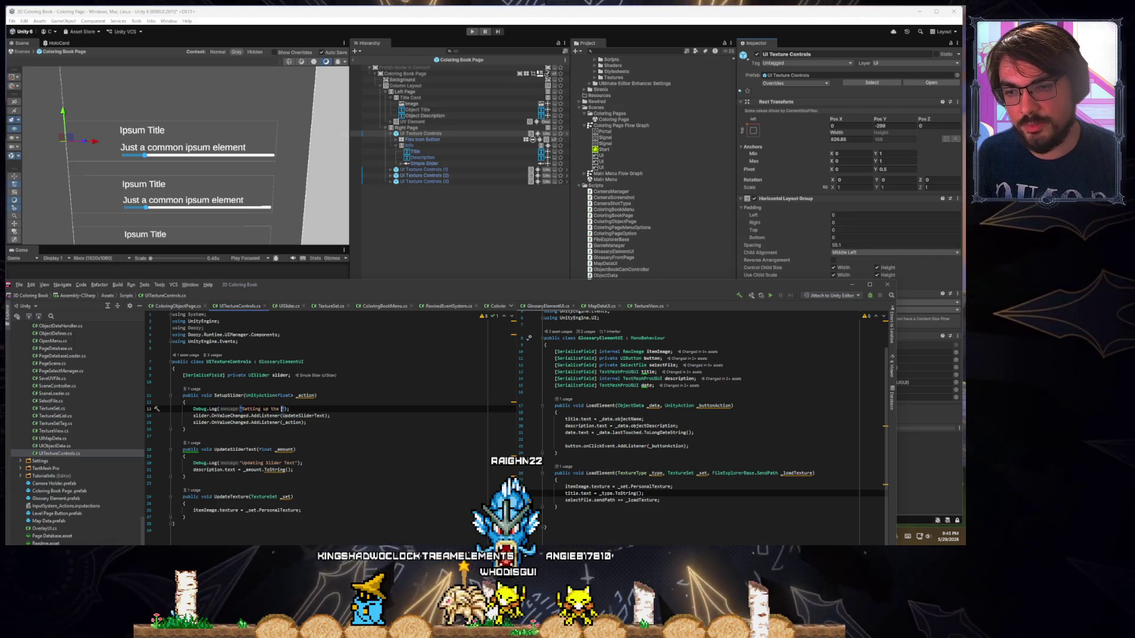
type(" f or float ad")
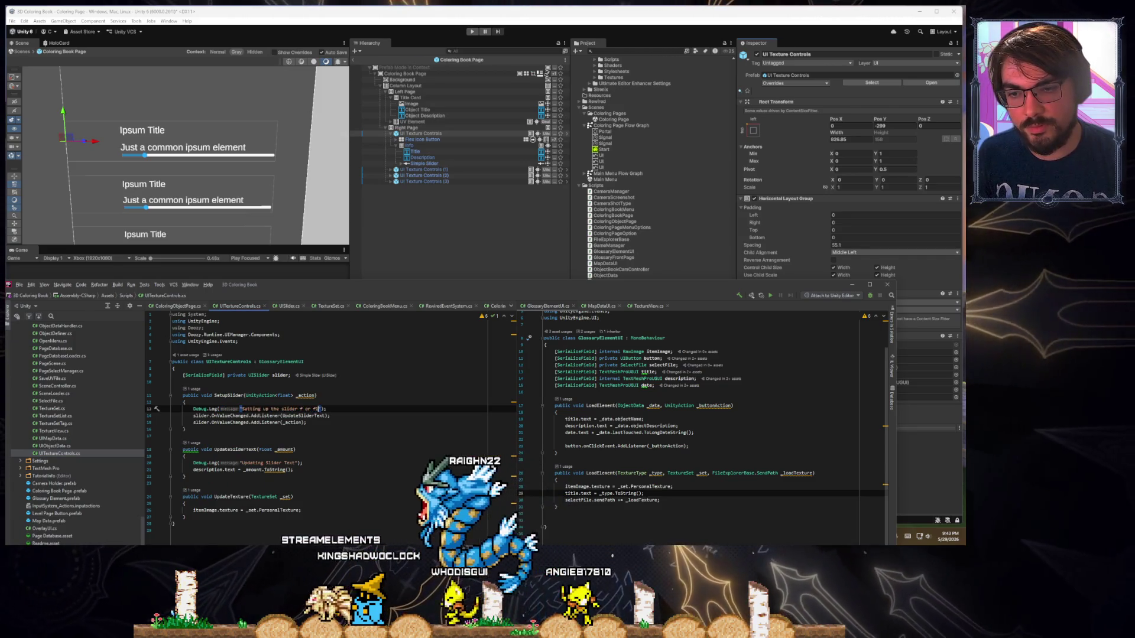
type("tions")
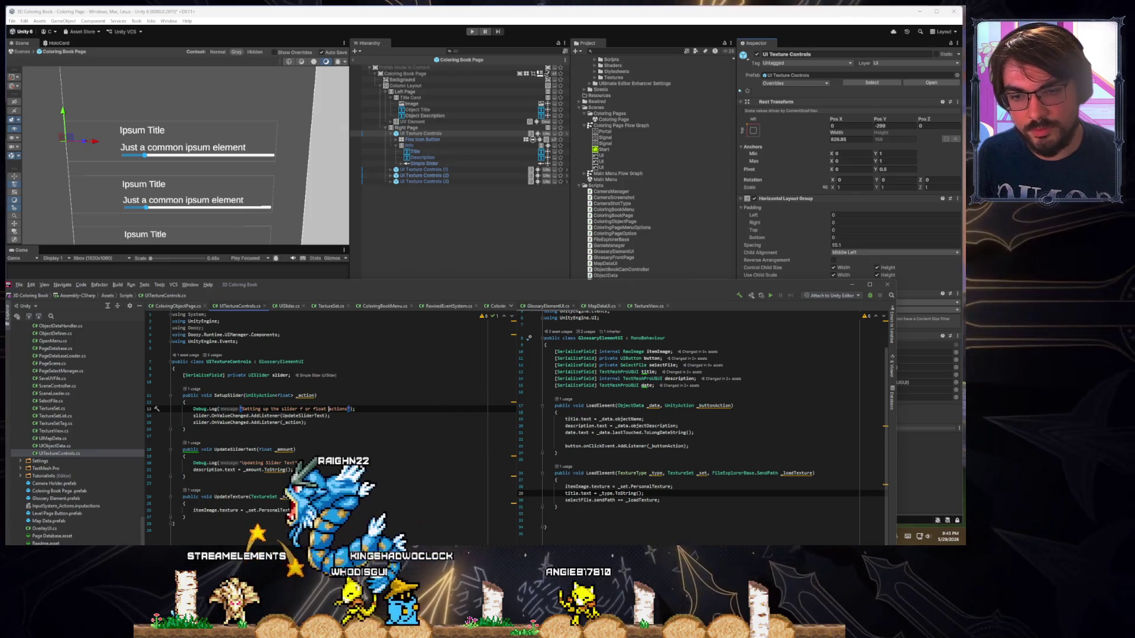
key("BackSpace")
left_click(344, 409)
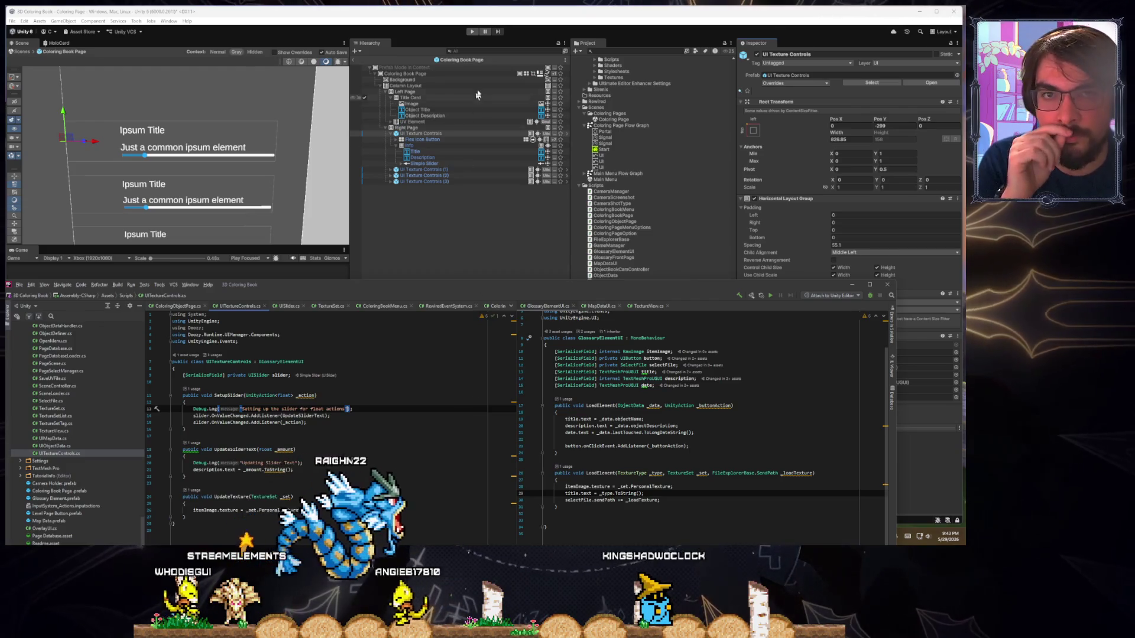
Recompile in Unity, enter the Test Tutorial Scene coloring page in play mode, and show the Console
left_click(474, 41)
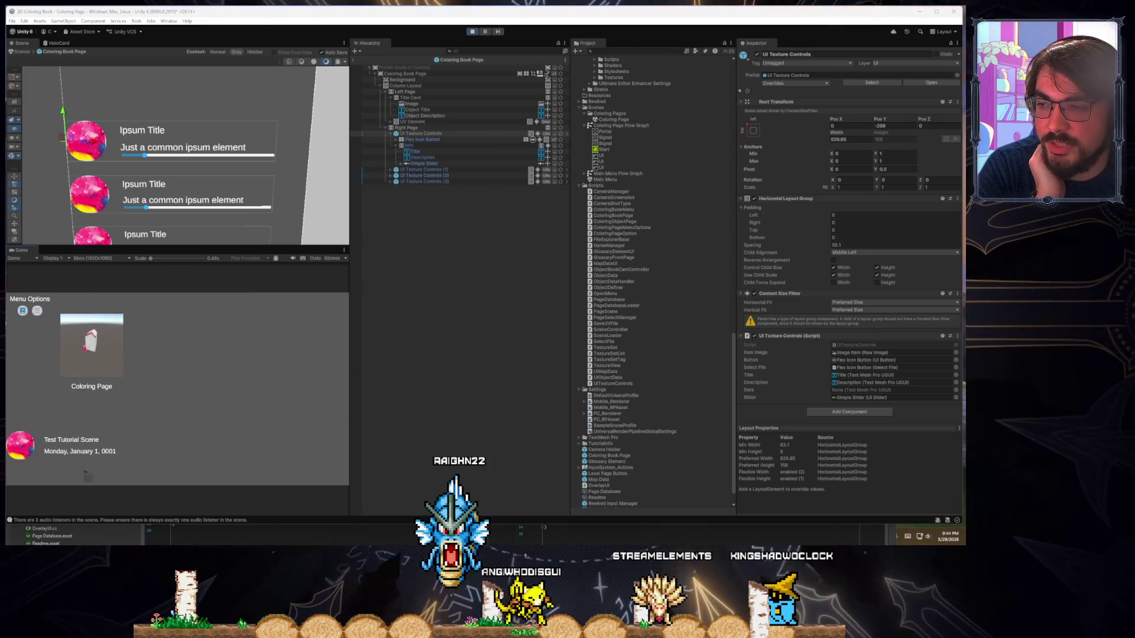
left_click(83, 433)
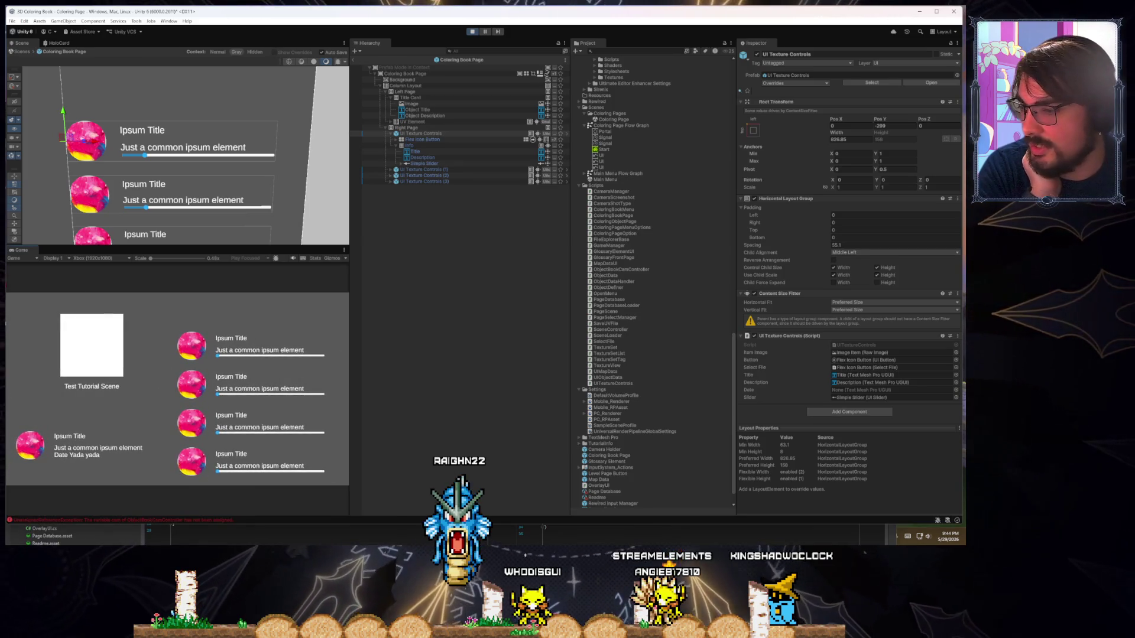
key("ctrl+shift+c")
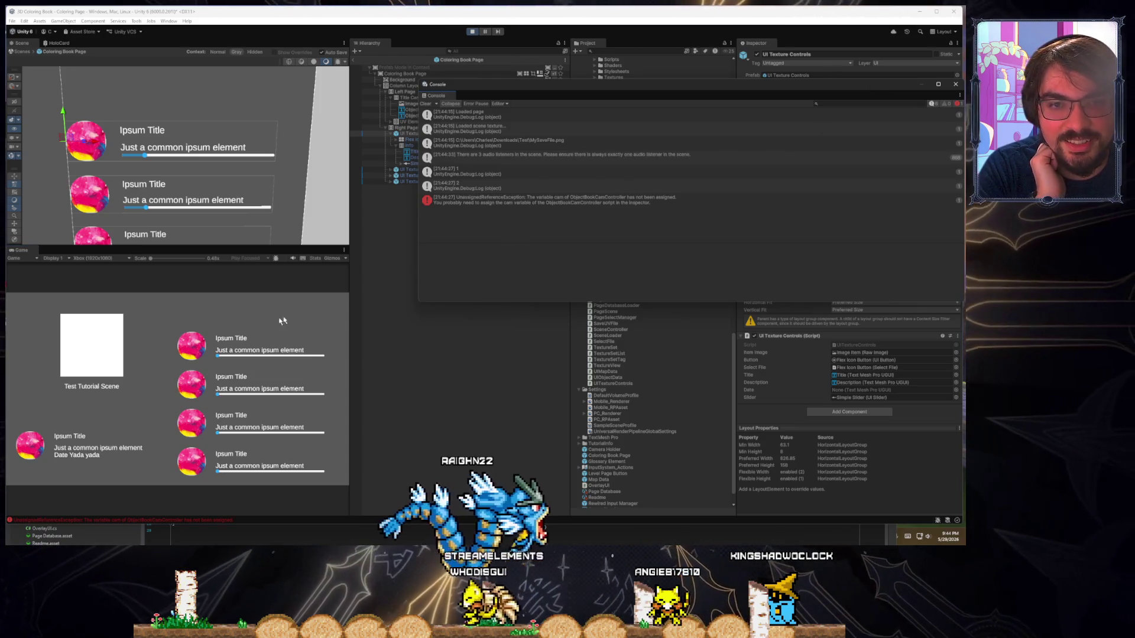
Move the first item's slider, view the null-reference stack trace, and open the failing ColoringObjectPage line
mouse_move(219, 358)
left_mouse_down()
mouse_move(307, 357)
mouse_move(234, 360)
mouse_move(288, 357)
left_mouse_up()
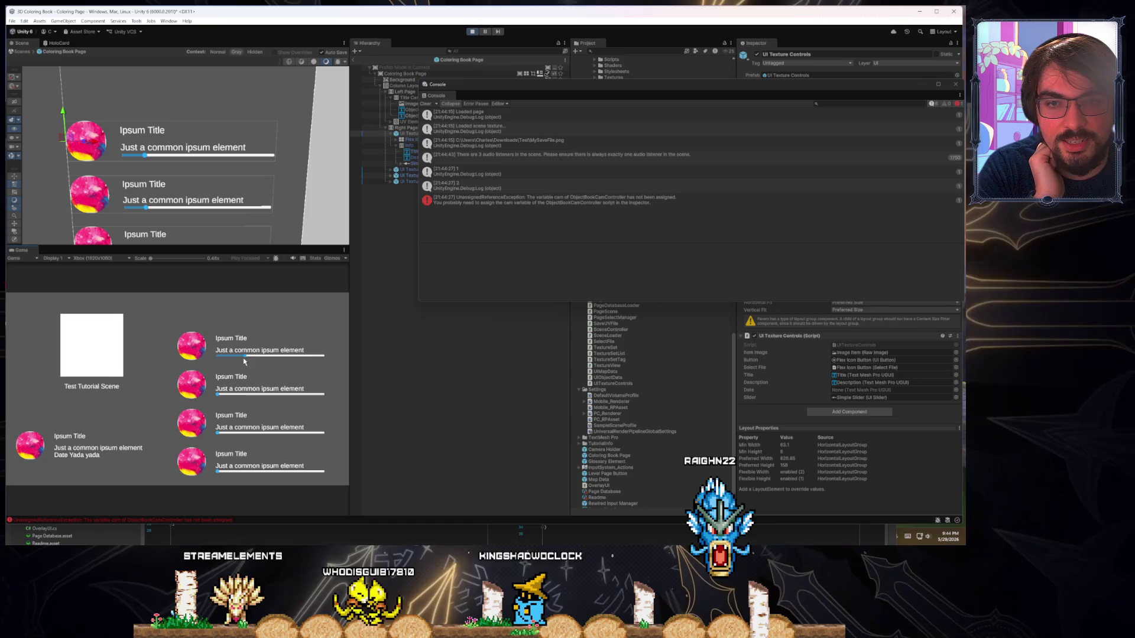
left_click(499, 204)
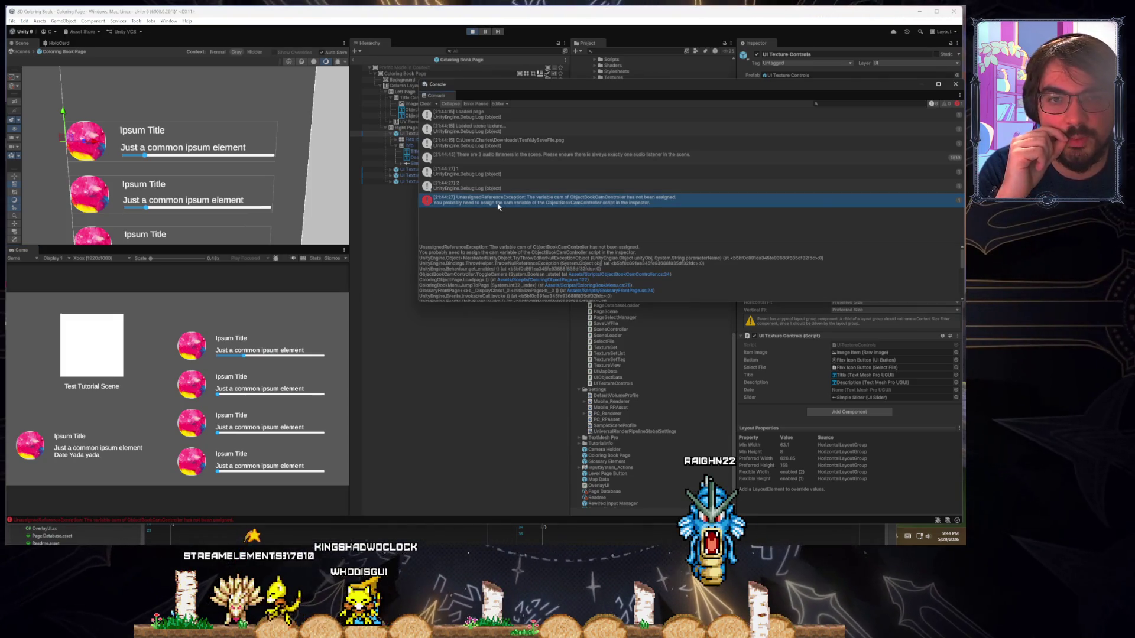
left_click(544, 280)
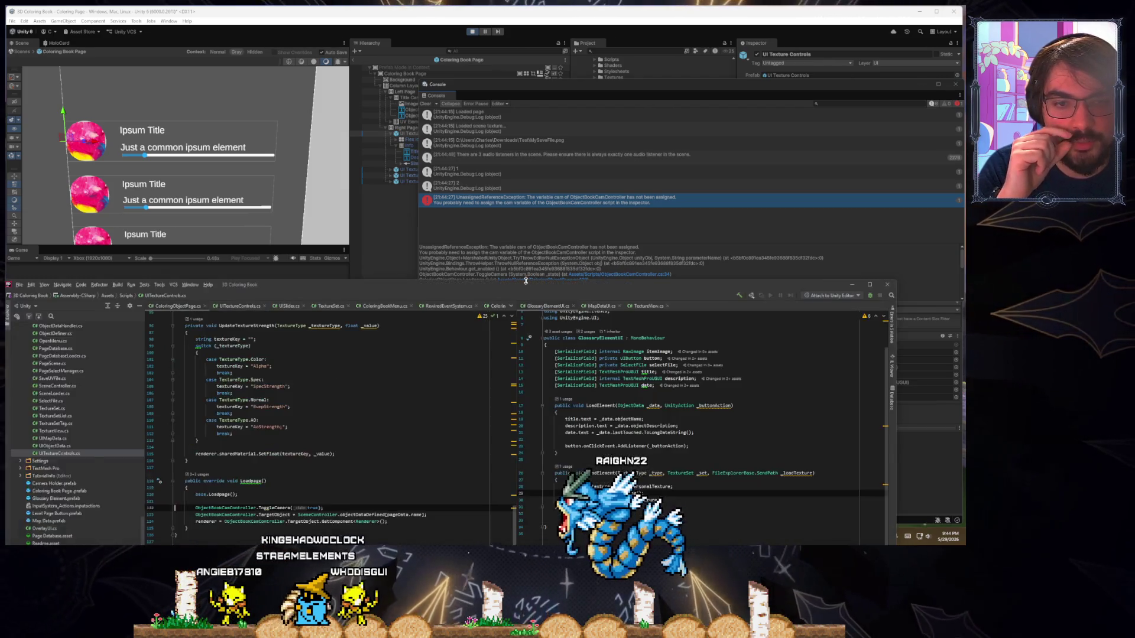
Enlarge Rider and follow InitializePage's usages to the CreatePages call in ColoringBookMenu.cs
left_click_drag(525, 280, 538, 192)
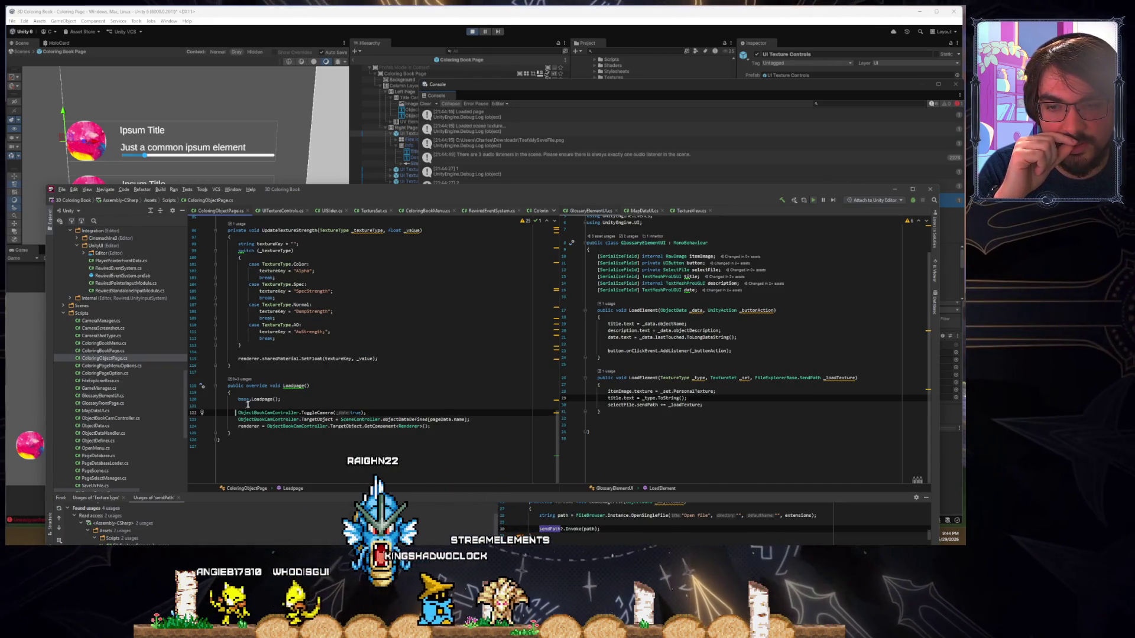
left_click(264, 399)
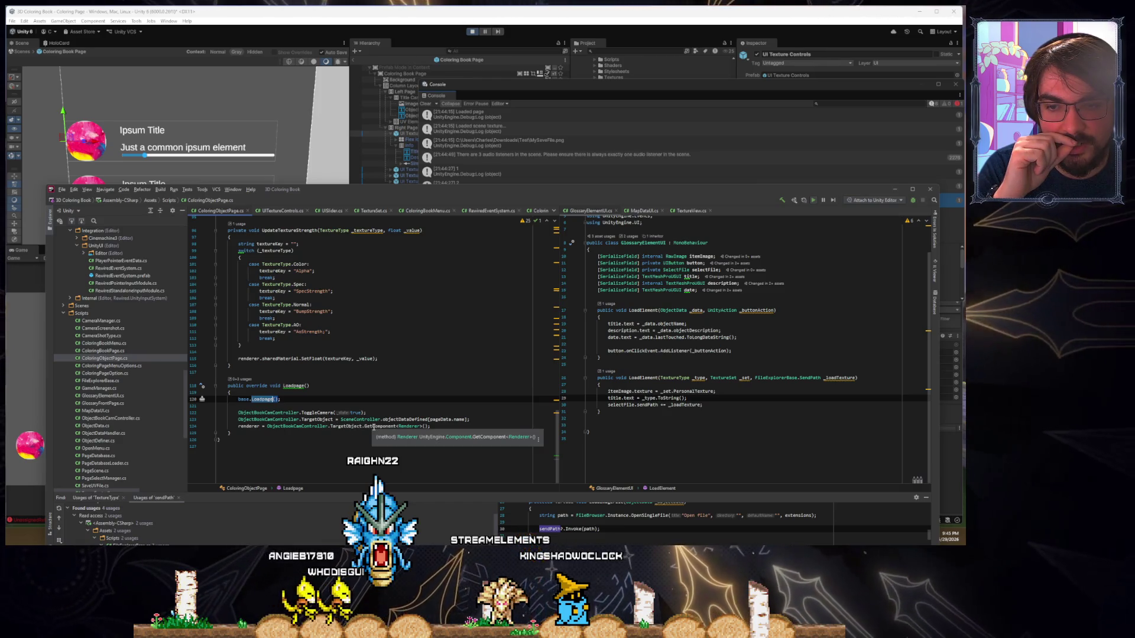
scroll(374, 426, "up", 15)
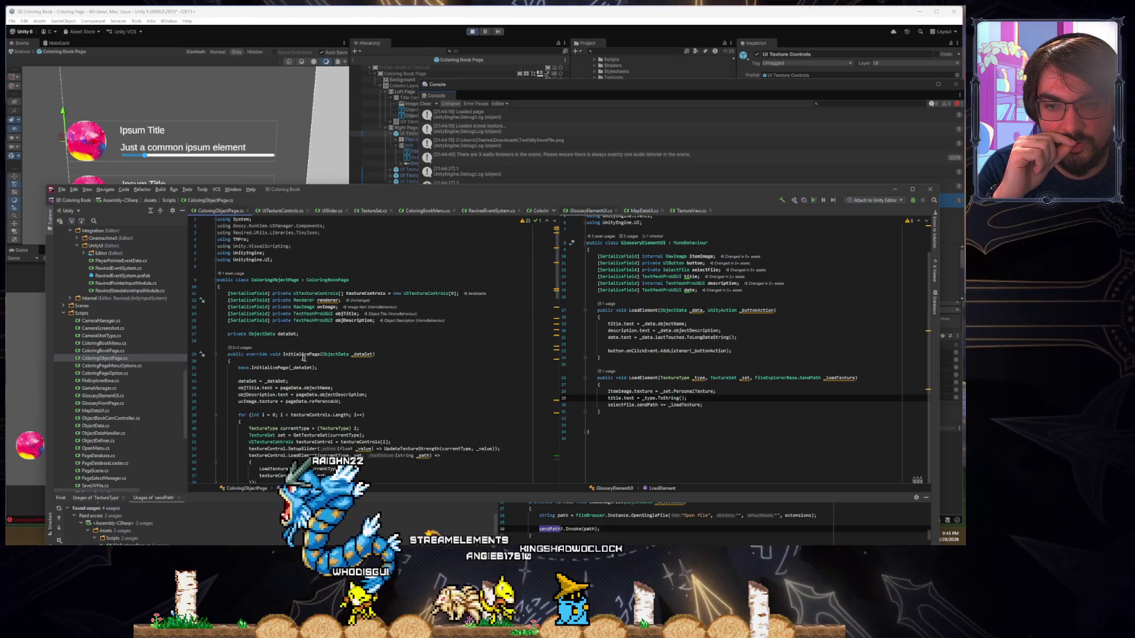
left_click(238, 349)
left_click(361, 371)
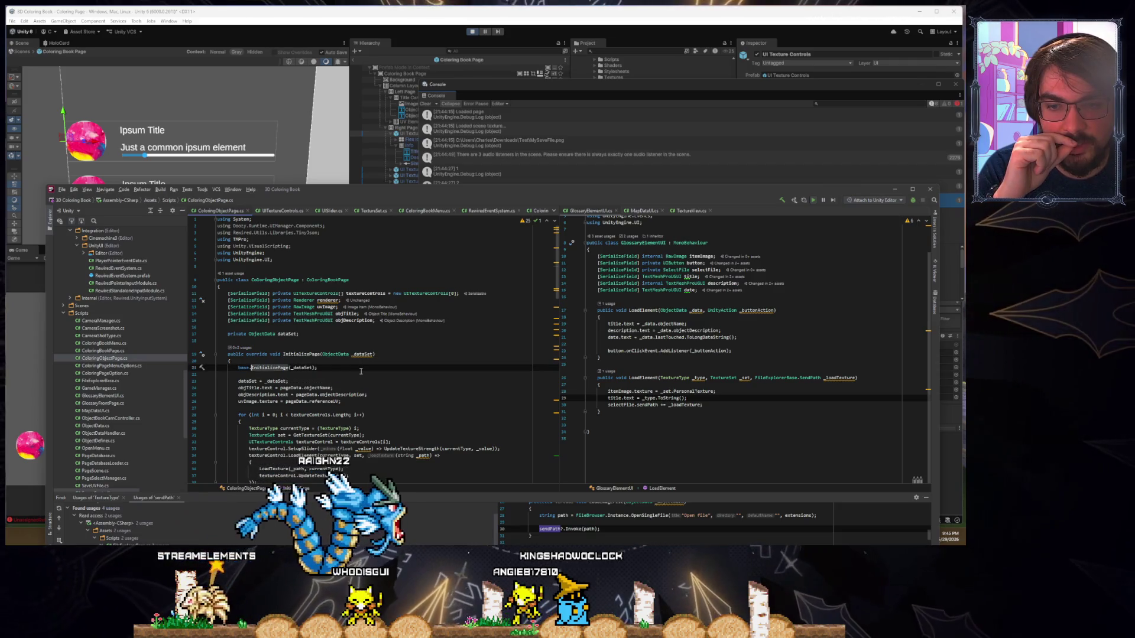
left_click(299, 354, "ctrl")
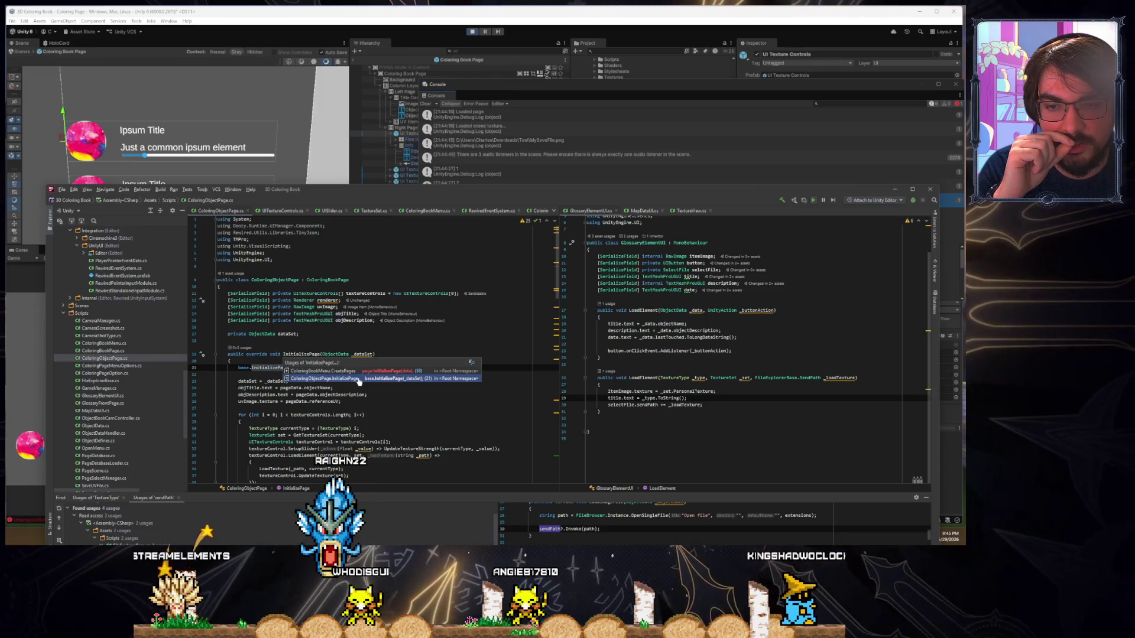
left_click(350, 370)
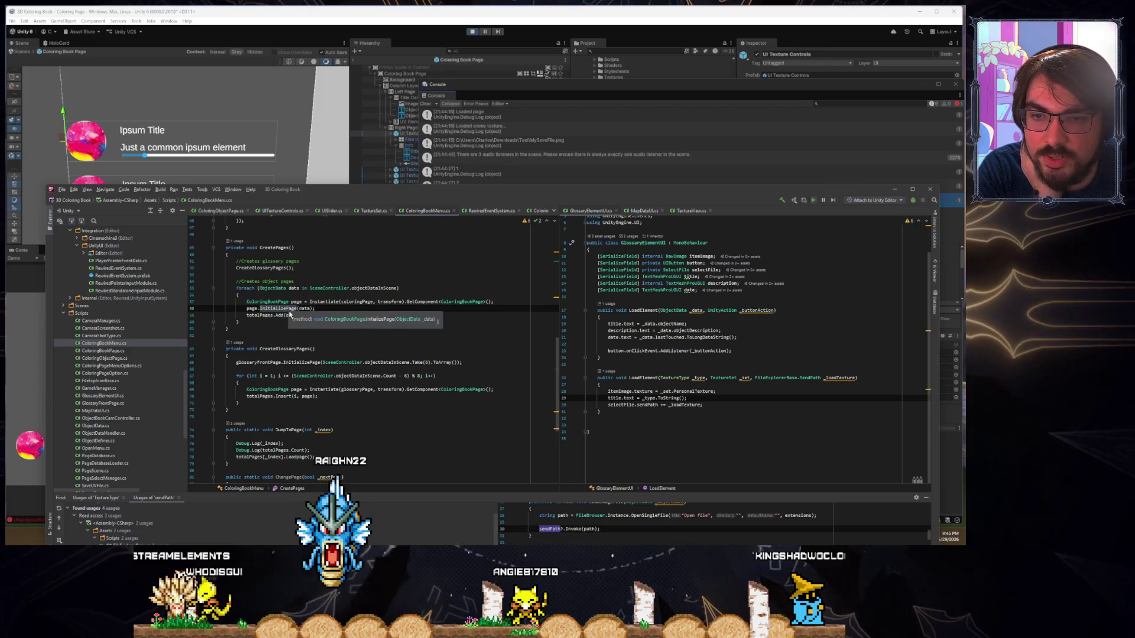
Follow InitializePage from the CreatePages call to its ColoringBookPage declaration and come back
double_click(280, 315)
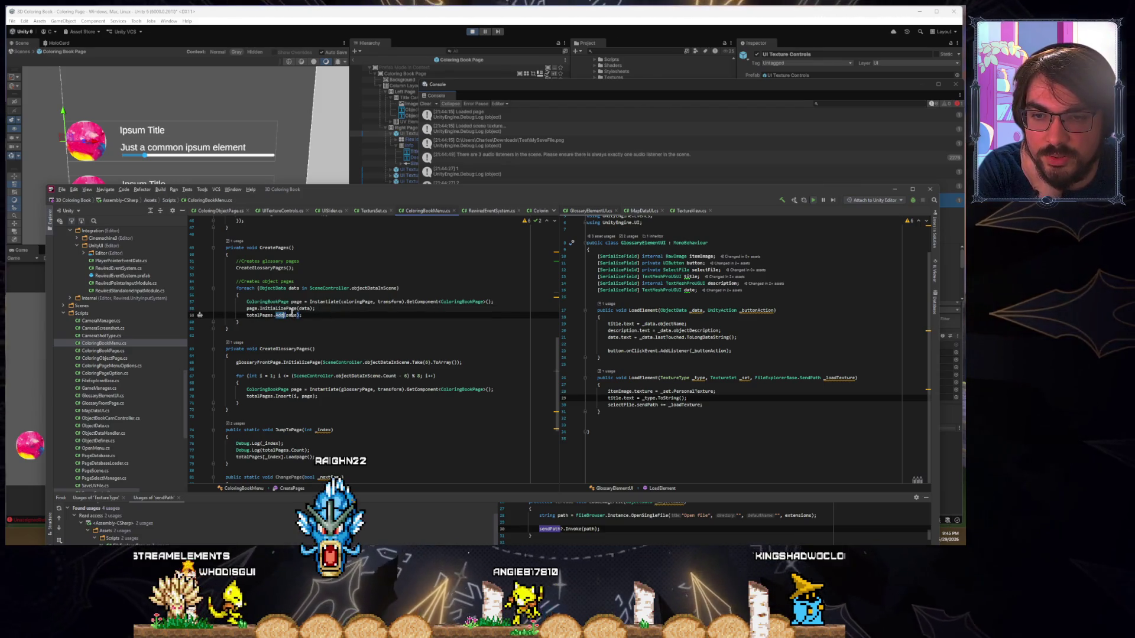
double_click(292, 309)
left_click(288, 309, "ctrl")
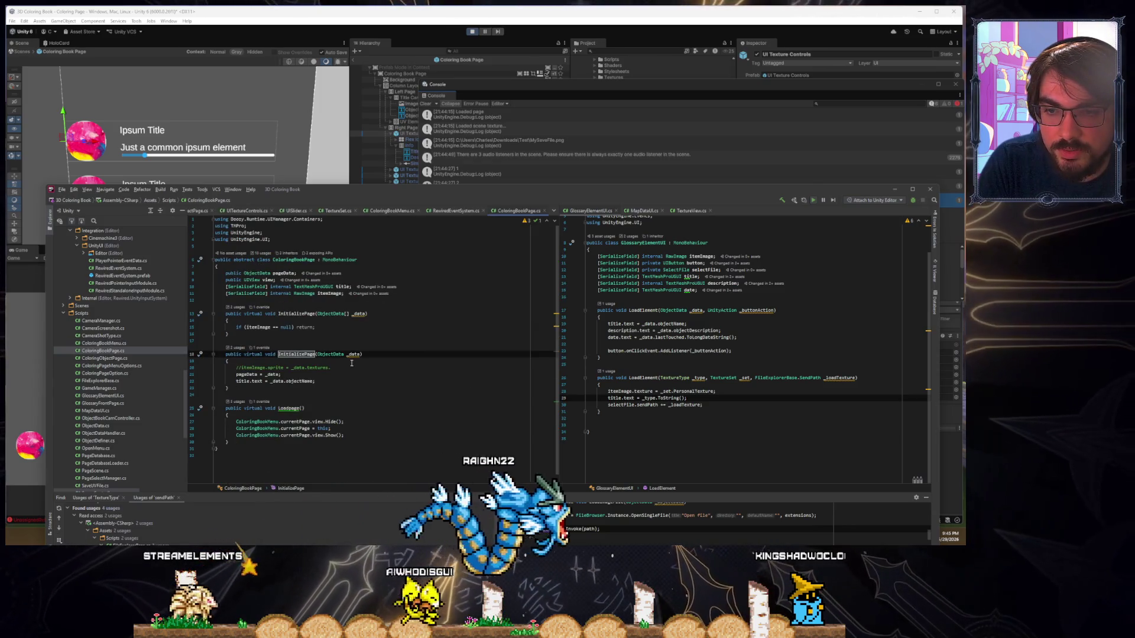
key("ctrl+alt+Left")
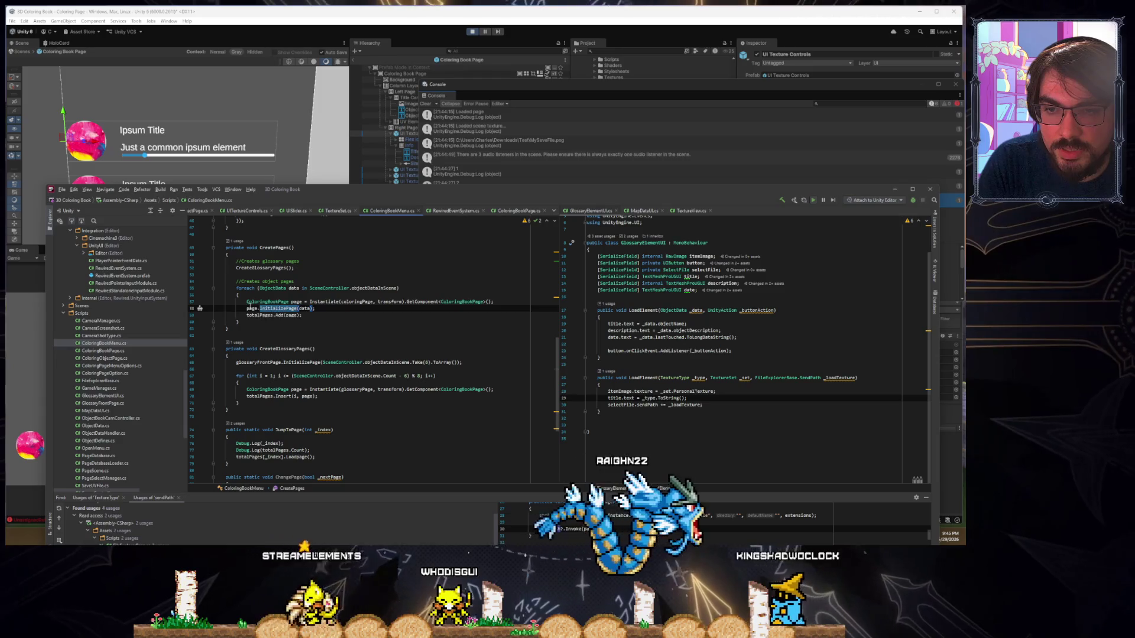
Look over the ColoringBookPage class declaration, then return to ColoringBookMenu's Start coroutine
left_click(266, 308, "ctrl")
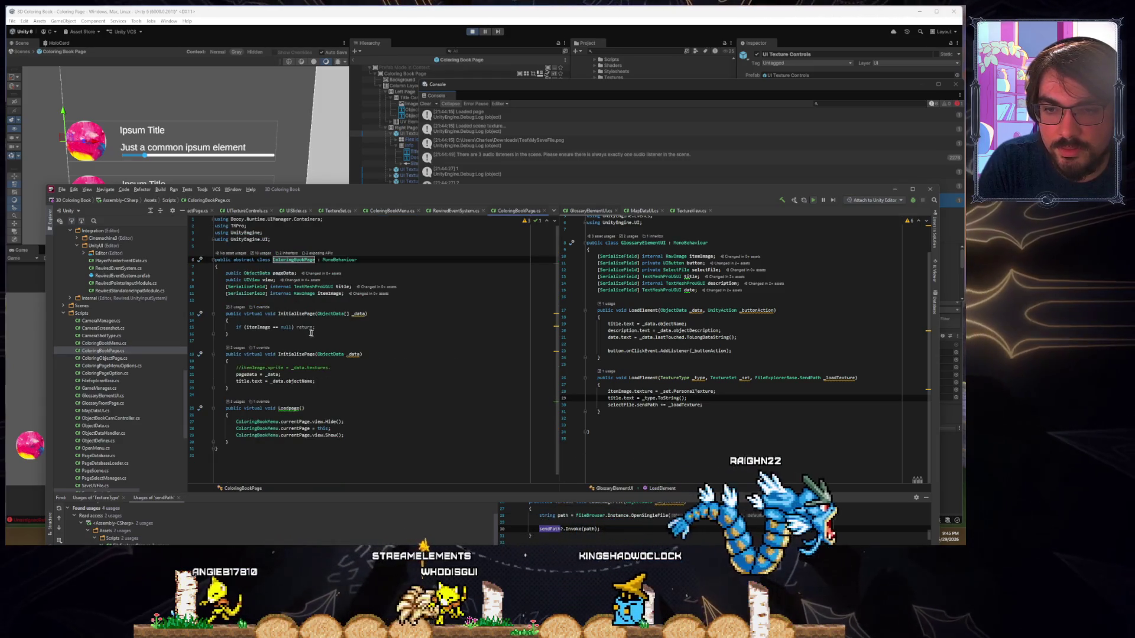
left_click(293, 314)
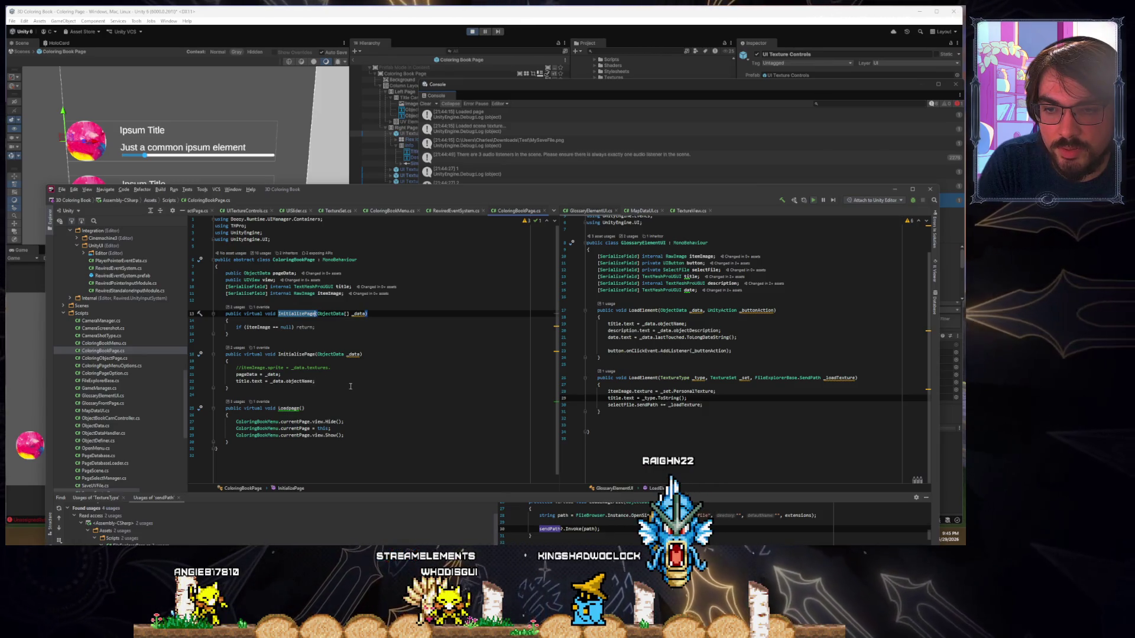
key("alt+Up")
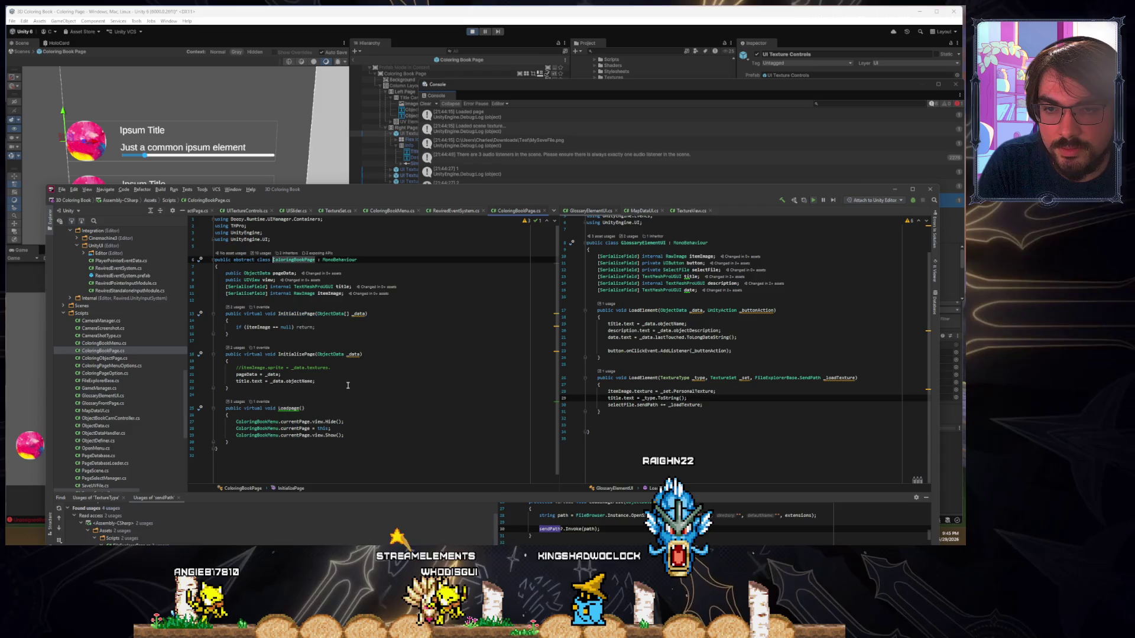
key("ctrl+alt+Left")
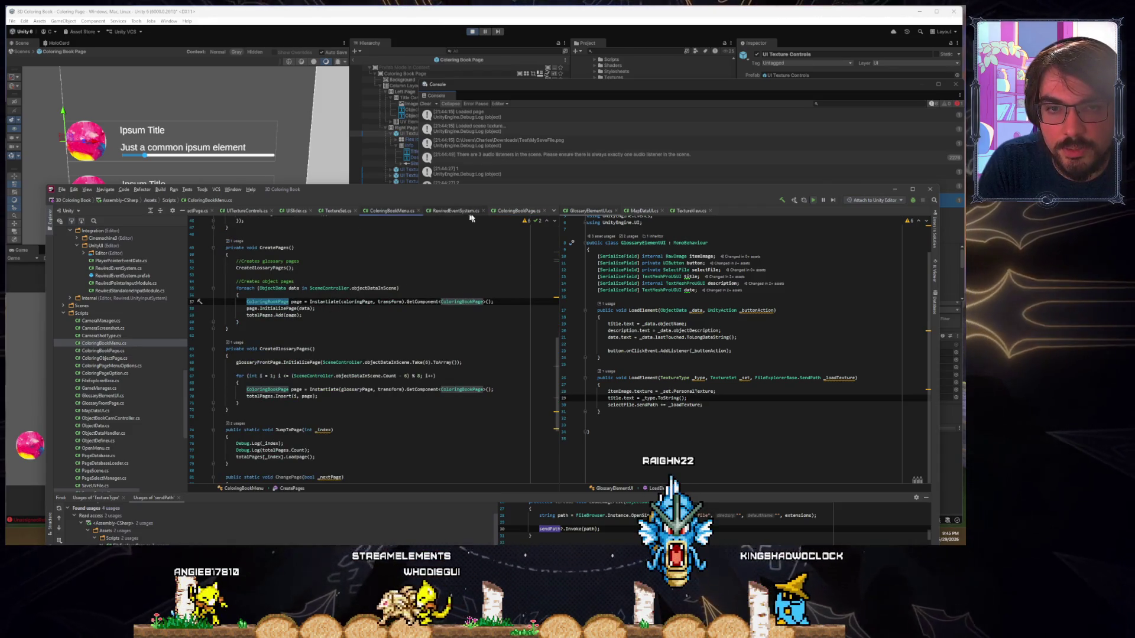
left_click(506, 213)
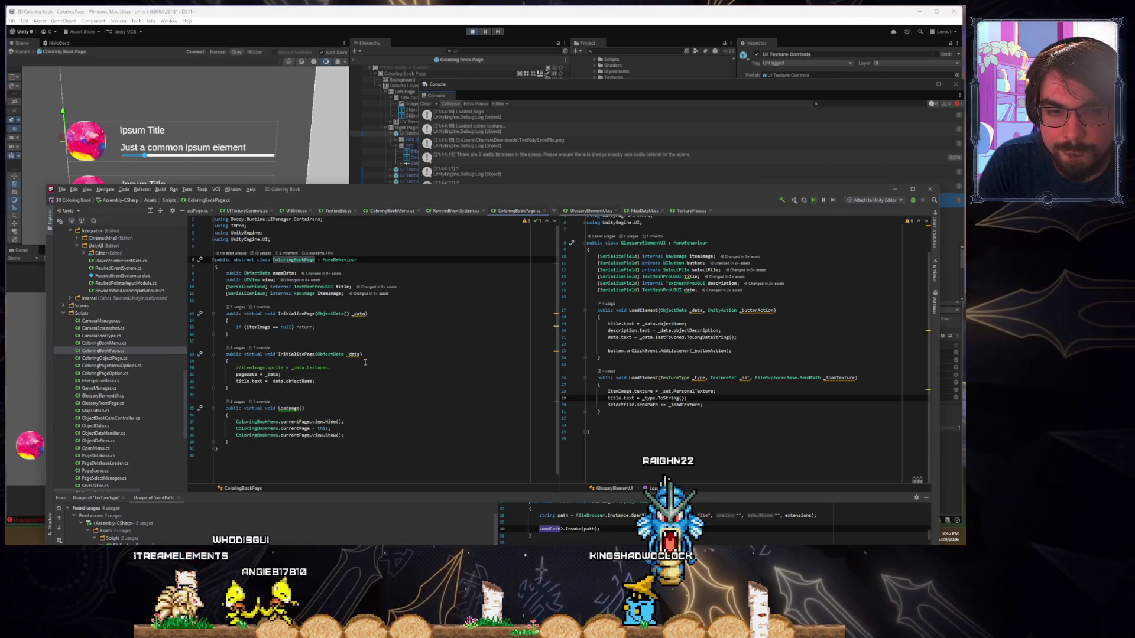
left_click(395, 210)
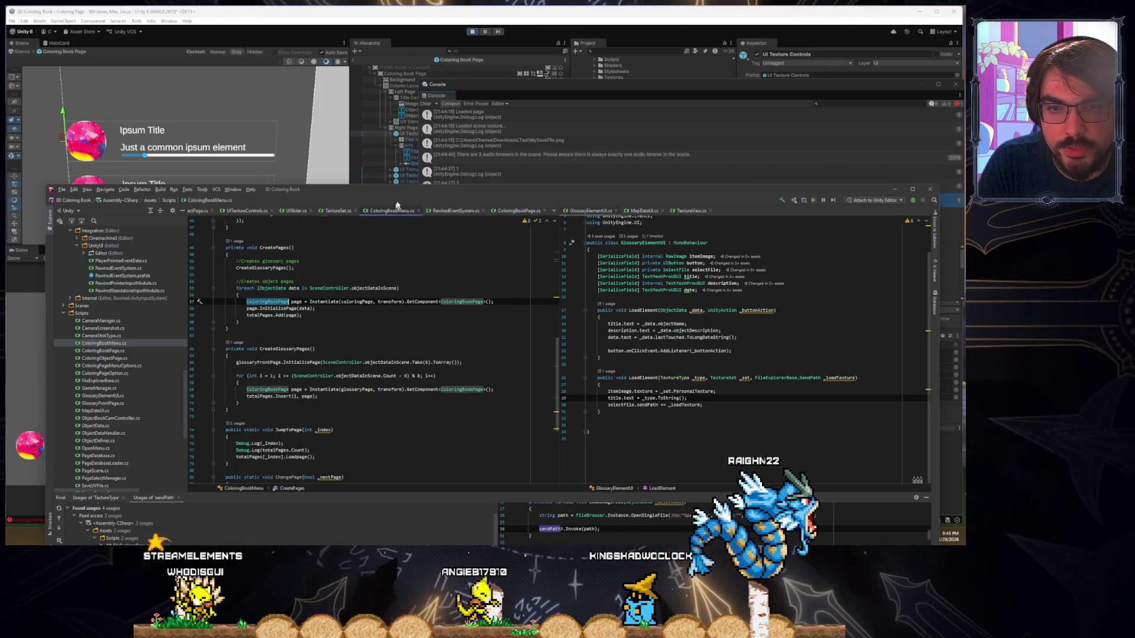
left_click_drag(396, 205, 355, 185)
scroll(325, 298, "up", 7)
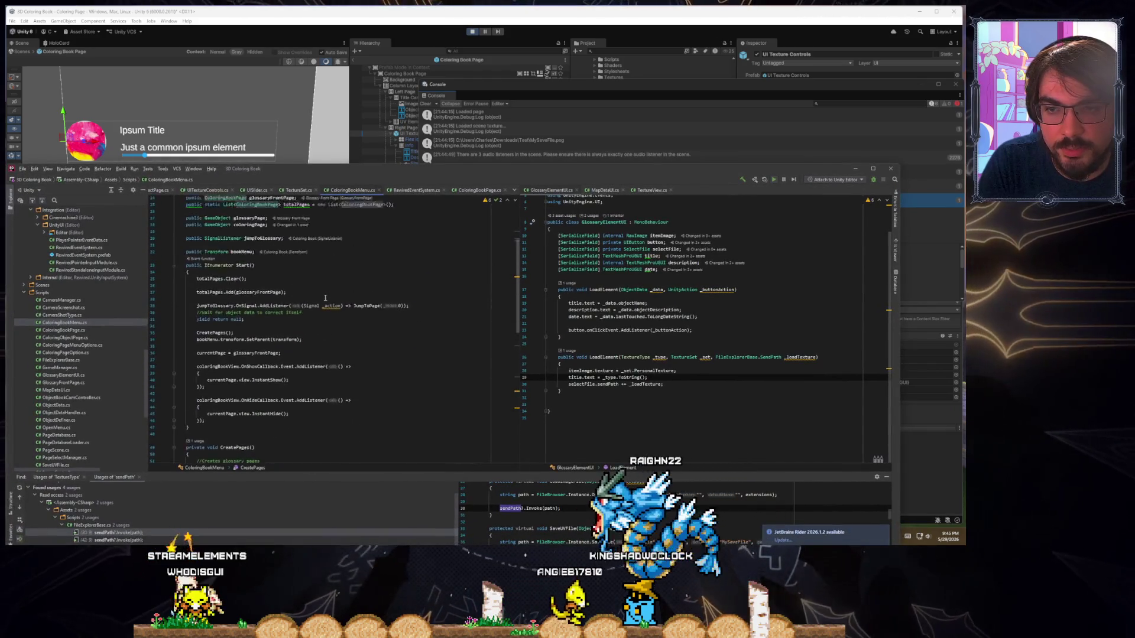
Open the ColoringObjectPage subclass from ColoringBookPage's derived classes and find its InitializePage override
scroll(325, 297, "down", 5)
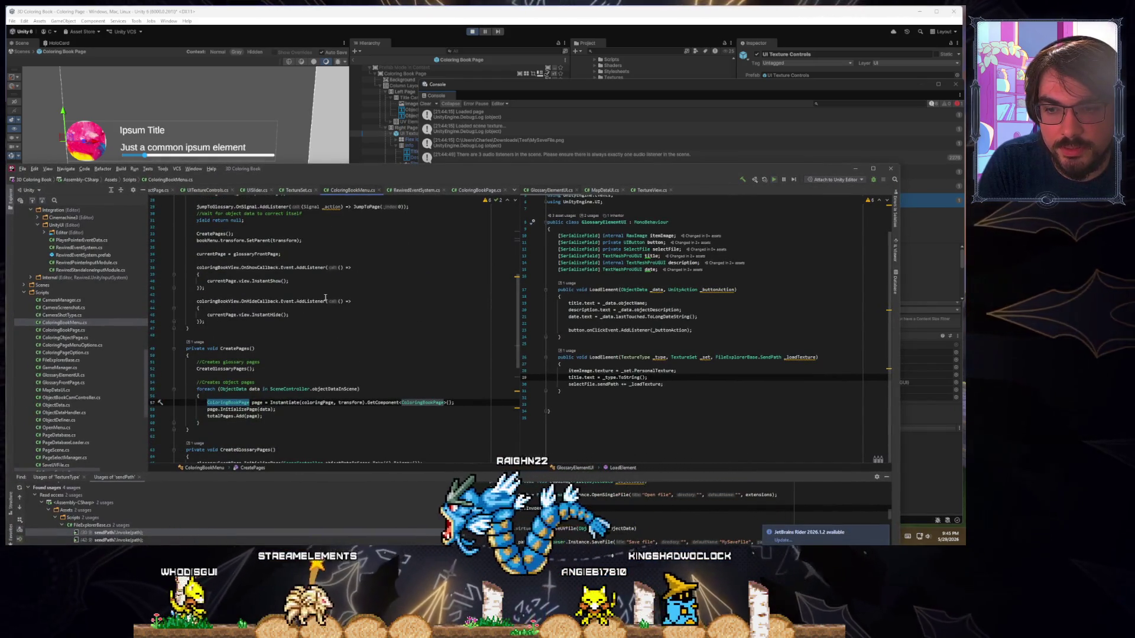
scroll(325, 297, "down", 9)
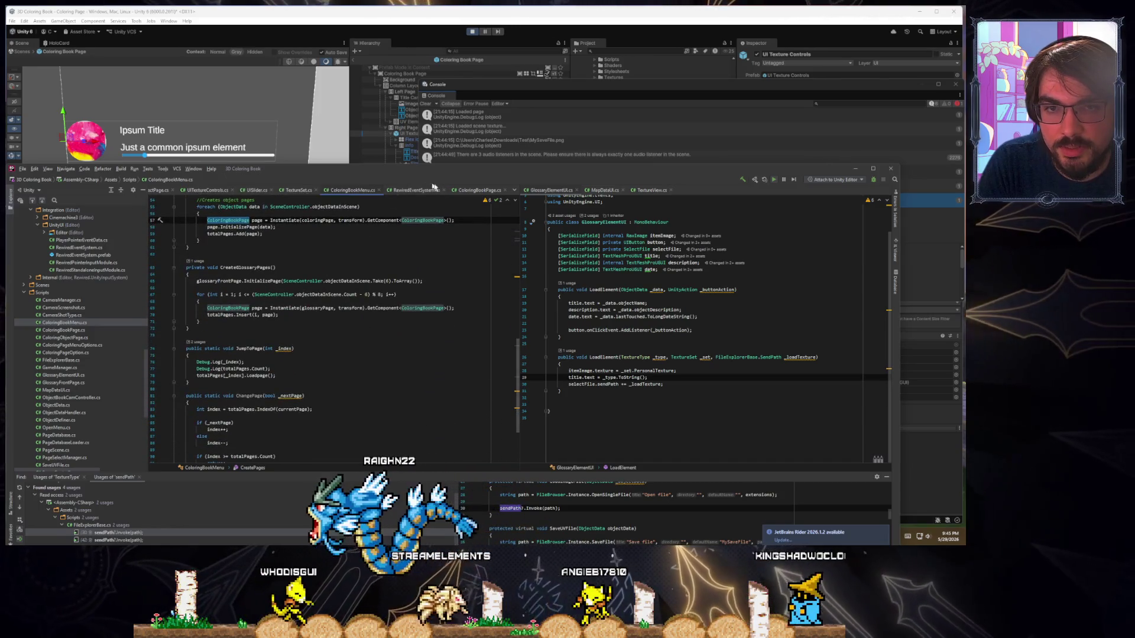
left_click(422, 219, "ctrl")
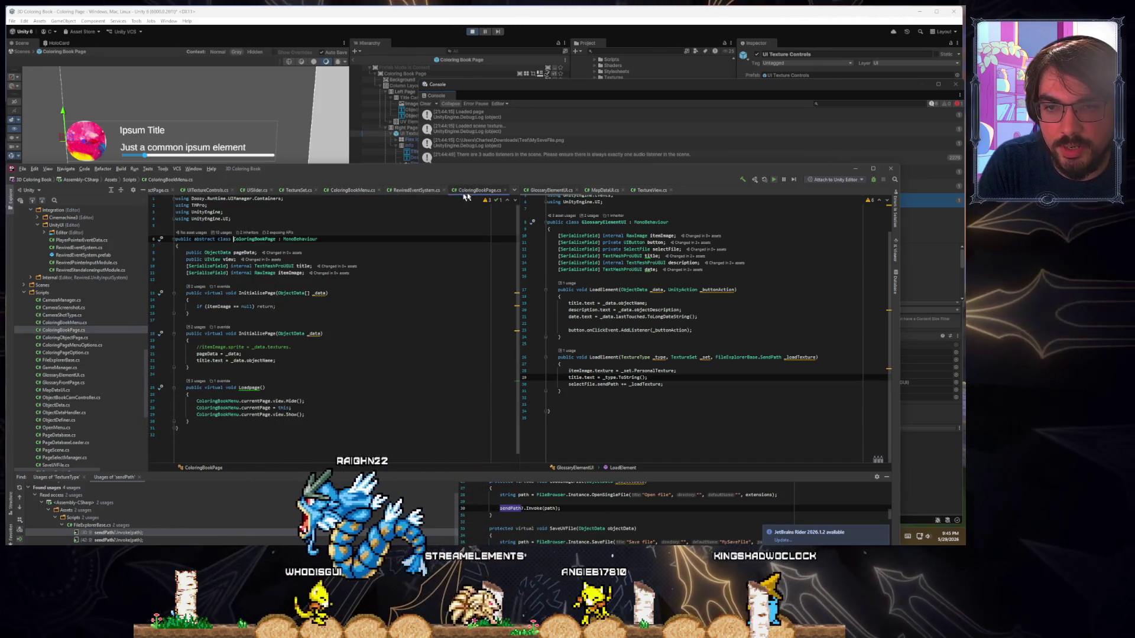
left_click(248, 233)
left_click(280, 257)
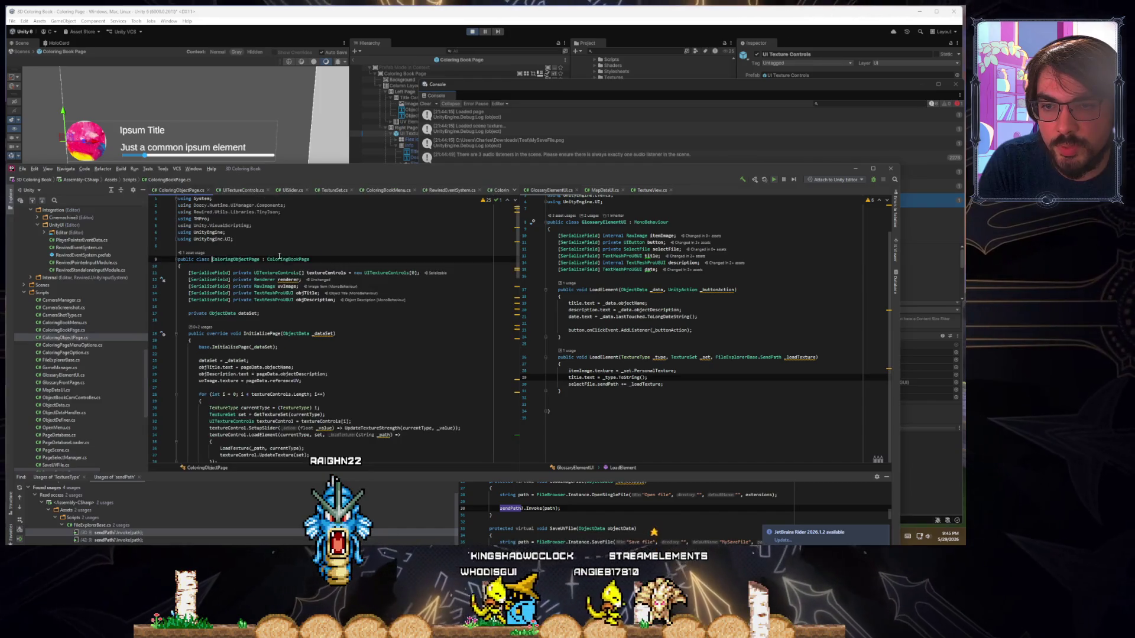
scroll(340, 322, "down", 3)
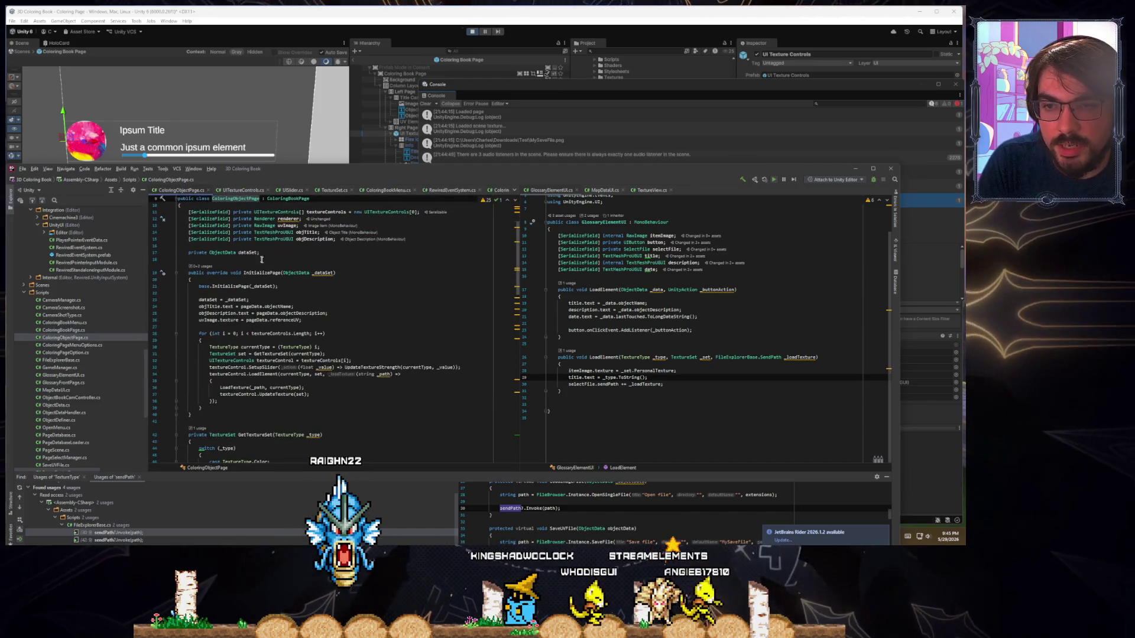
left_click(265, 273)
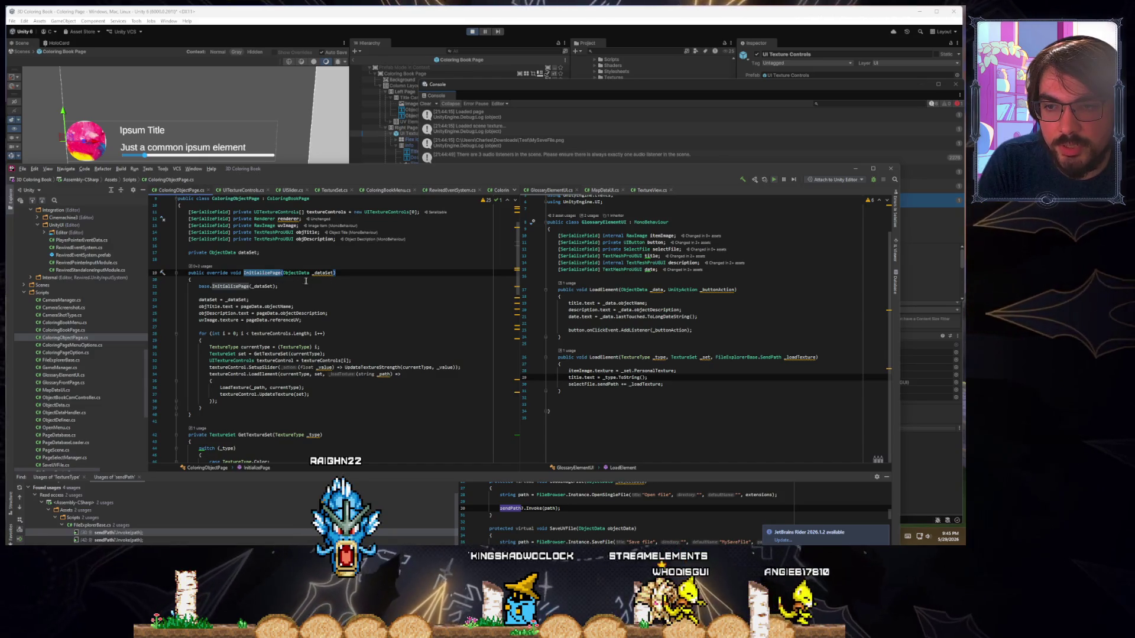
scroll(306, 281, "down", 3)
scroll(333, 199, "up", 3)
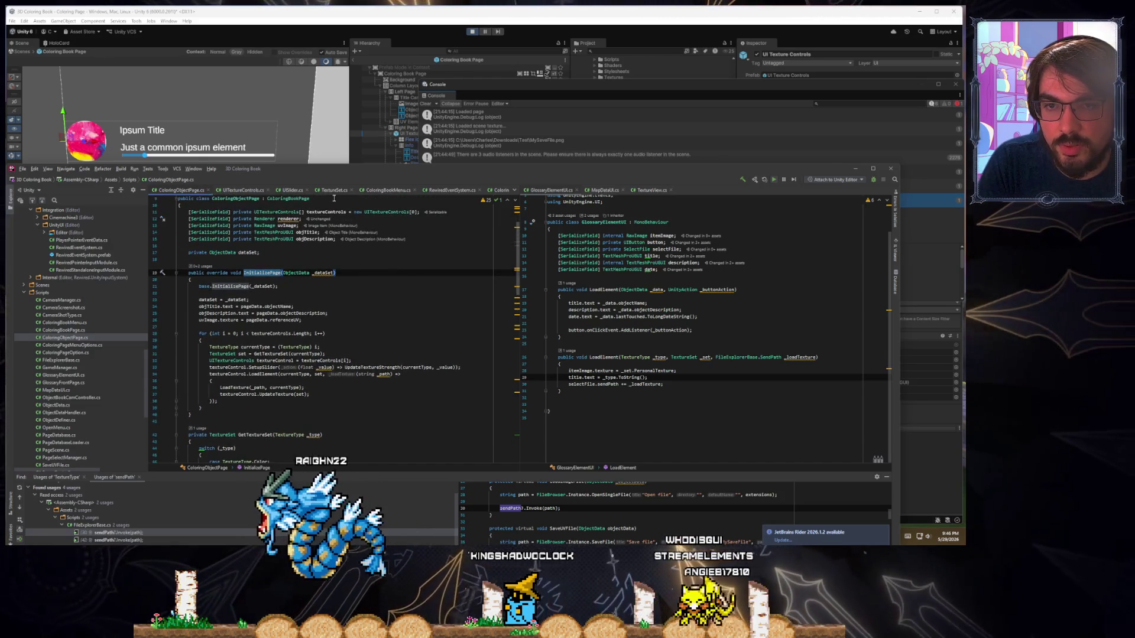
Add Debug.Log("Initializing Page") right after base.InitializePage(_dataSet) in the override
left_click(387, 190)
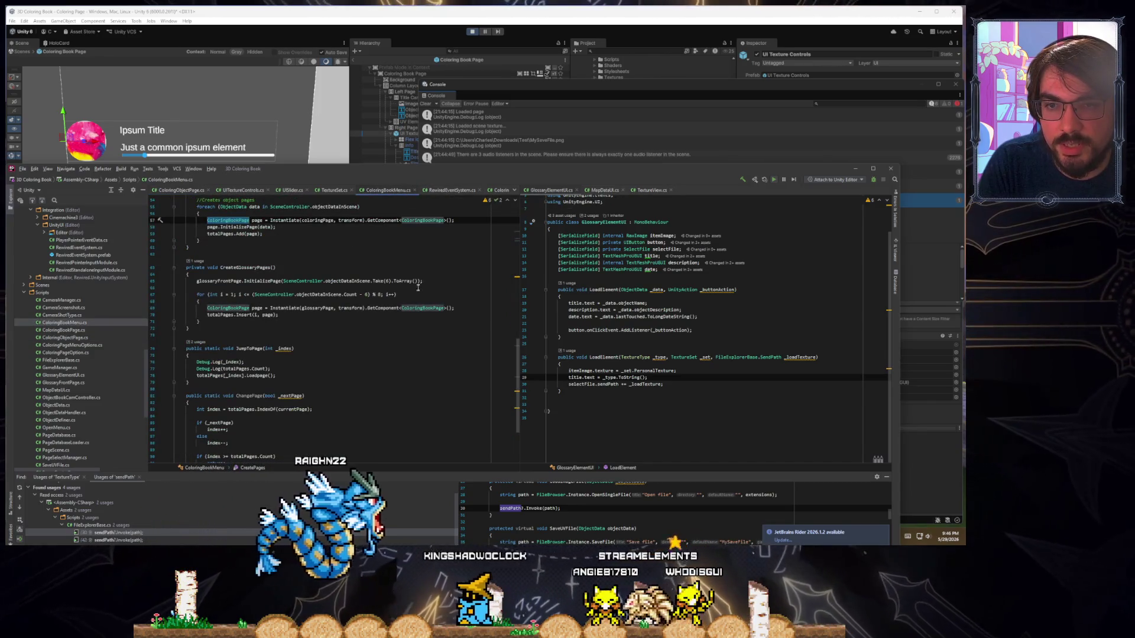
scroll(239, 287, "up", 3)
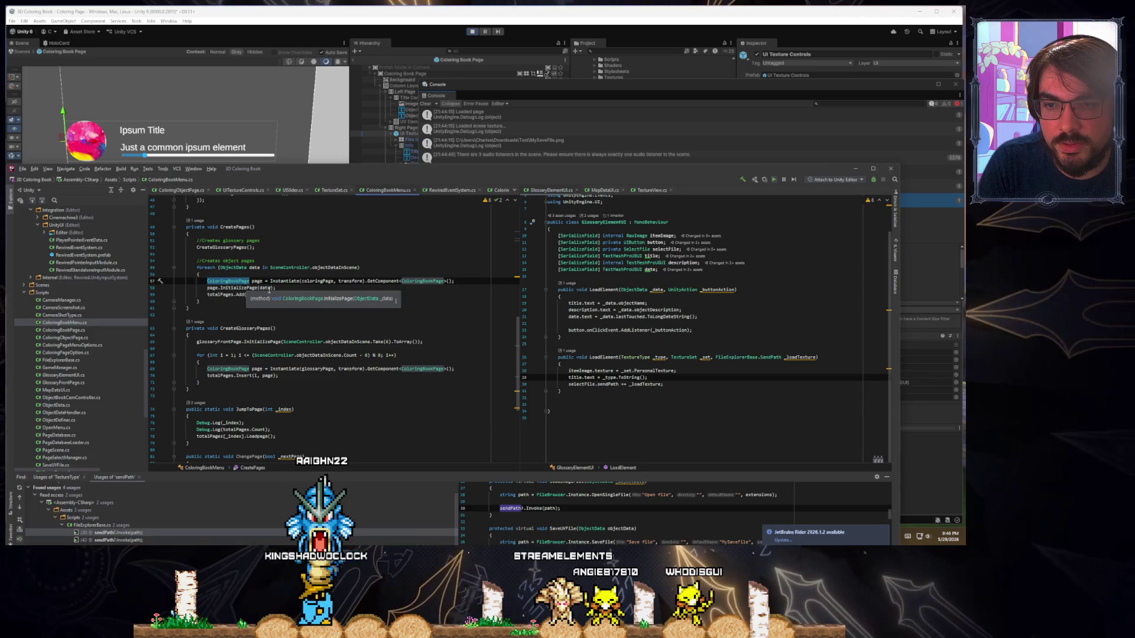
left_click(251, 288, "ctrl")
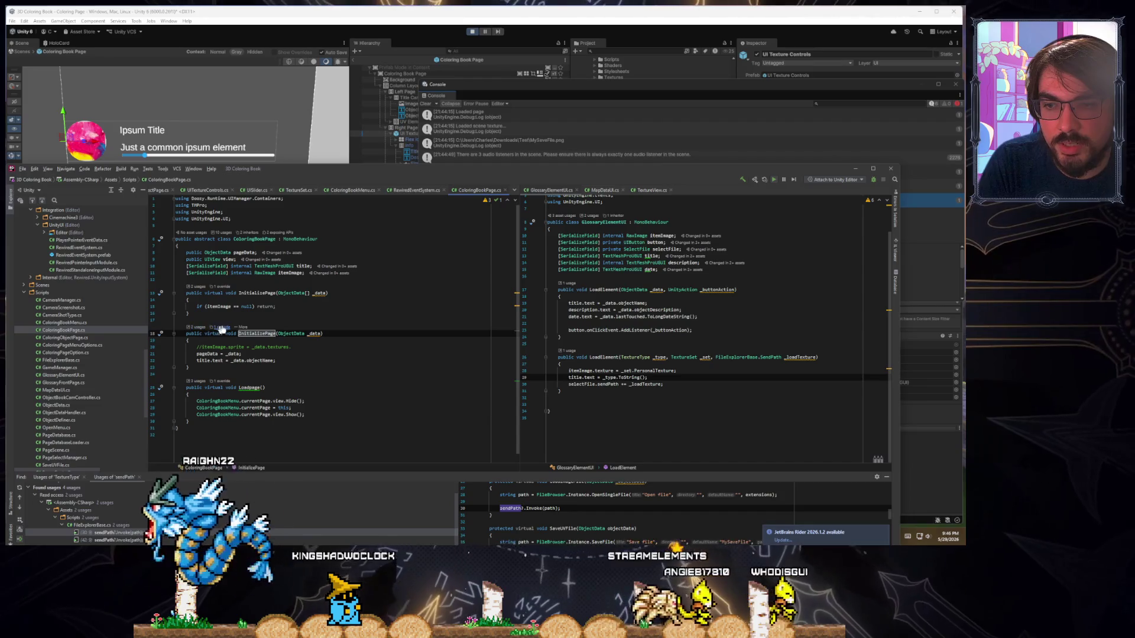
key("ctrl+F12")
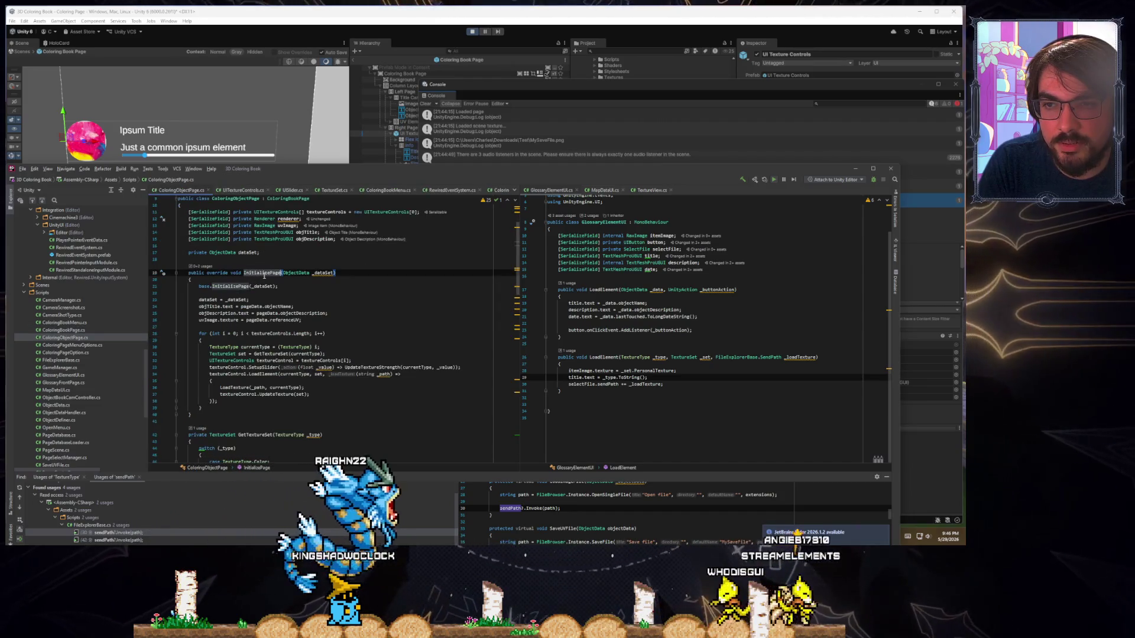
left_click(244, 286)
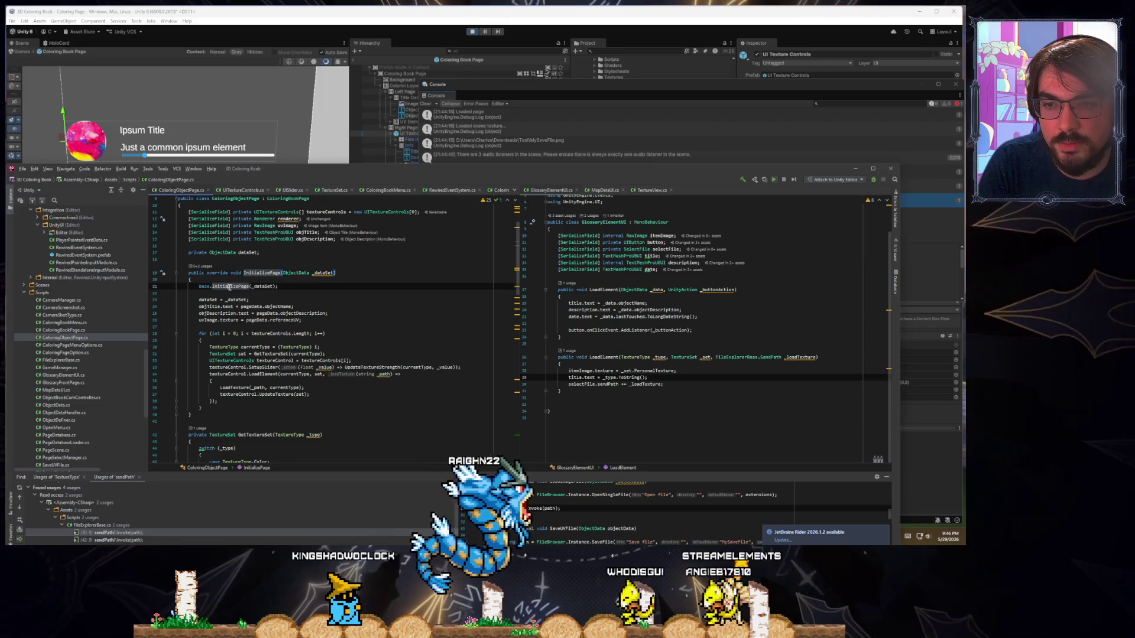
left_click(249, 295)
scroll(335, 326, "down", 2)
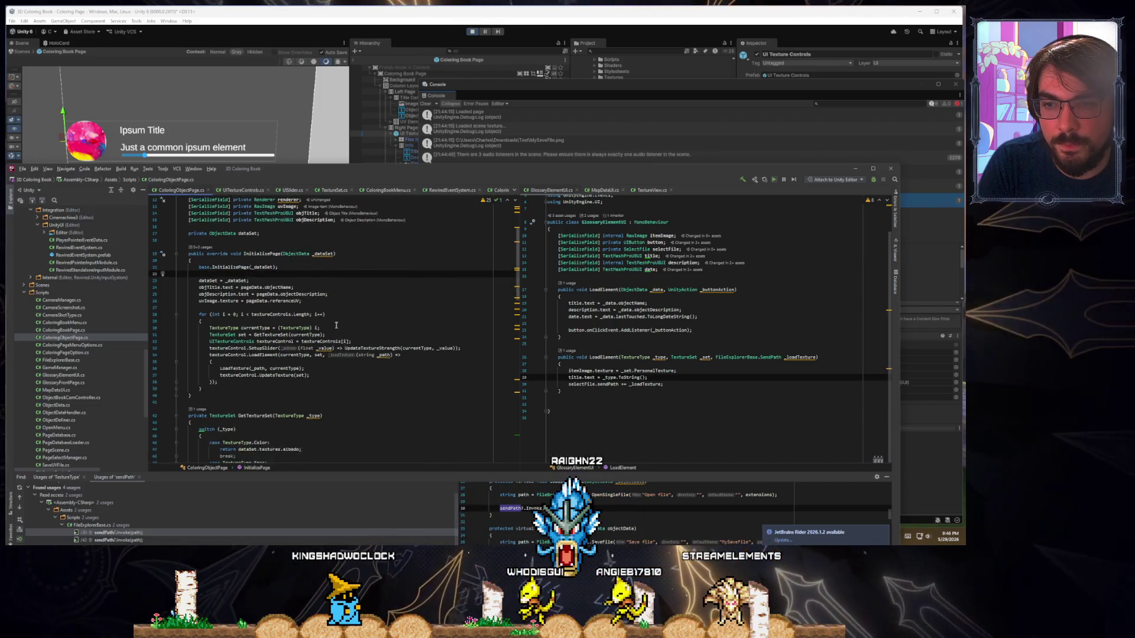
scroll(335, 326, "down", 15)
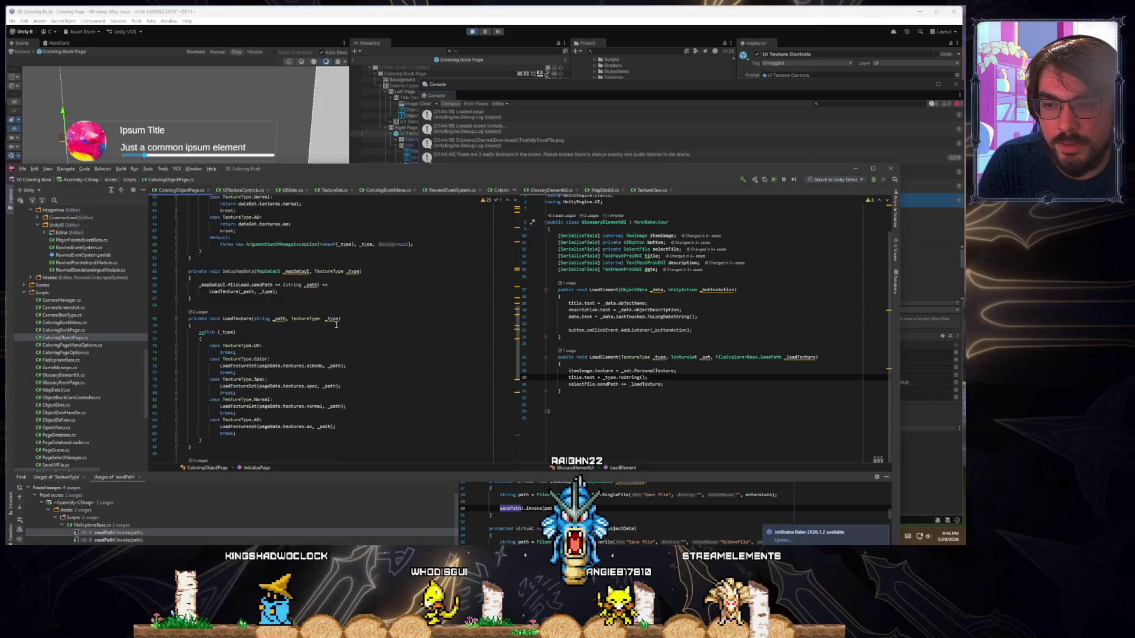
scroll(335, 324, "down", 8)
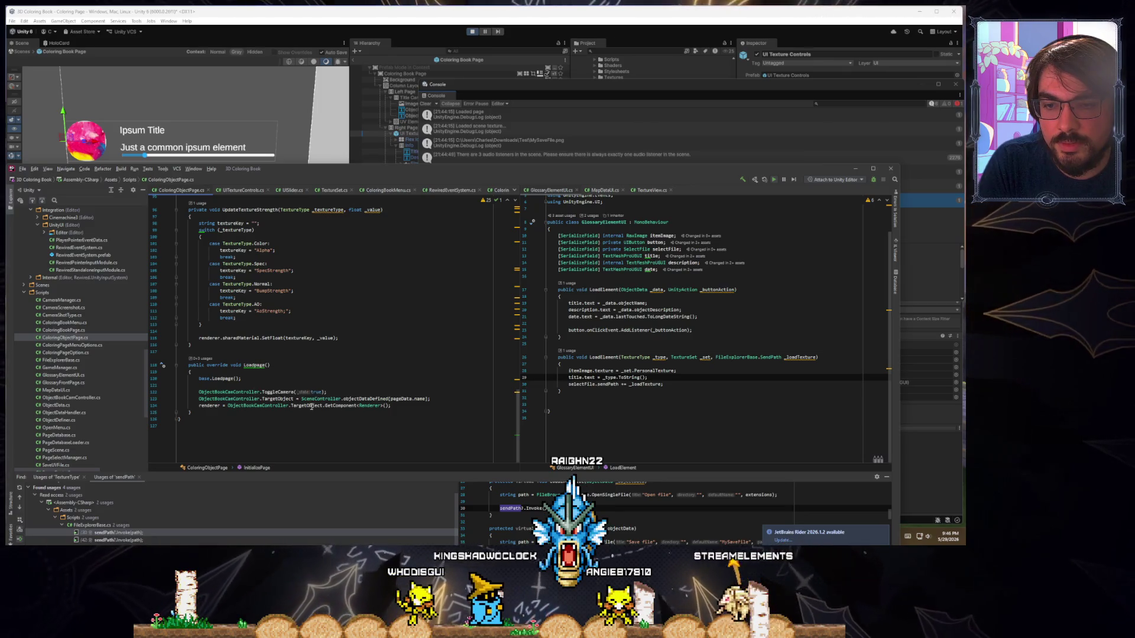
scroll(311, 406, "up", 20)
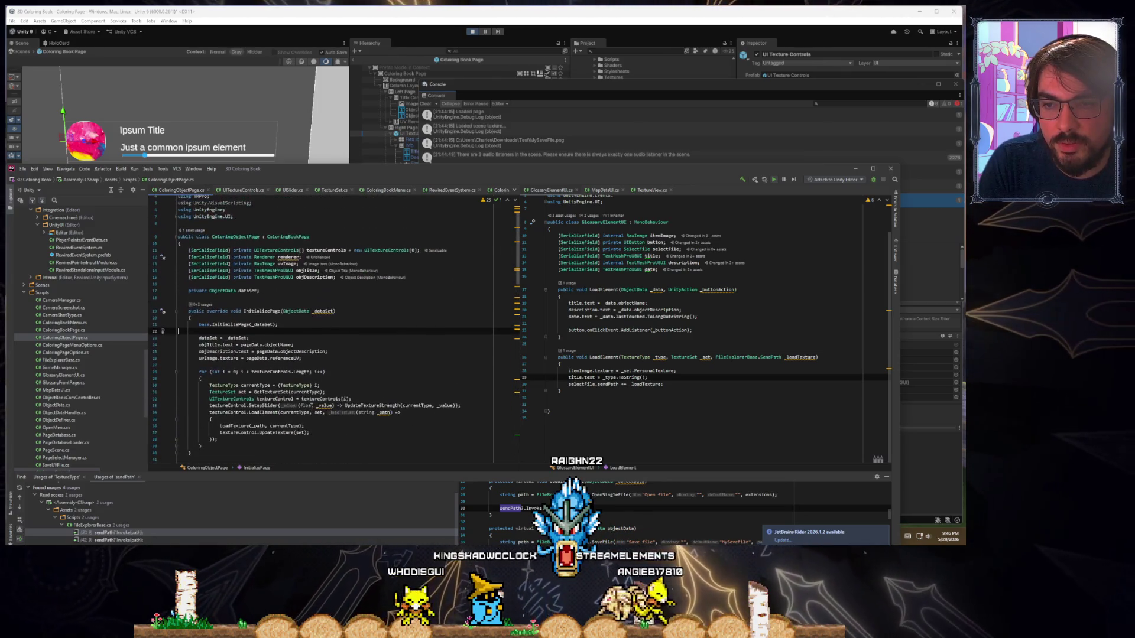
key("Return")
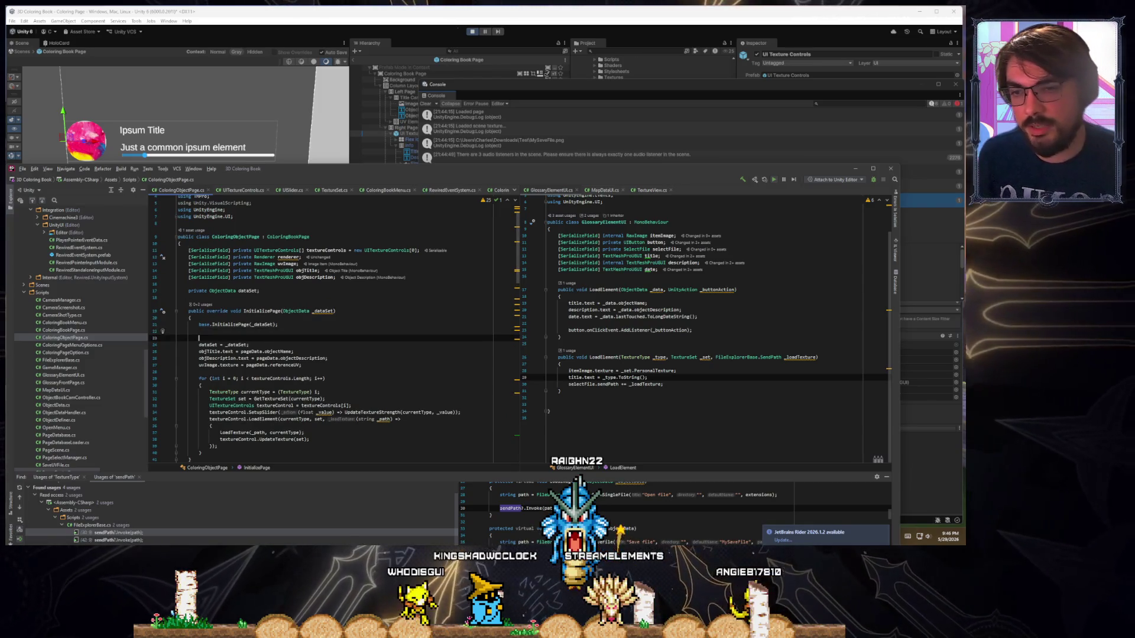
type("Debug.Log(")
type("\"Initializ")
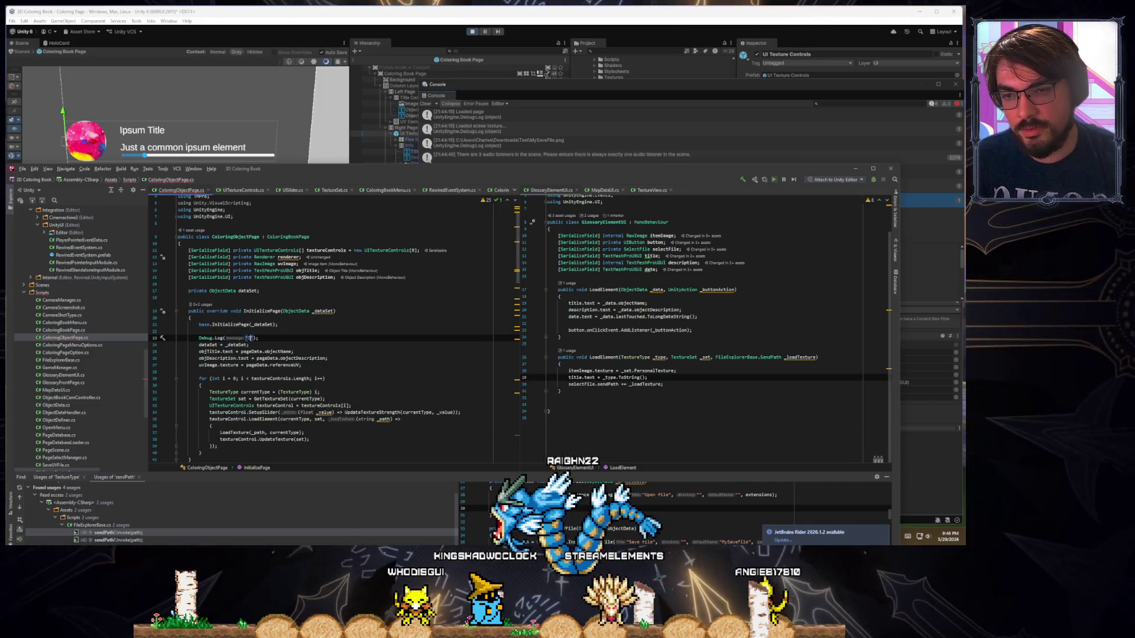
type("ing Page\"")
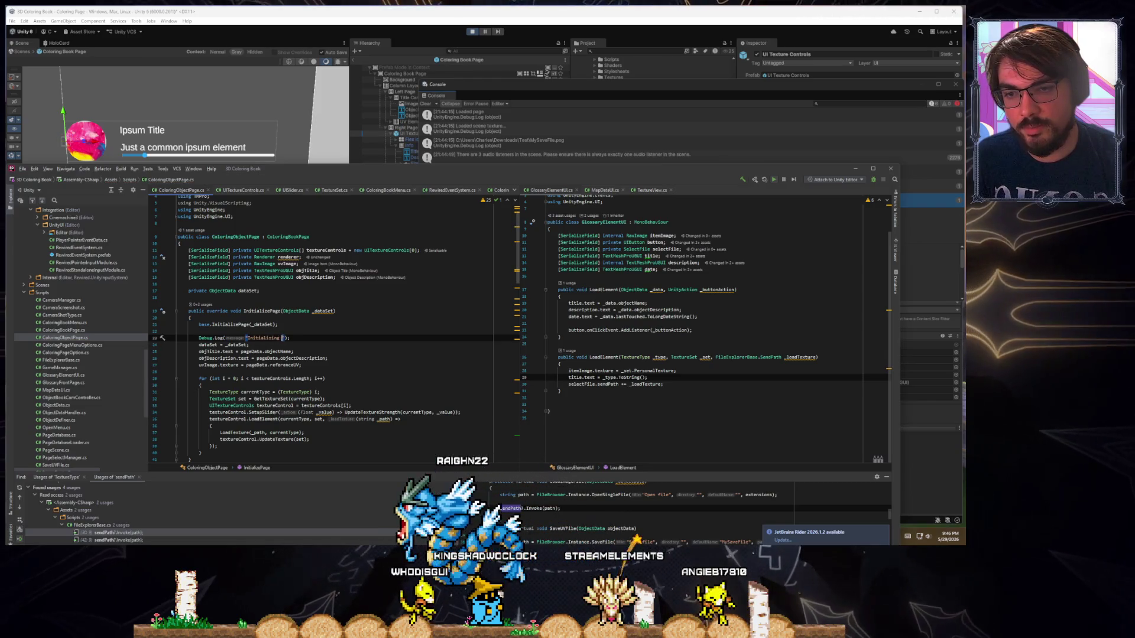
Open the base InitializePage in ColoringBookPage.cs and highlight the pageData and title usages
left_click(242, 323, "ctrl")
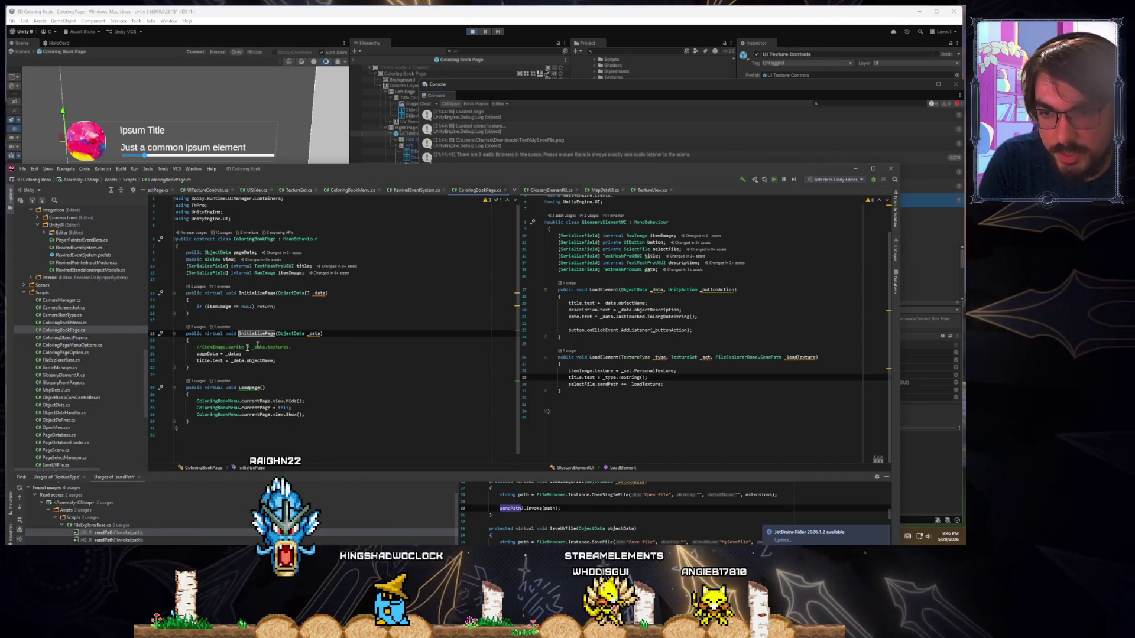
left_click(203, 360)
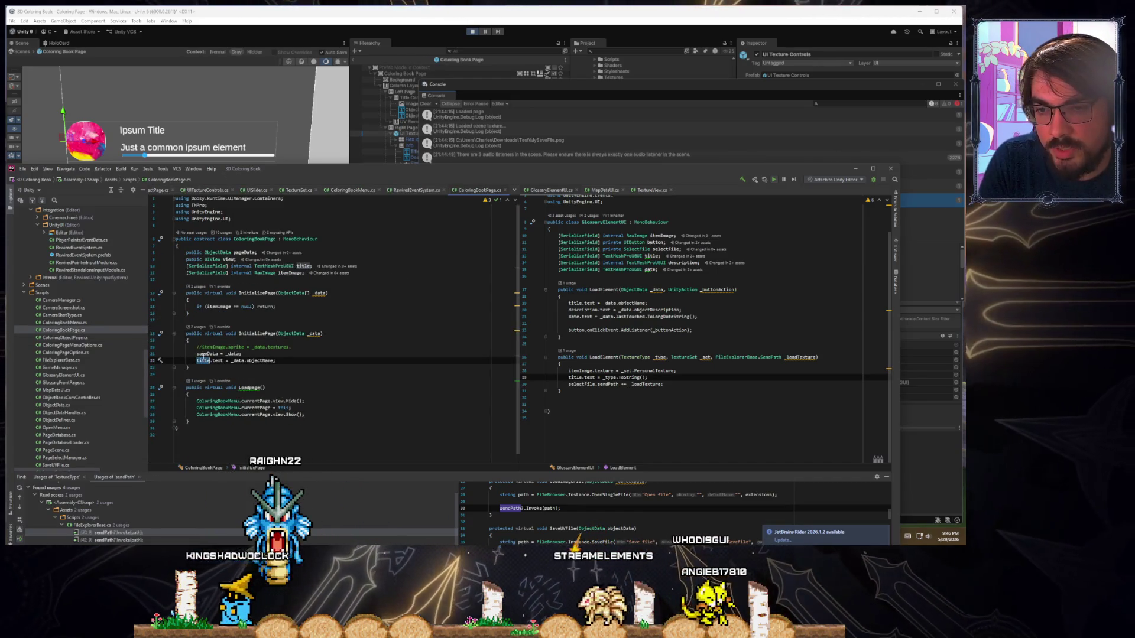
left_click(200, 354)
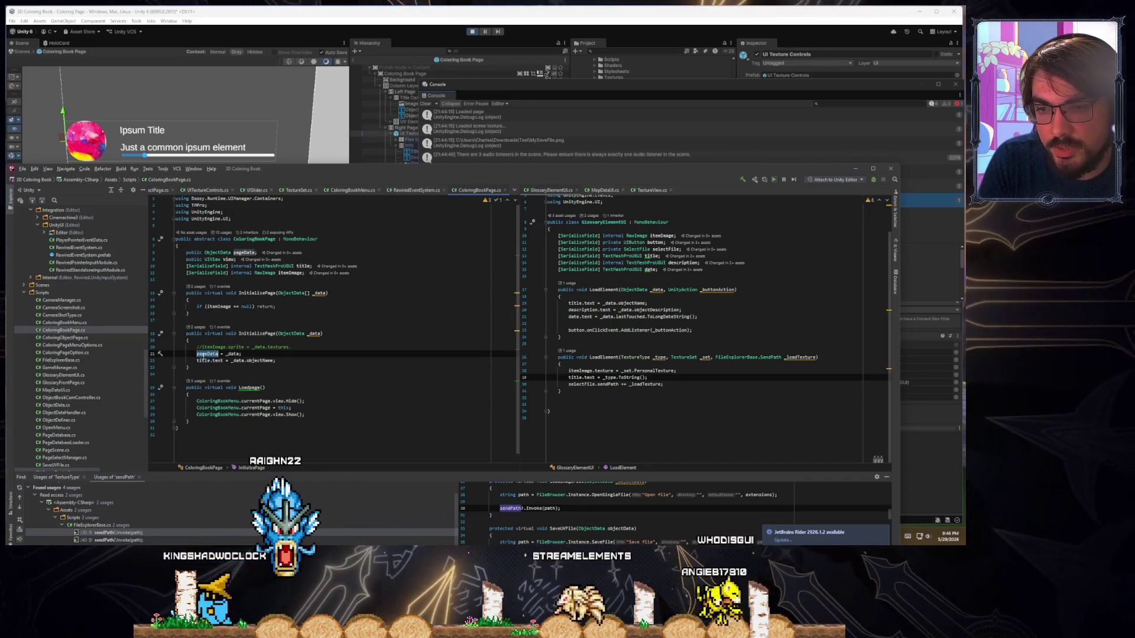
left_click(201, 361)
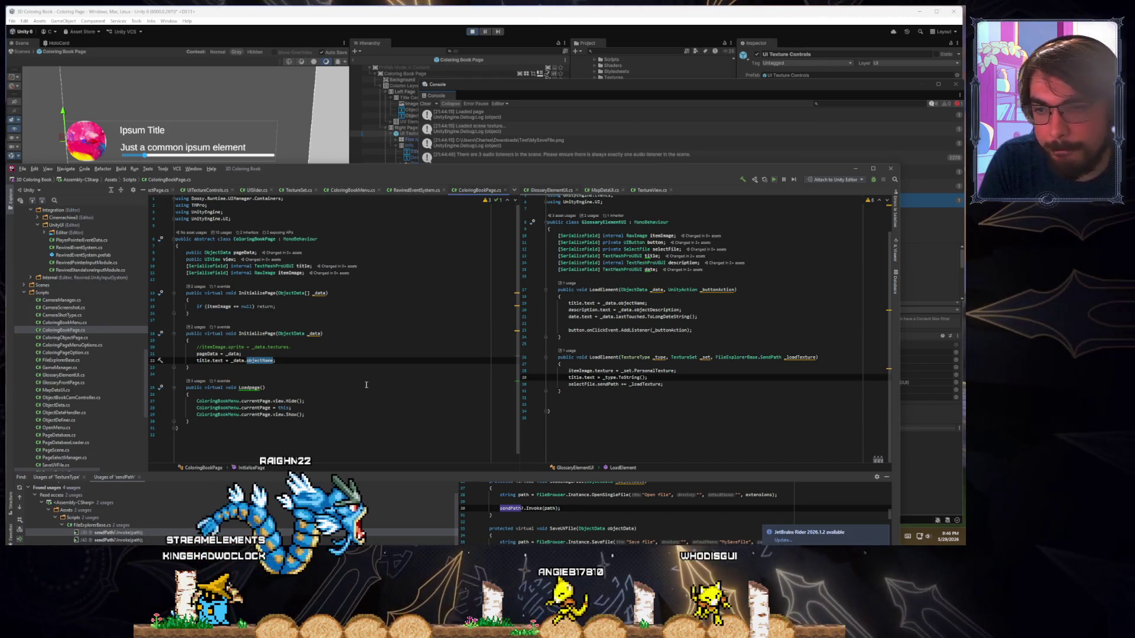
Restart play mode in Unity and open the Test Tutorial Scene coloring page
left_click(451, 25)
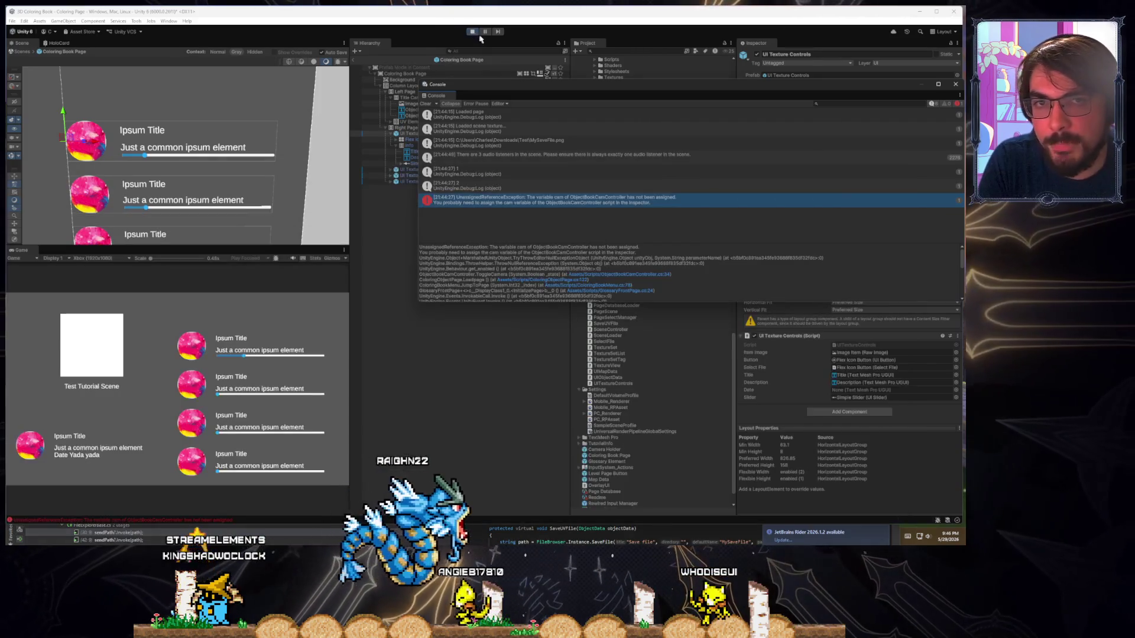
left_click(472, 31)
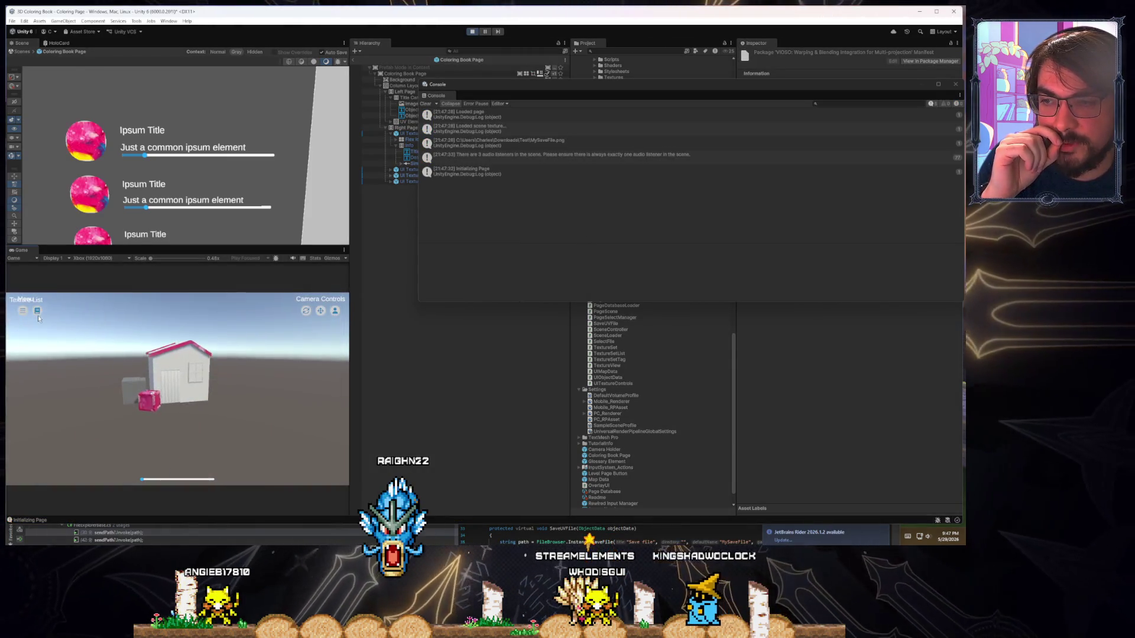
left_click(25, 446)
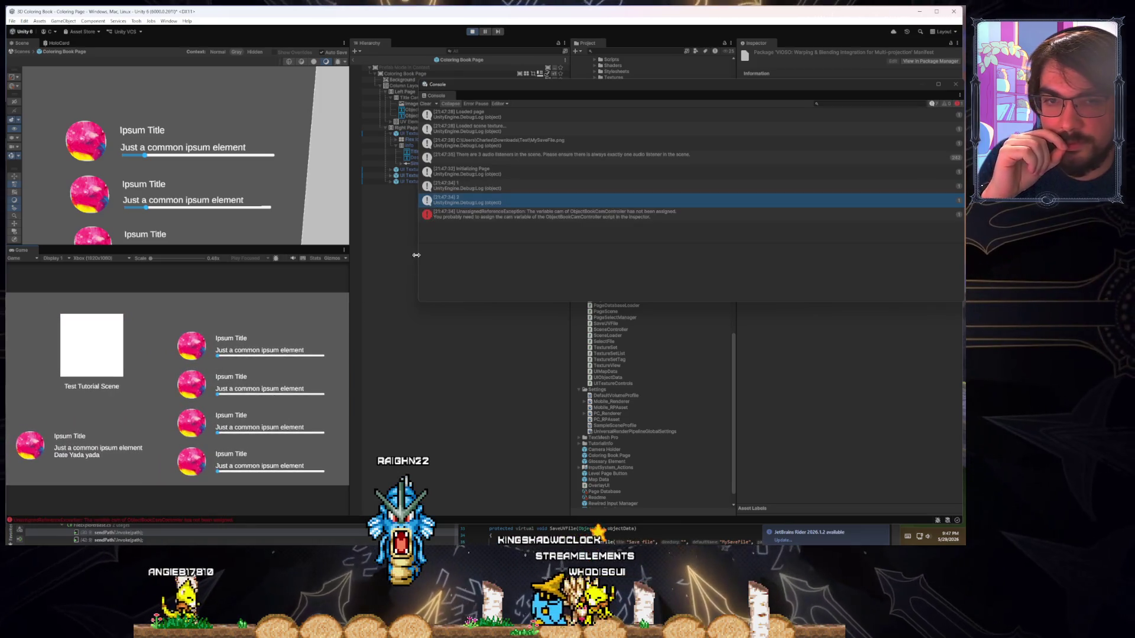
Read the cam exception and Initializing Page log stack traces, jumping to the log's code
left_click(511, 216)
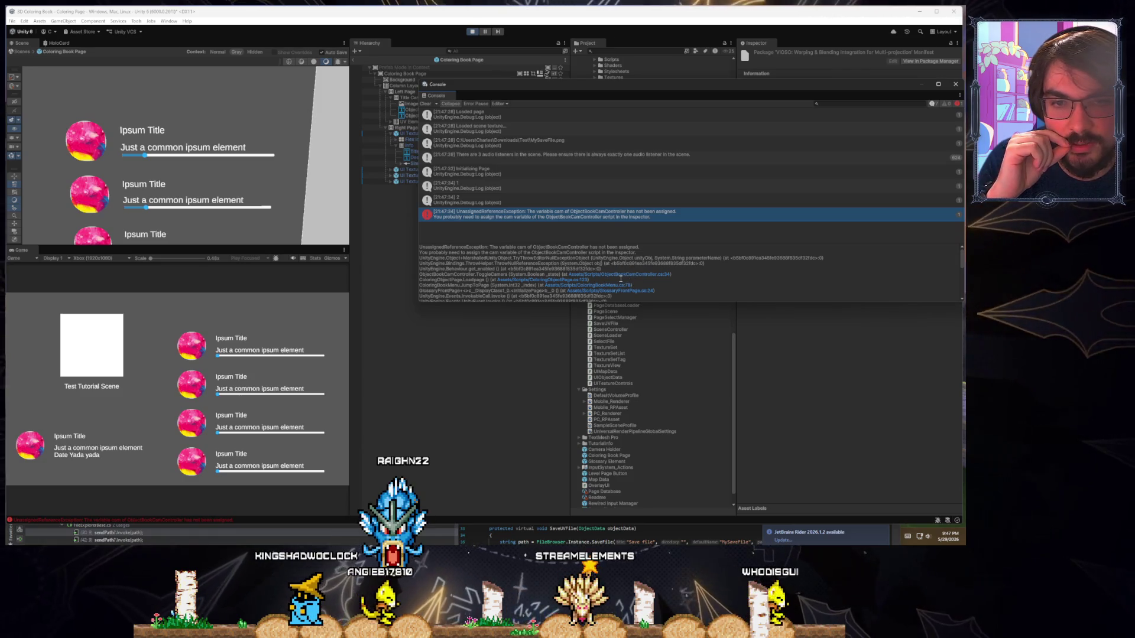
left_click(470, 179)
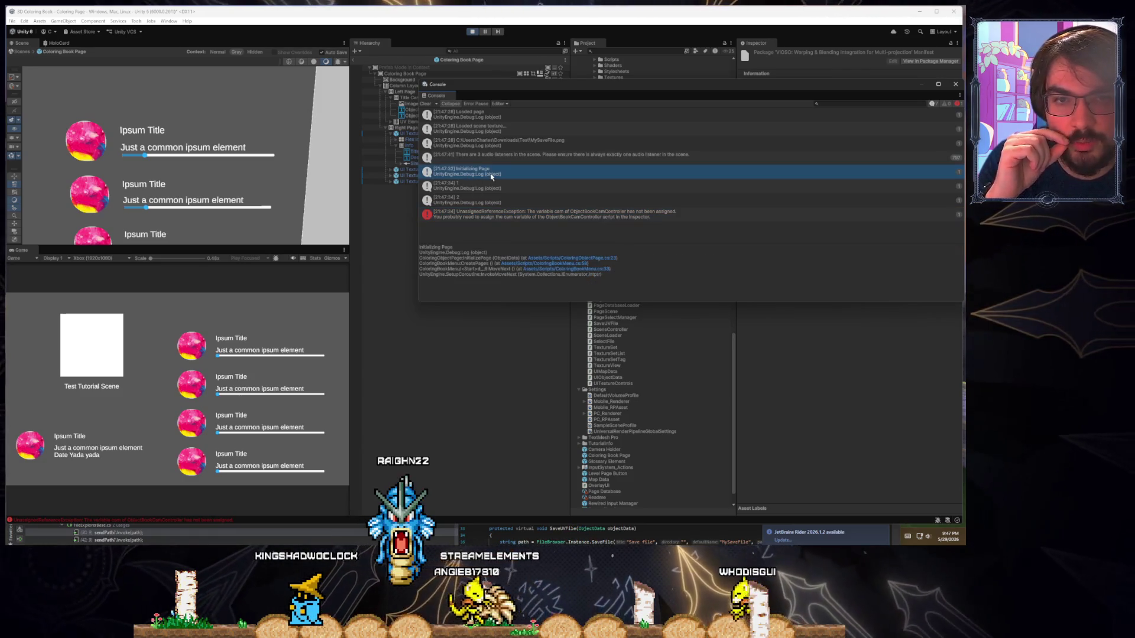
double_click(491, 176)
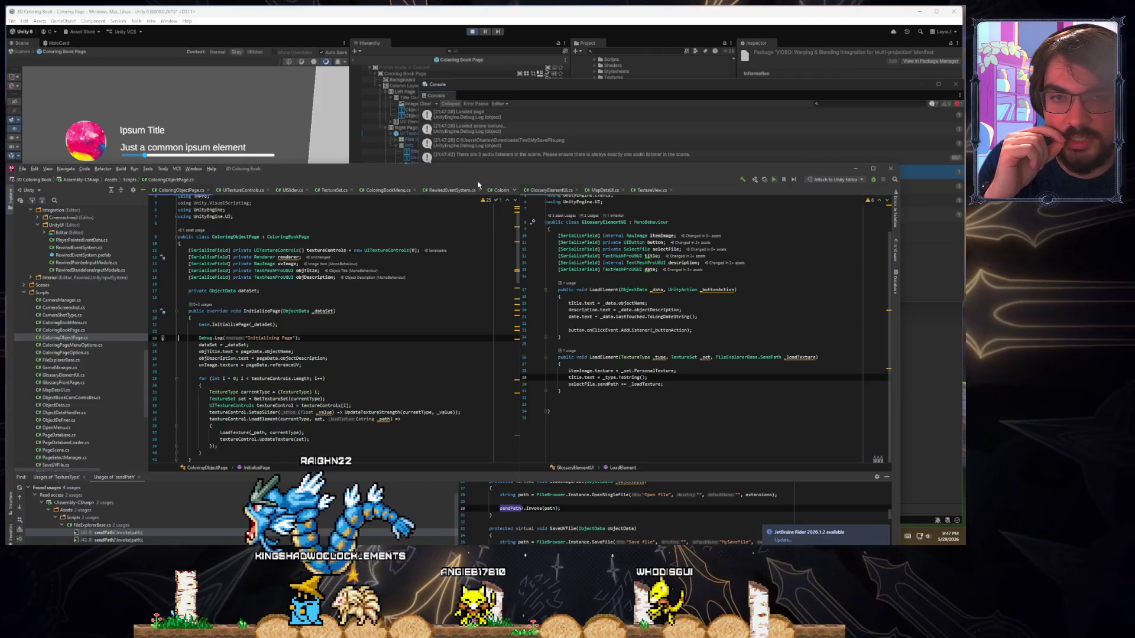
Review InitializePage's lines 24–27 and textureControls usages, then move Rider aside to reveal Unity
scroll(277, 288, "down", 2)
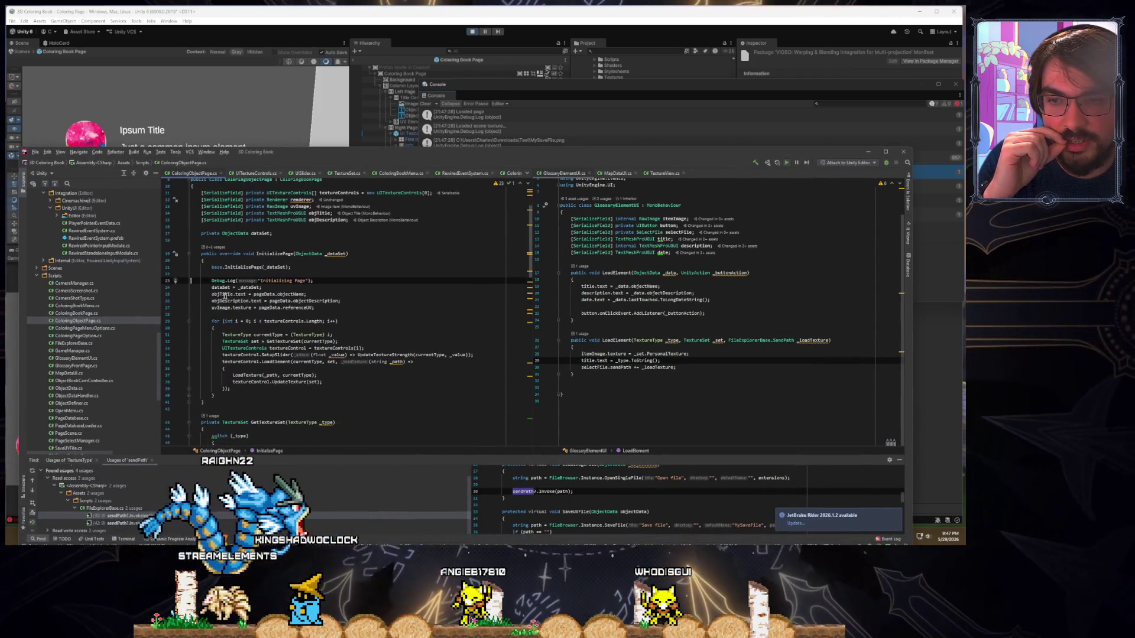
left_click_drag(192, 287, 322, 308)
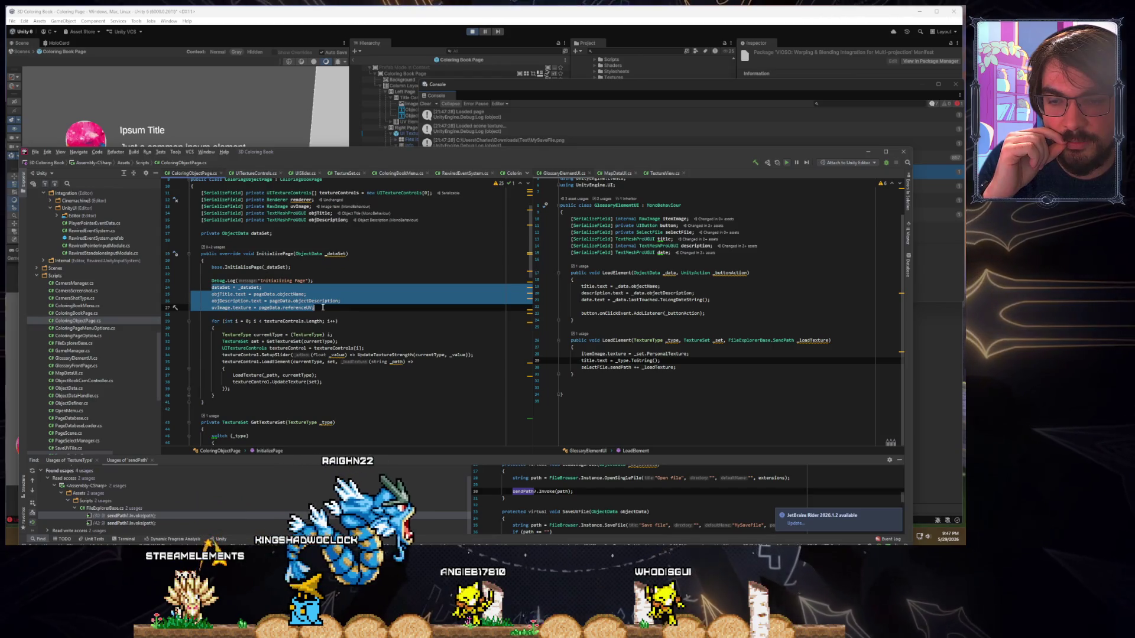
scroll(284, 280, "down", 2)
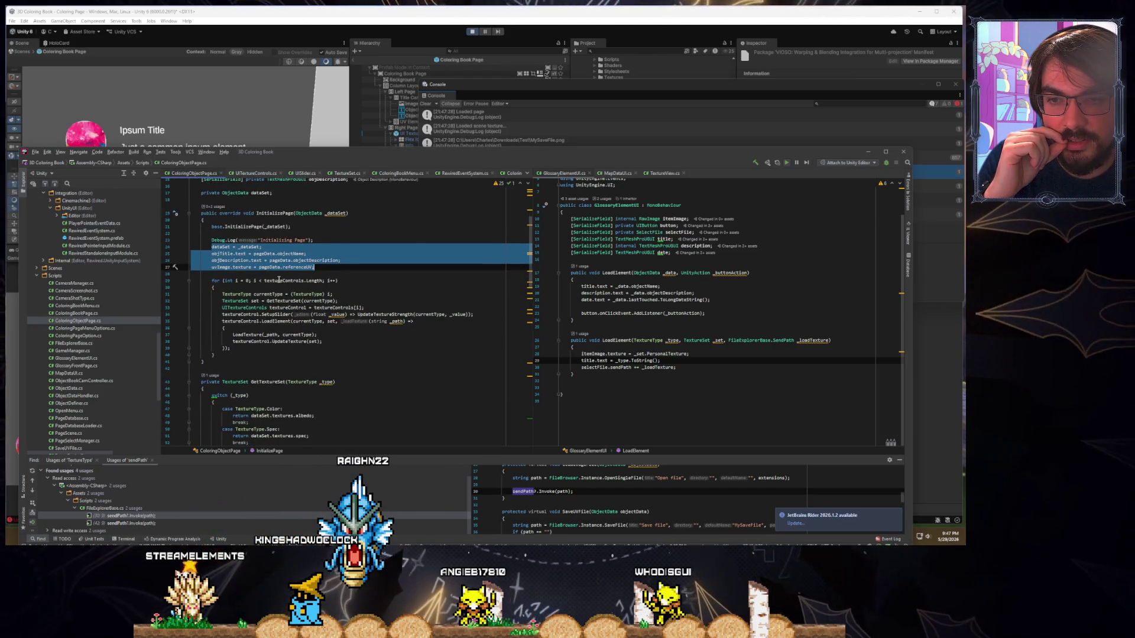
double_click(279, 280)
scroll(278, 280, "down", 1)
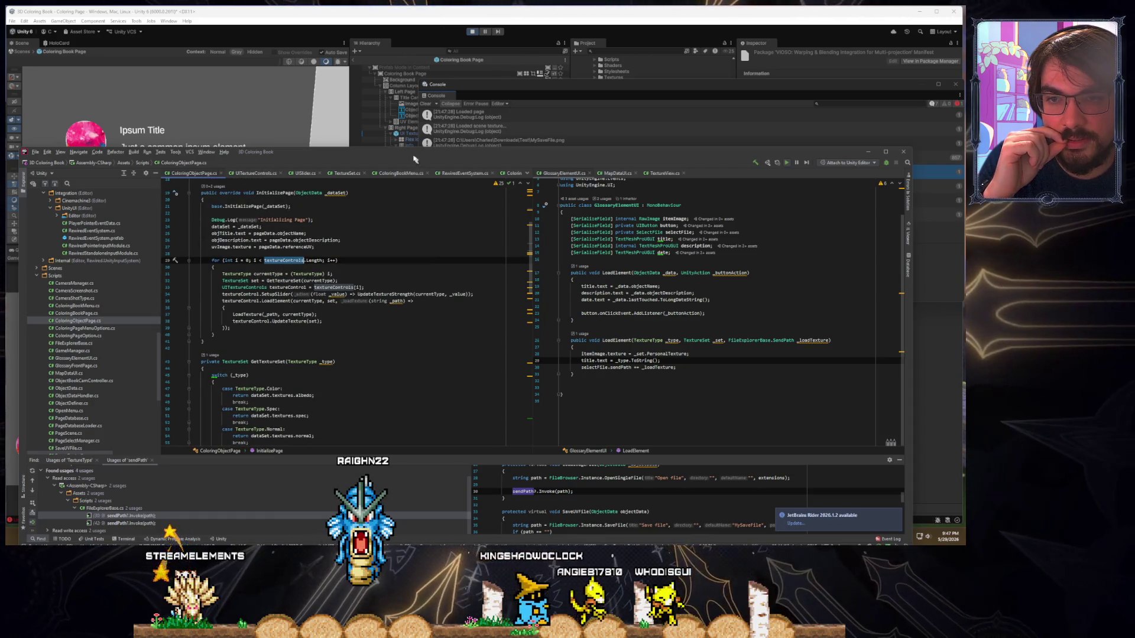
left_click_drag(414, 159, 406, 347)
left_click_drag(568, 95, 526, 114)
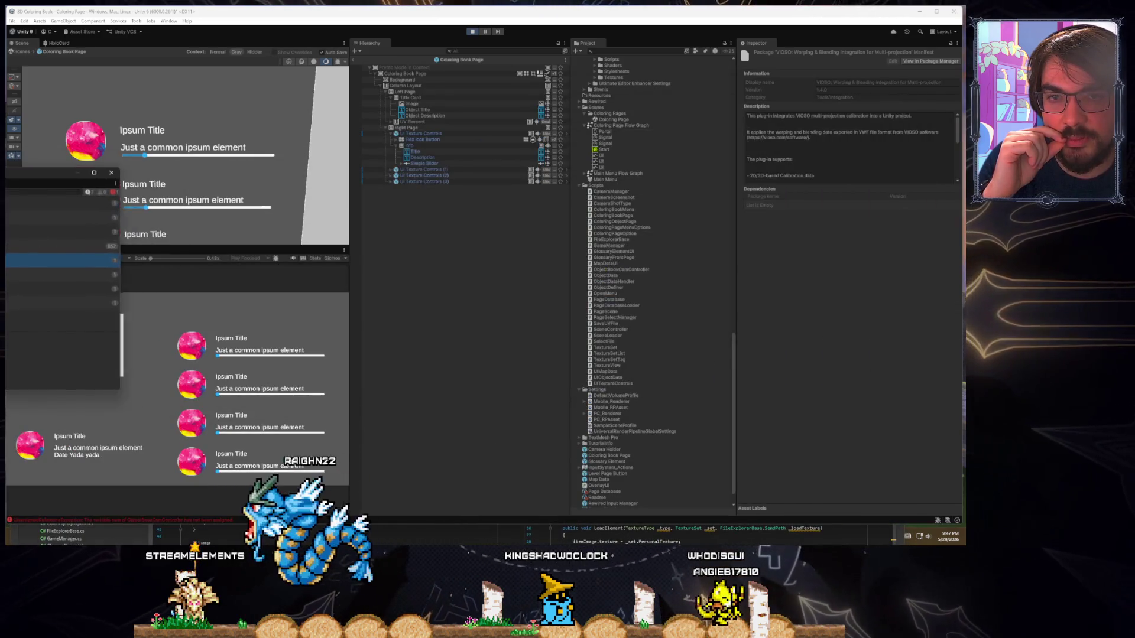
Assign the four UI Texture Controls objects to Coloring Book Page's Texture Controls list
left_click(408, 74)
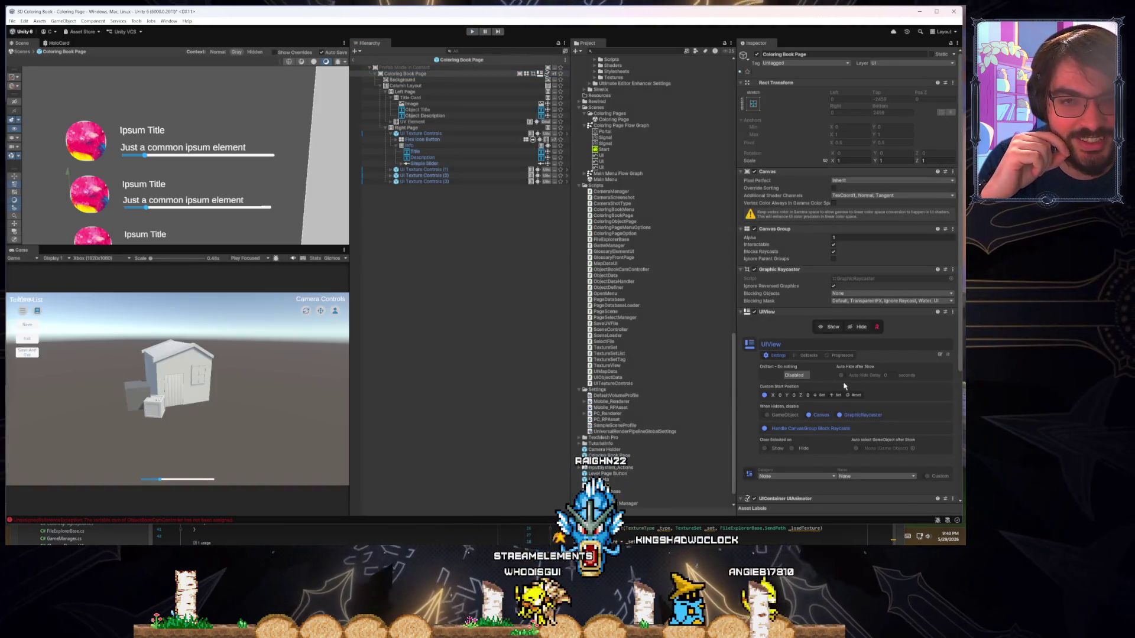
scroll(845, 384, "down", 5)
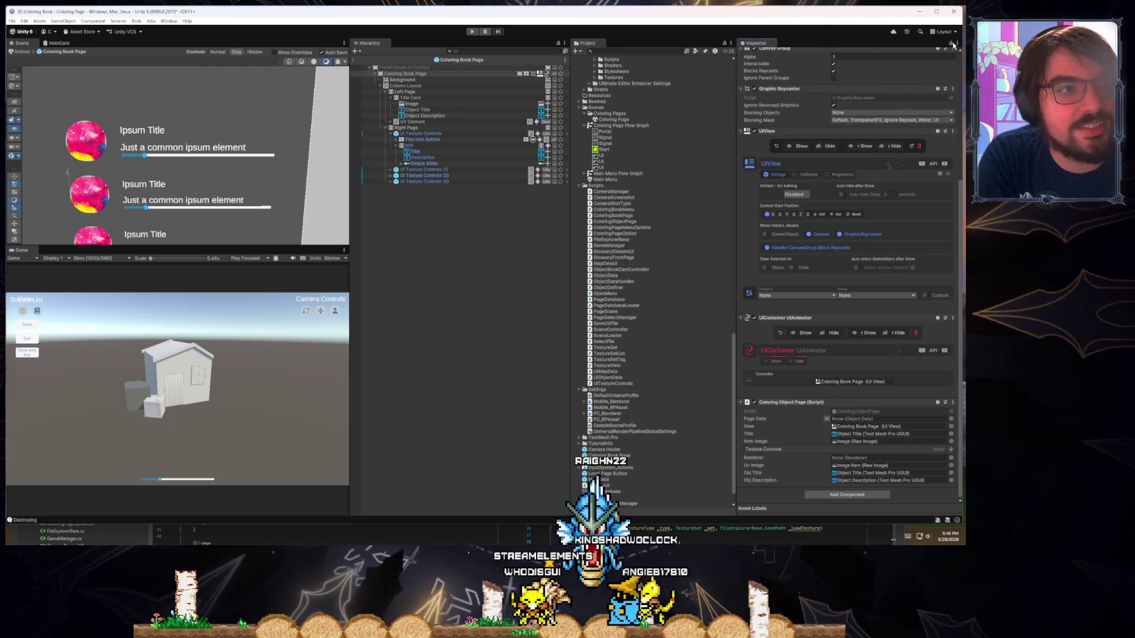
left_click(390, 134)
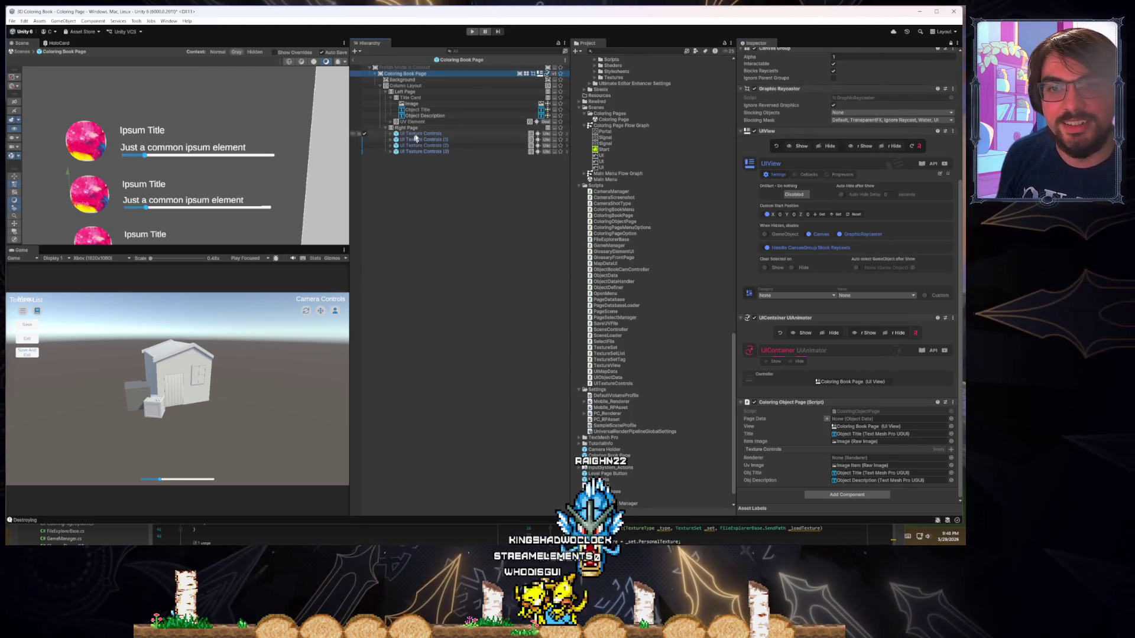
left_click_drag(424, 144, 774, 448)
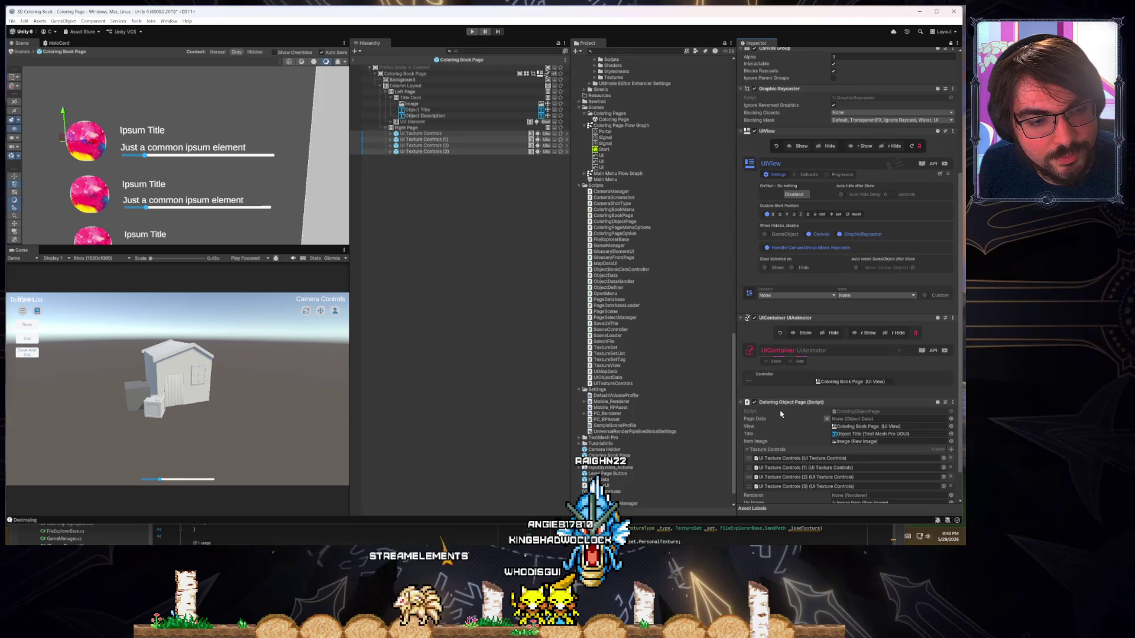
Enter play mode, then bring Rider forward and shift its window lower
left_click(471, 32)
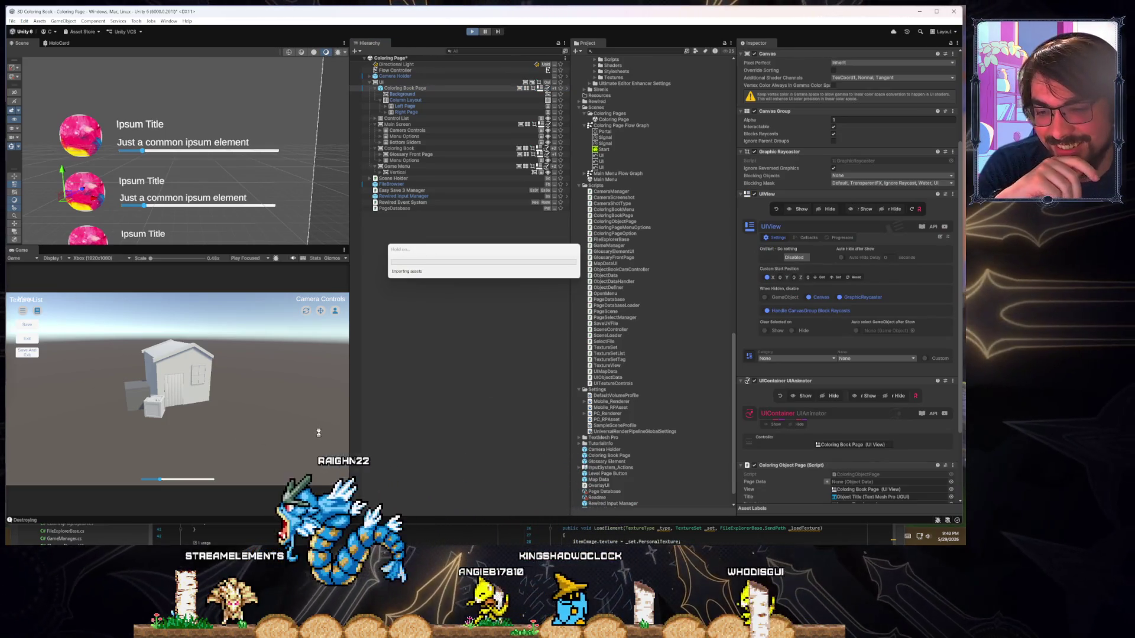
key("alt+Tab")
mouse_move(370, 342)
left_mouse_down()
mouse_move(369, 248)
mouse_move(381, 471)
left_mouse_up()
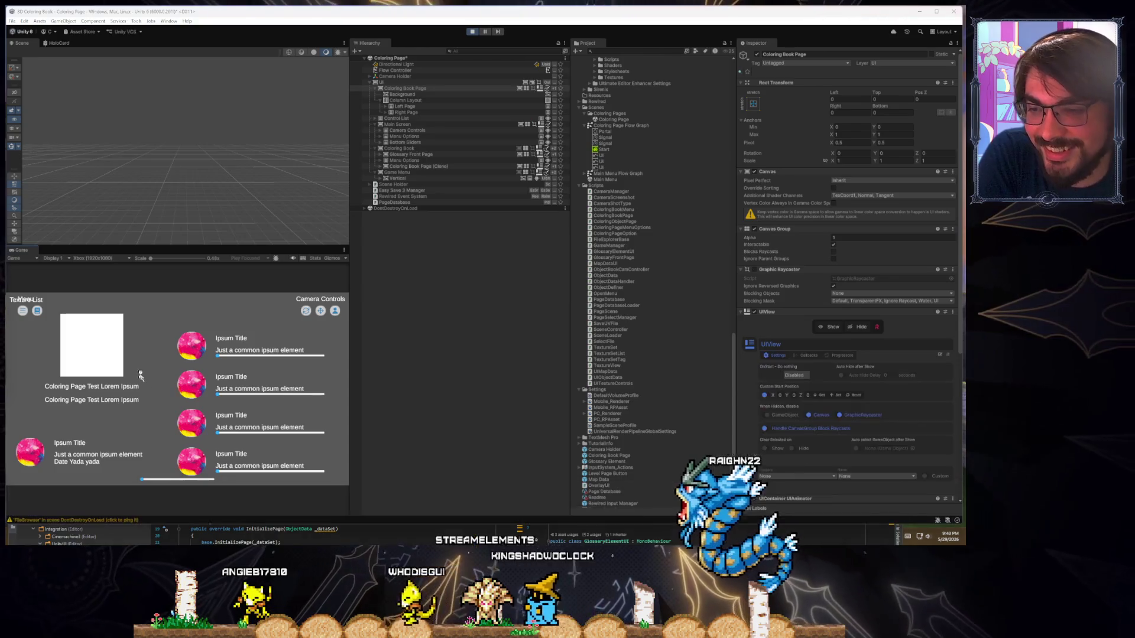
Open the Test Tutorial Scene page and set AO to about 0.54 and Spec to about 0.30
left_click(24, 311)
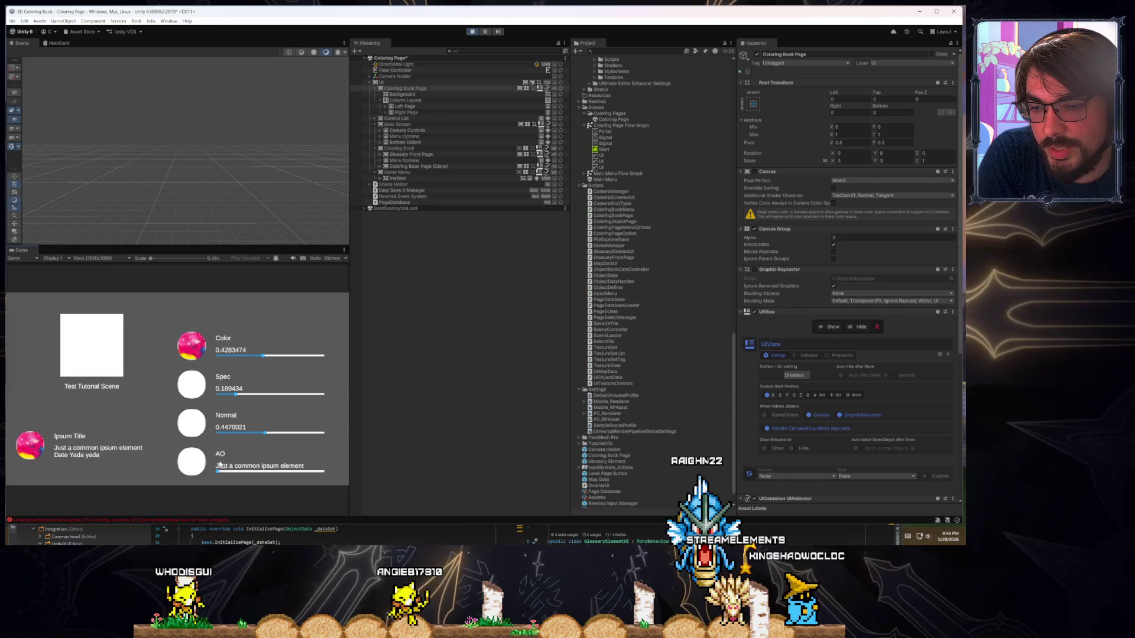
left_click_drag(239, 476, 273, 472)
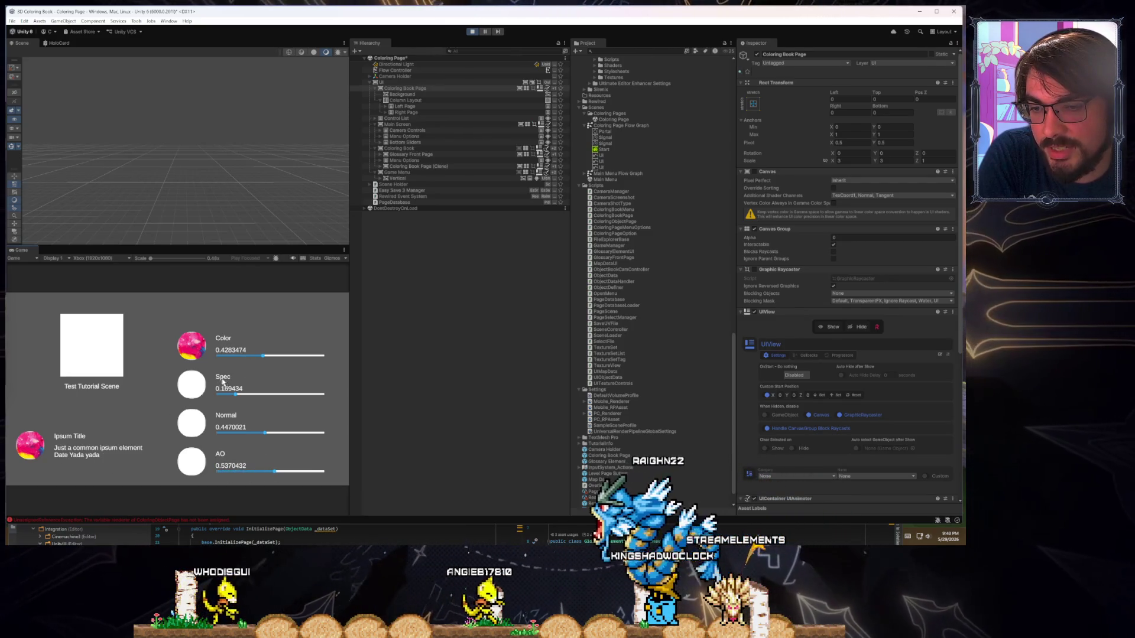
left_click_drag(236, 395, 250, 395)
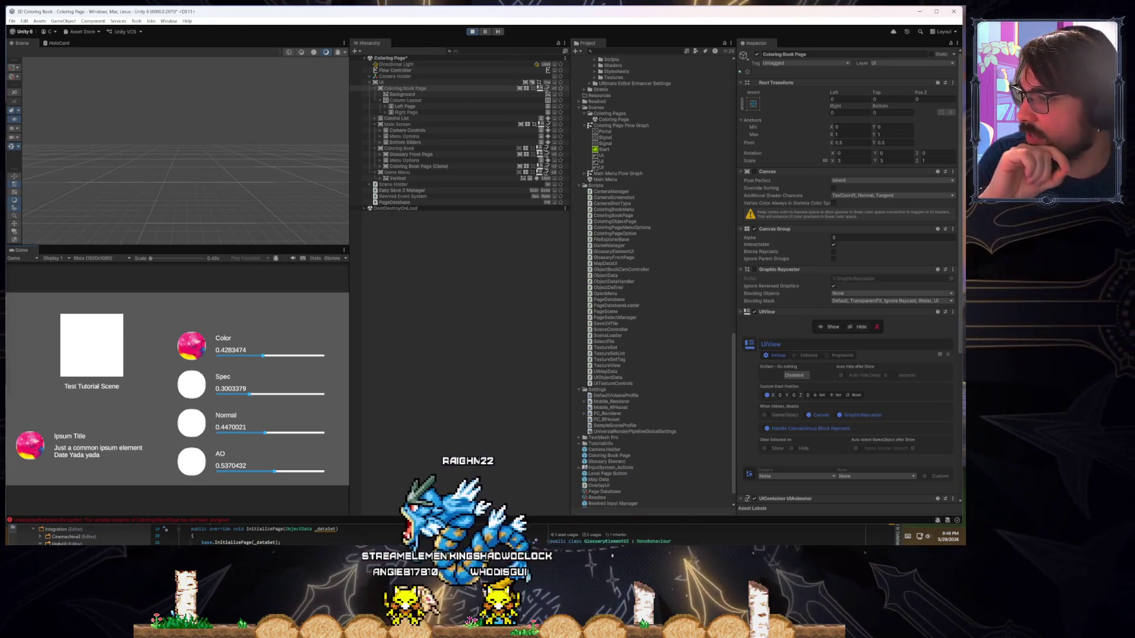
Open the Console and read the cam and renderer UnassignedReferenceException stack traces
key("ctrl+shift+c")
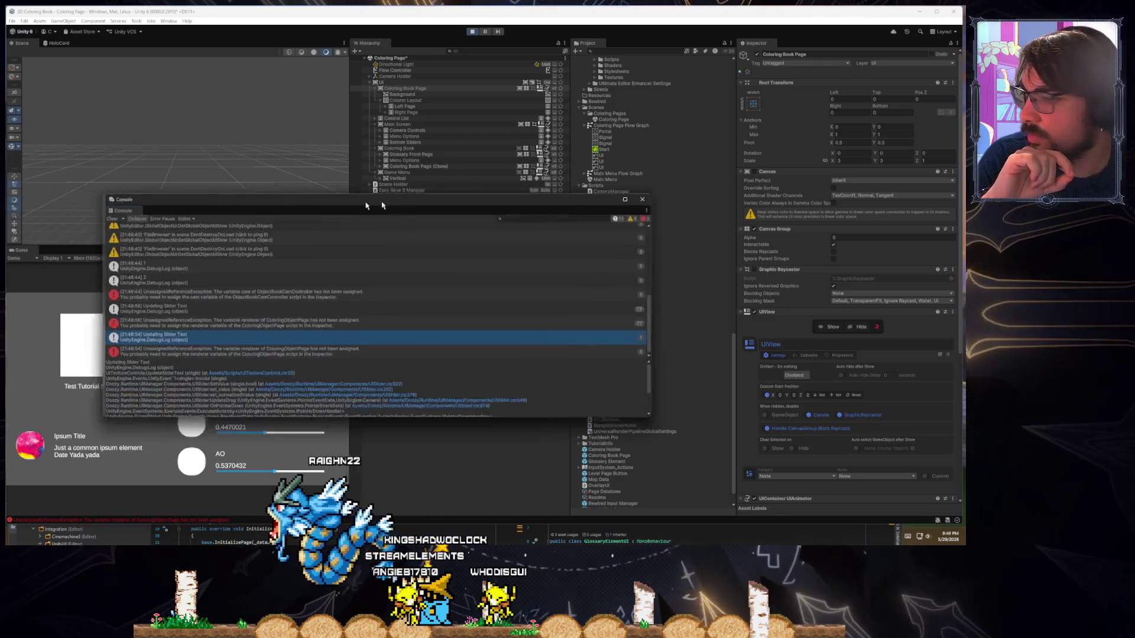
left_click_drag(360, 201, 540, 225)
scroll(477, 320, "up", 5)
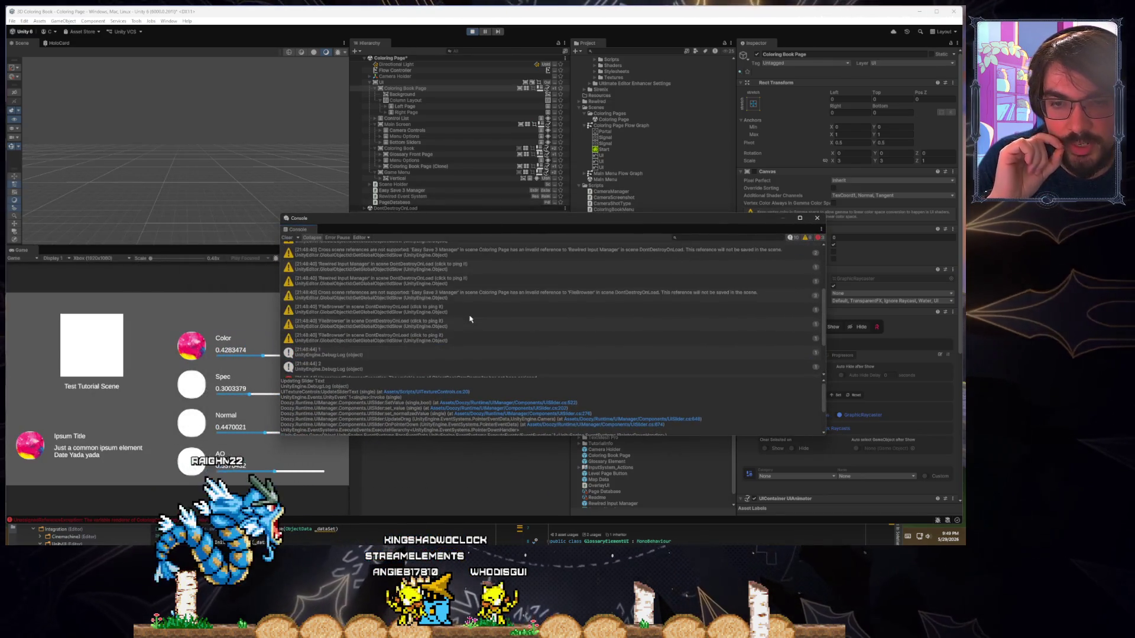
scroll(477, 319, "up", 3)
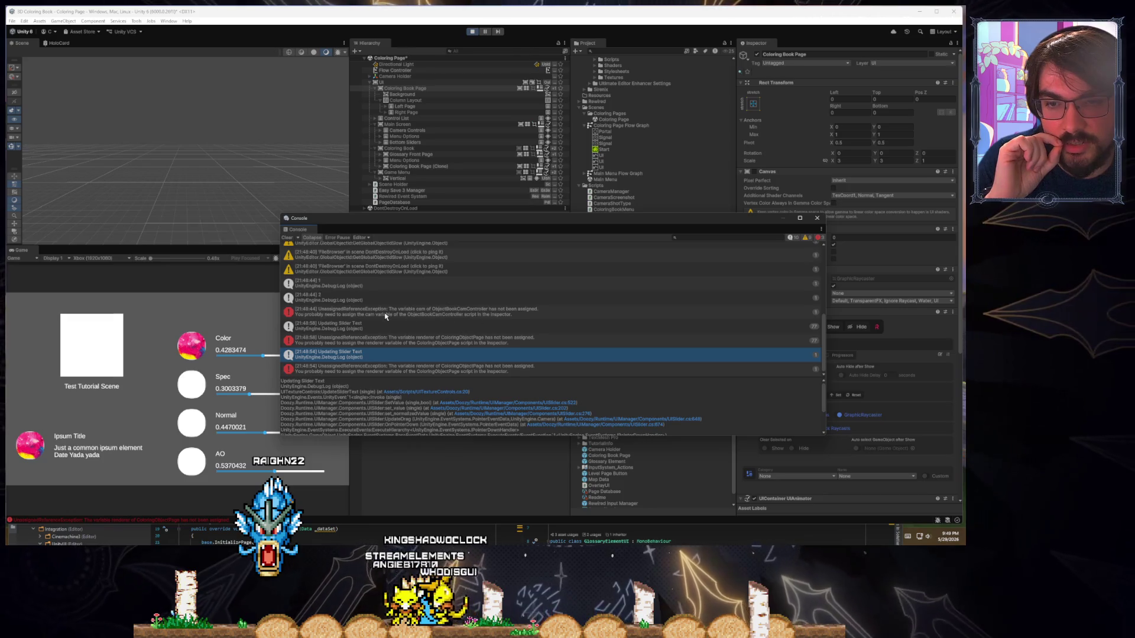
left_click(374, 317)
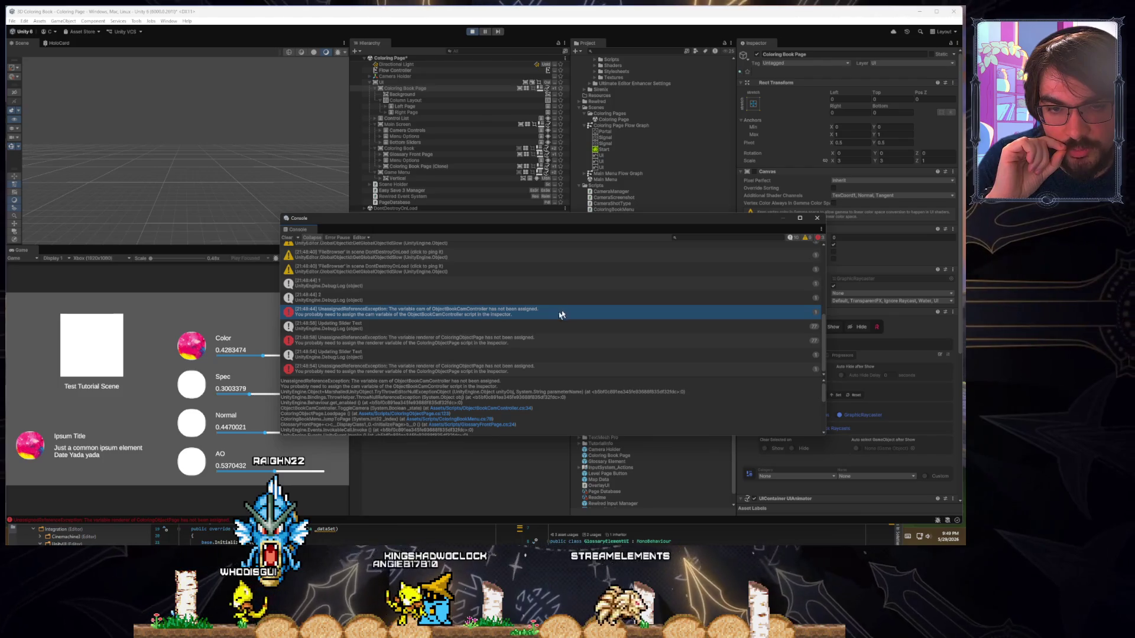
left_click(533, 340)
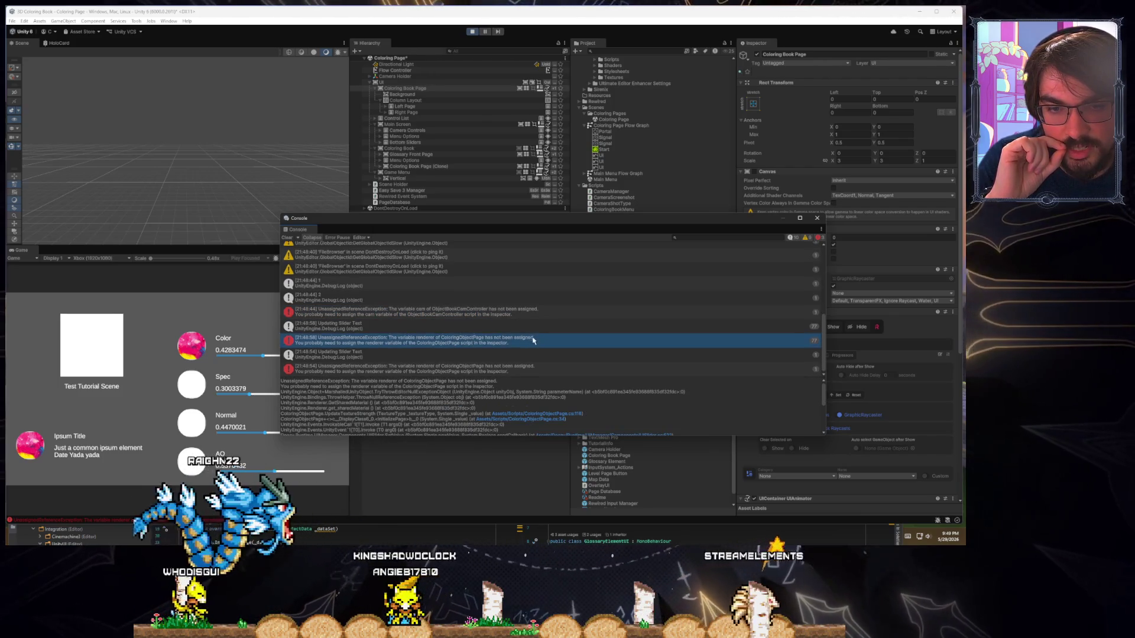
left_click(452, 370)
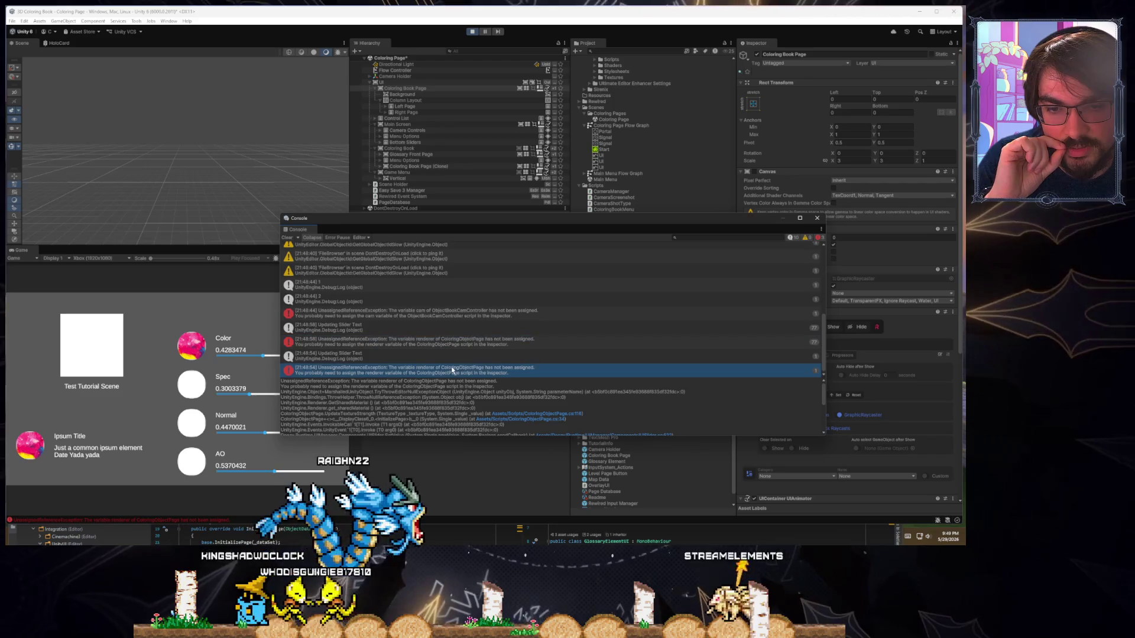
left_click(531, 356)
left_click(529, 341)
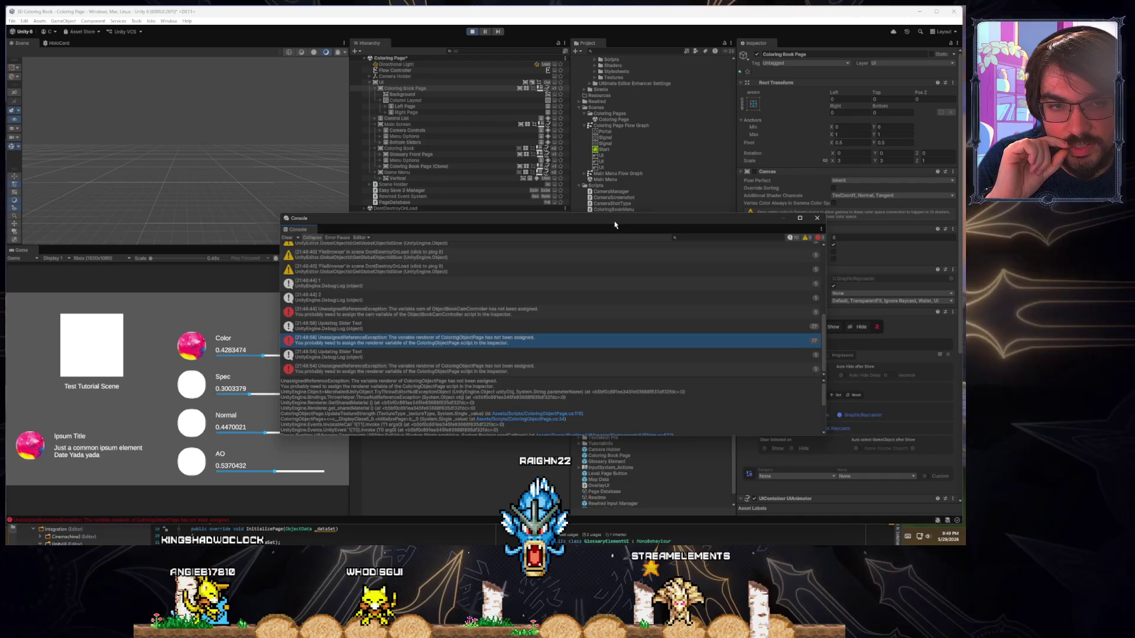
Close the Console and locate the object assigned as the item image
left_click(782, 218)
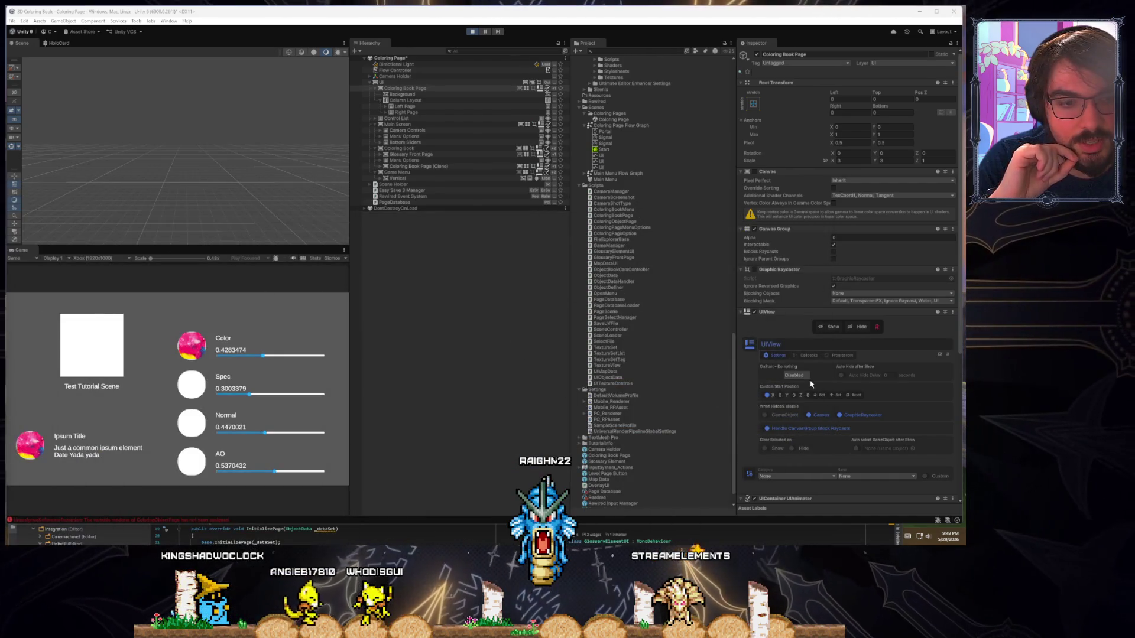
scroll(810, 384, "down", 8)
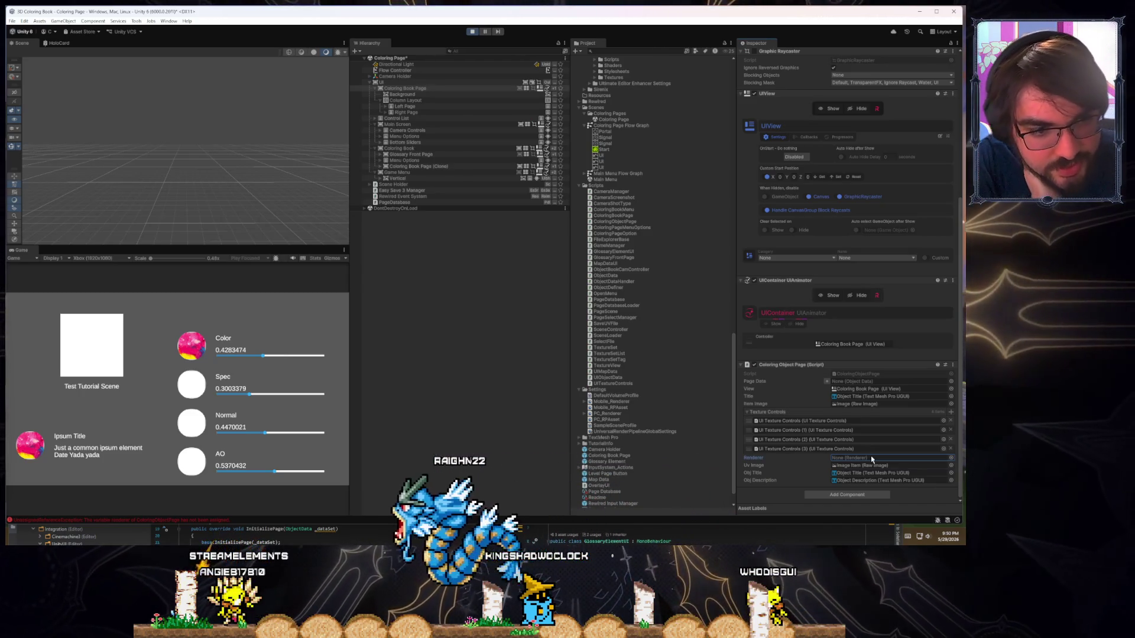
left_click(863, 406)
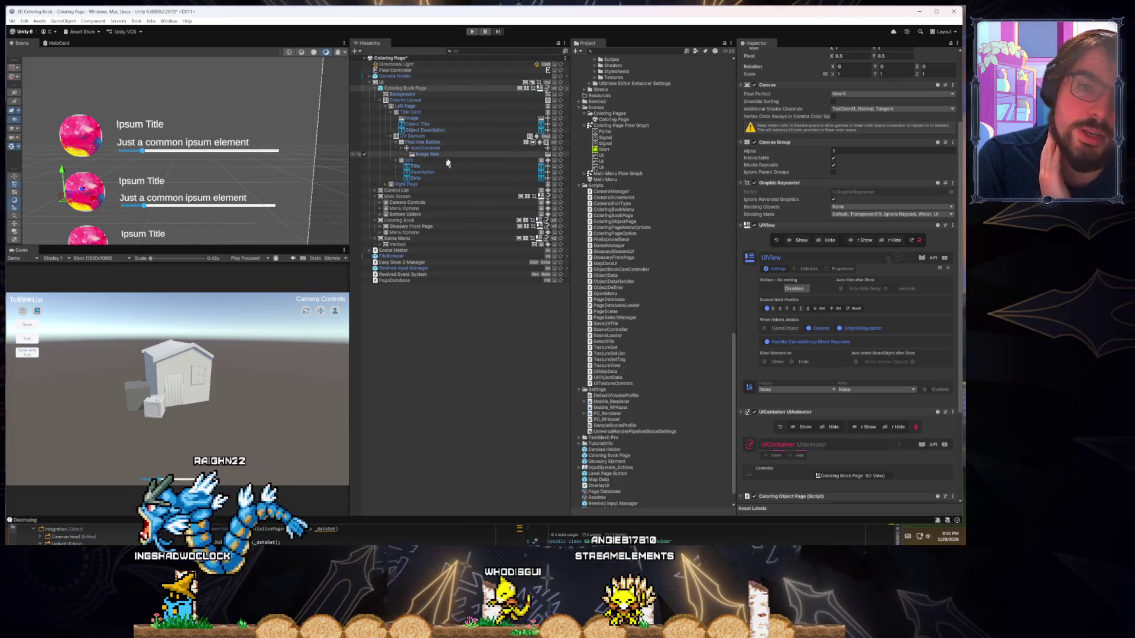
Expand Camera Holder > ObjectBookCam, select it, and find Object Book Cam Controller through the component search
left_click(369, 76)
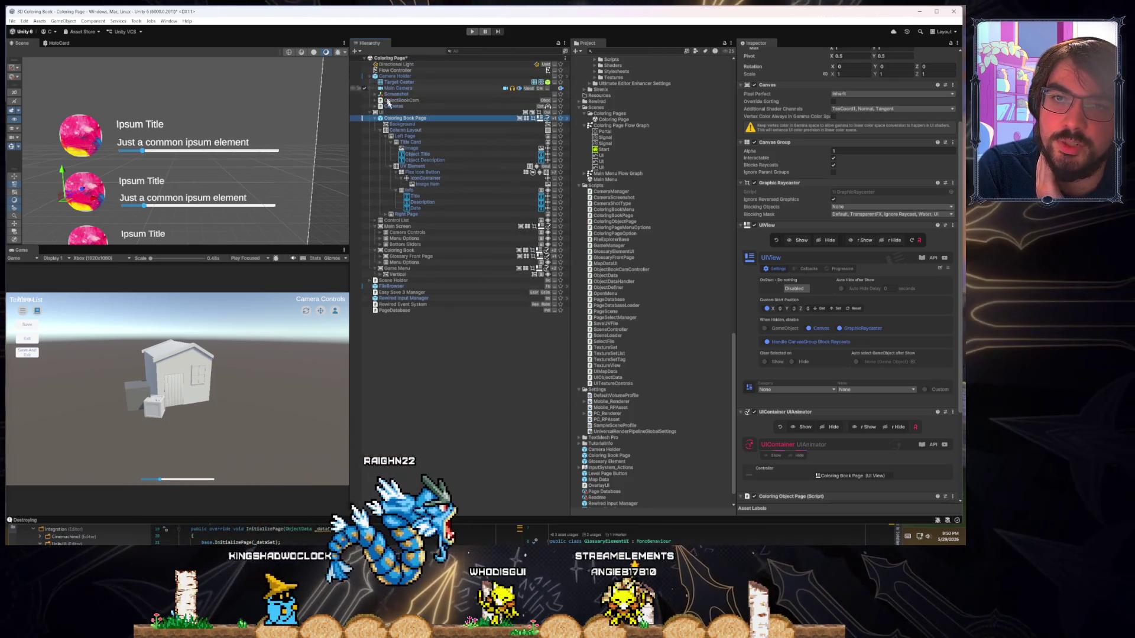
left_click(373, 101)
left_click(394, 112)
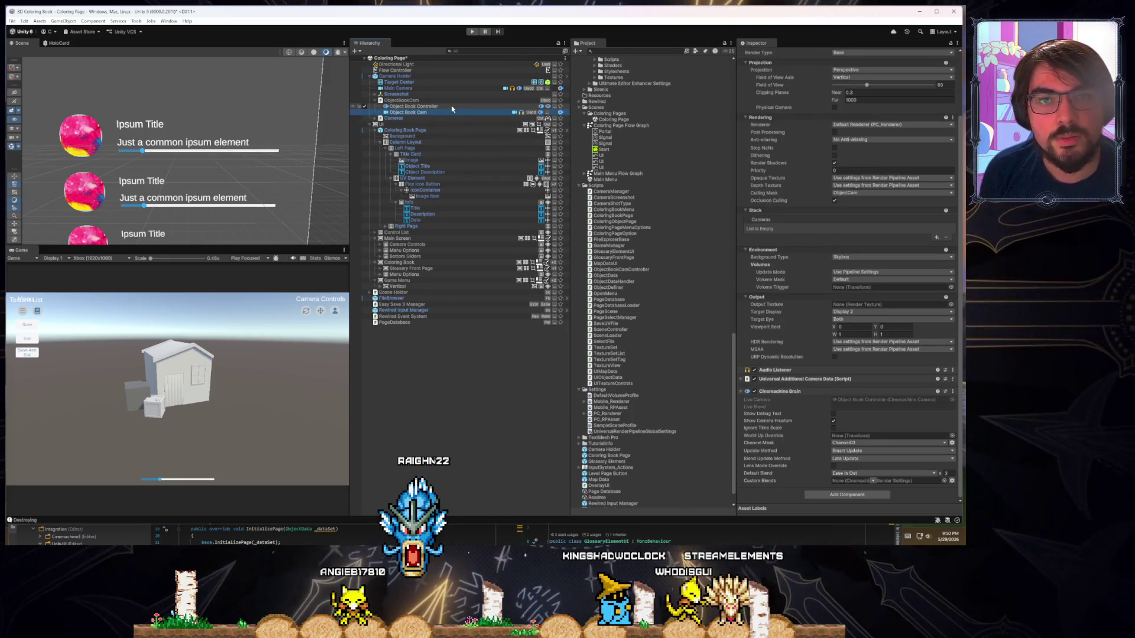
left_click(836, 497)
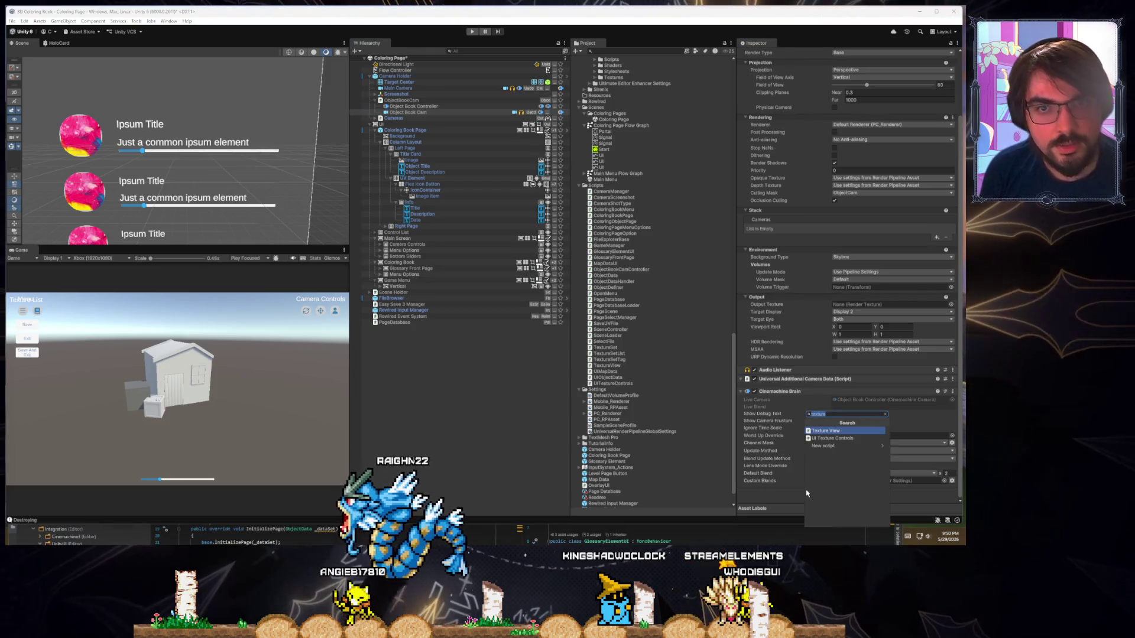
type("Object")
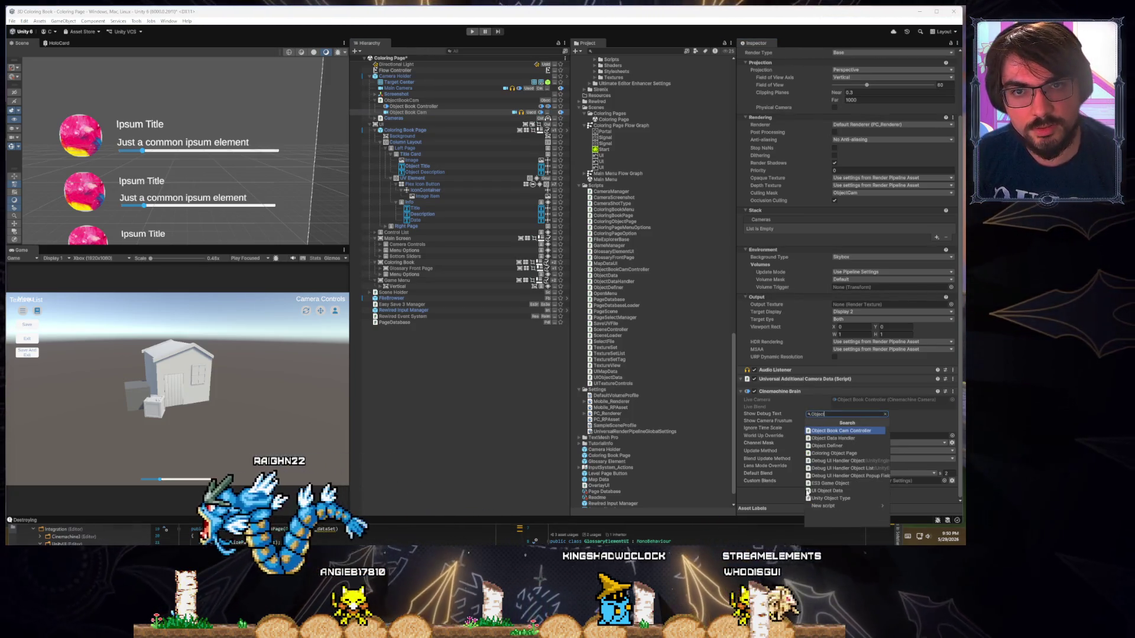
type("BookCam")
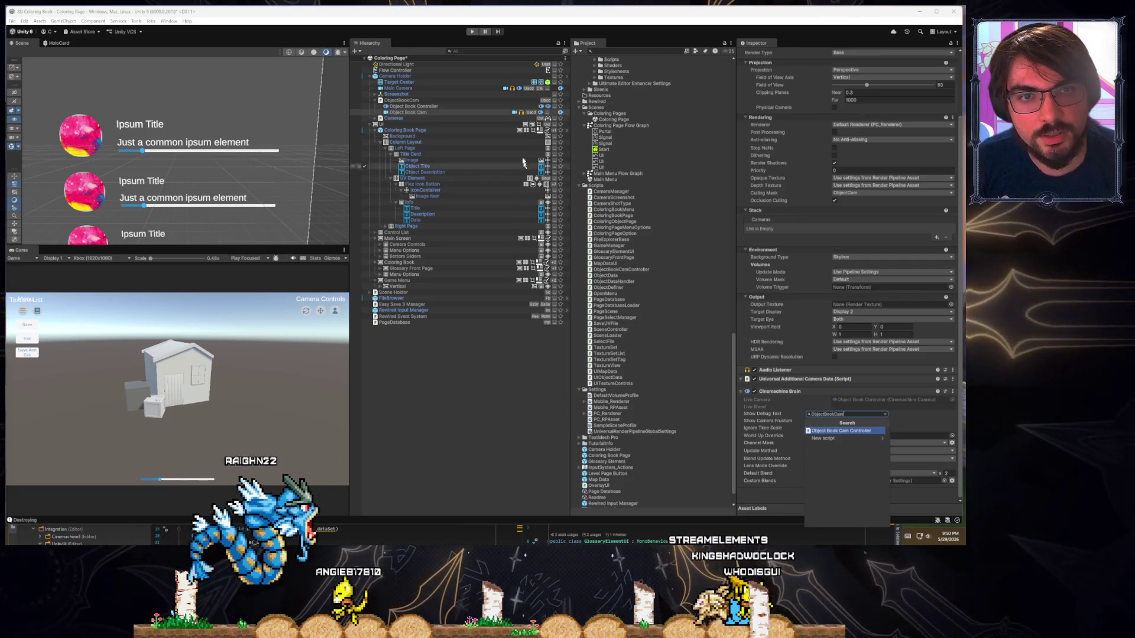
left_click(506, 100)
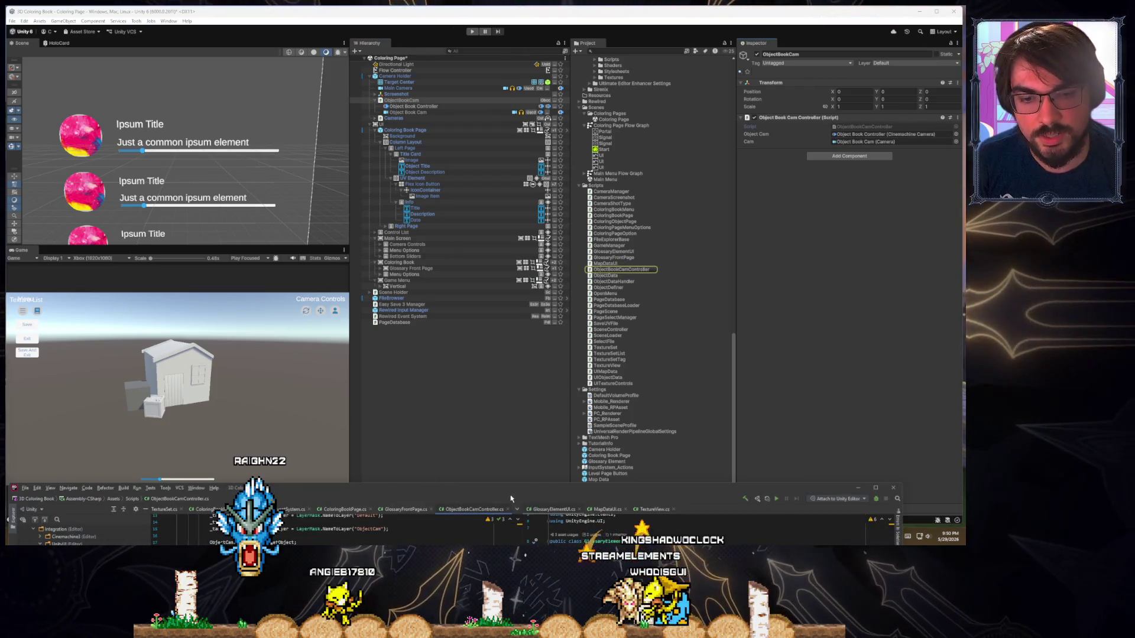
Inspect the _targetObject, cam and static Cam fields in ObjectBookCamController.cs
left_click_drag(511, 499, 523, 131)
scroll(497, 269, "up", 4)
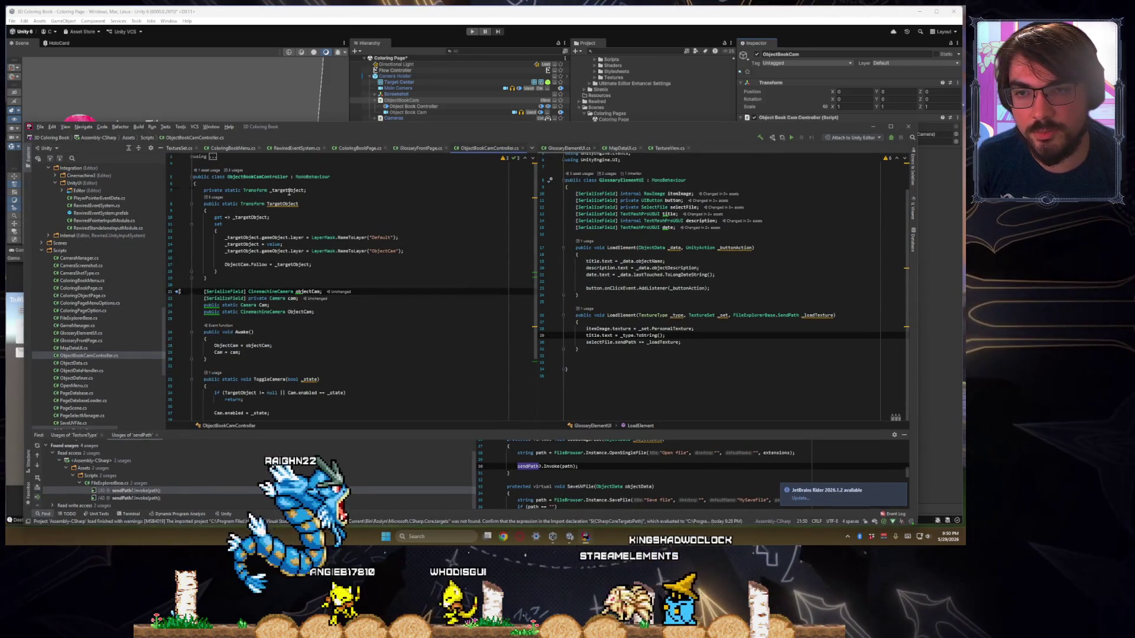
left_click(293, 264, "ctrl")
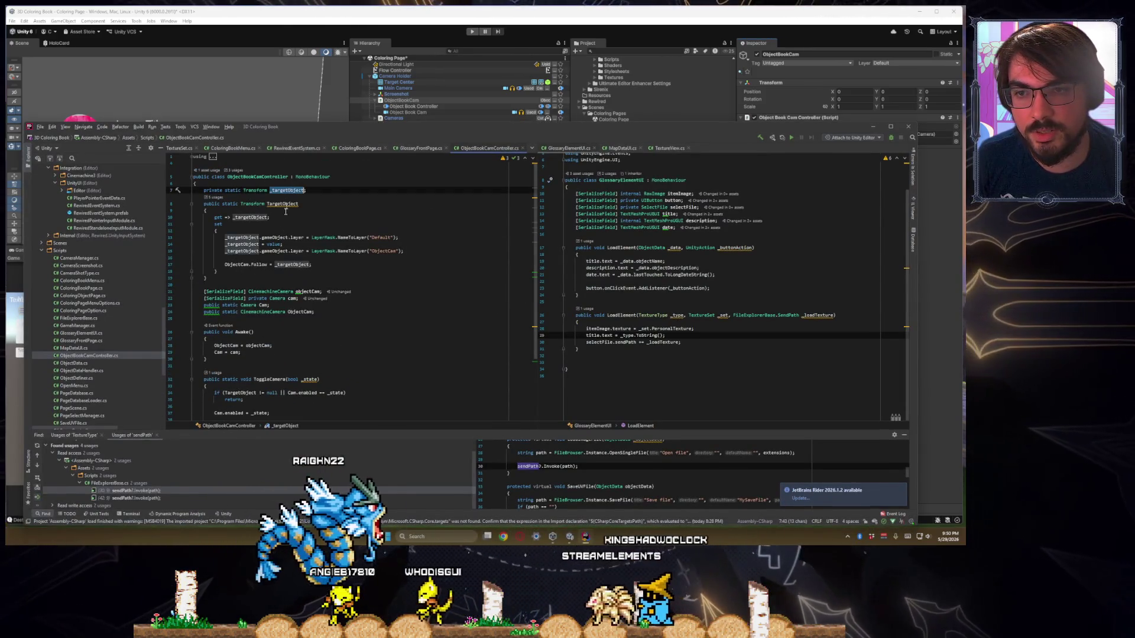
double_click(292, 298)
double_click(262, 305)
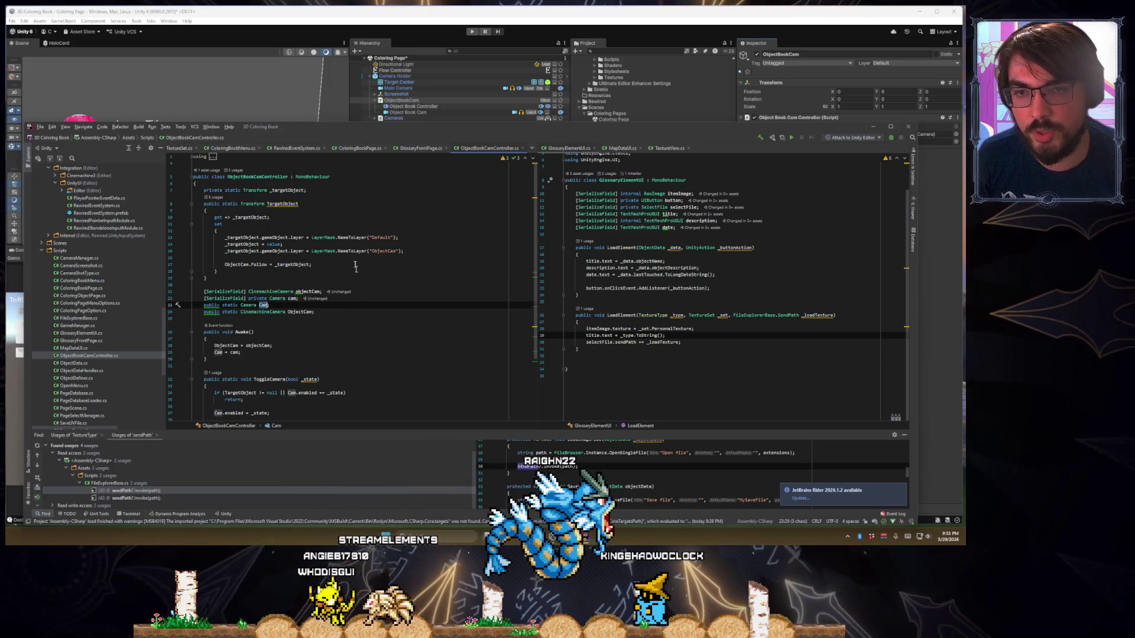
Browse ColoringBookMenu.cs and ColoringBookPage.cs, ending on ColoringObjectPage.cs
left_click(265, 144)
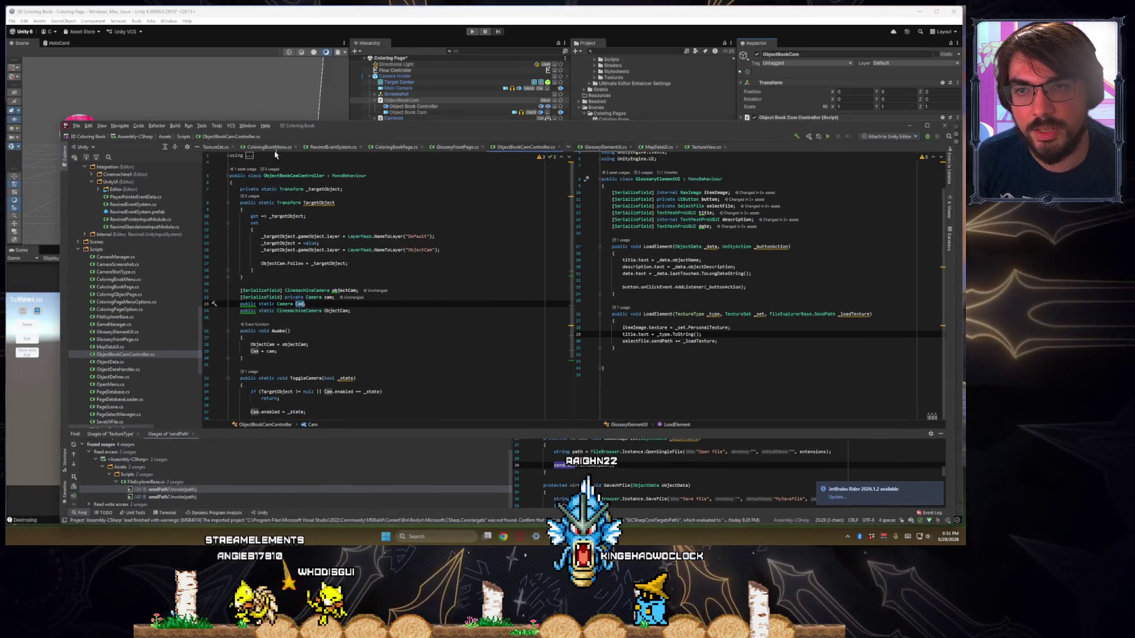
scroll(355, 292, "up", 3)
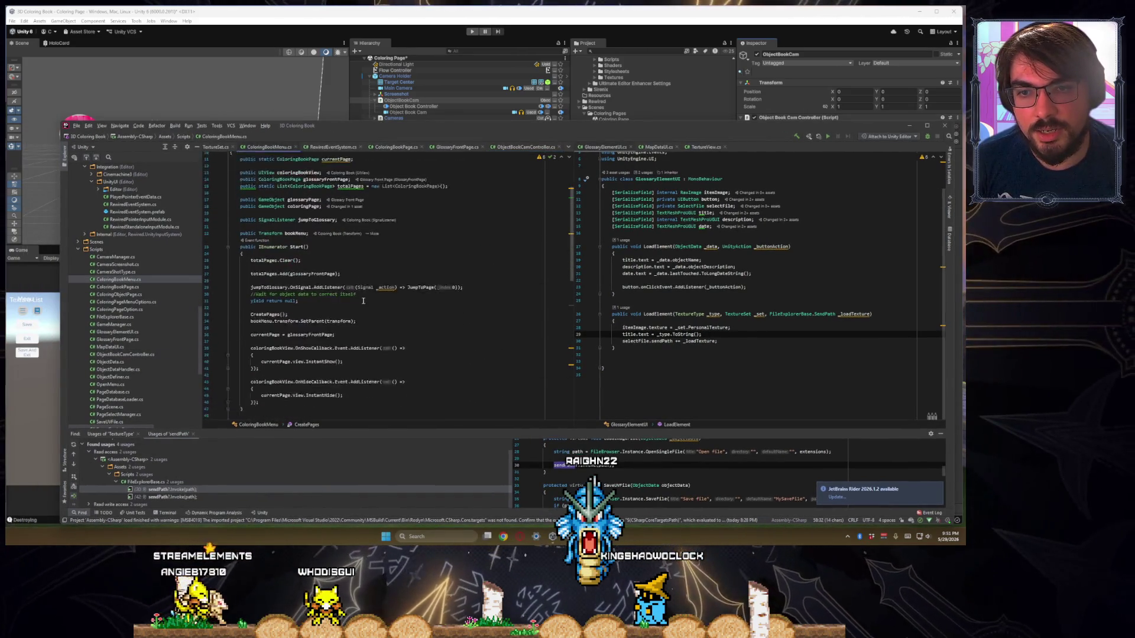
scroll(278, 210, "down", 3)
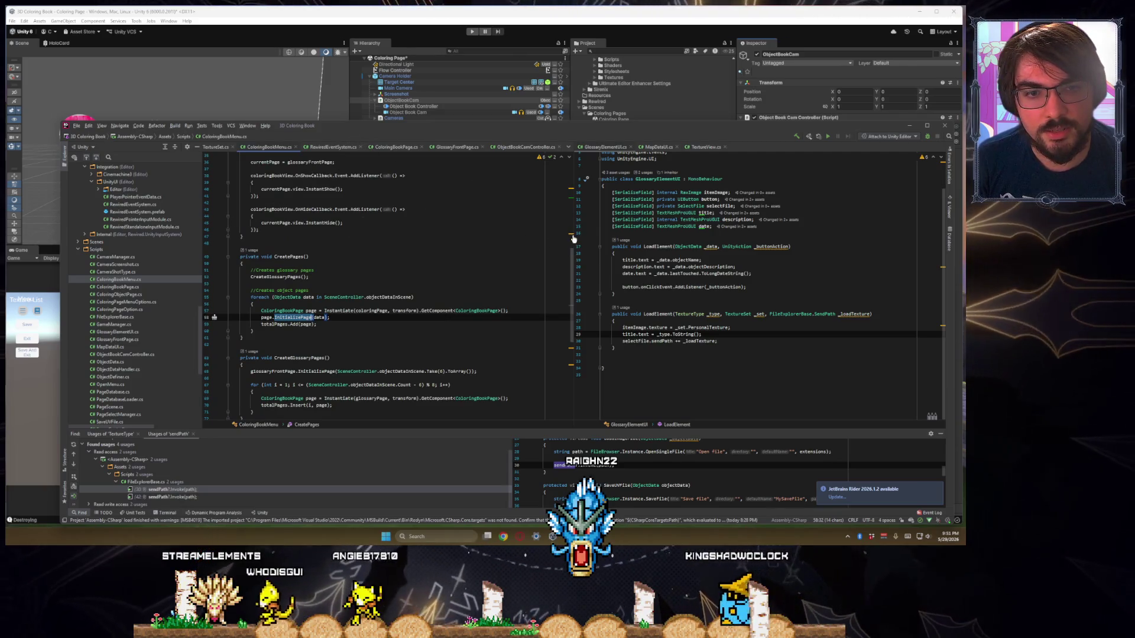
mouse_move(572, 235)
left_mouse_down()
mouse_move(780, 235)
mouse_move(730, 235)
left_mouse_up()
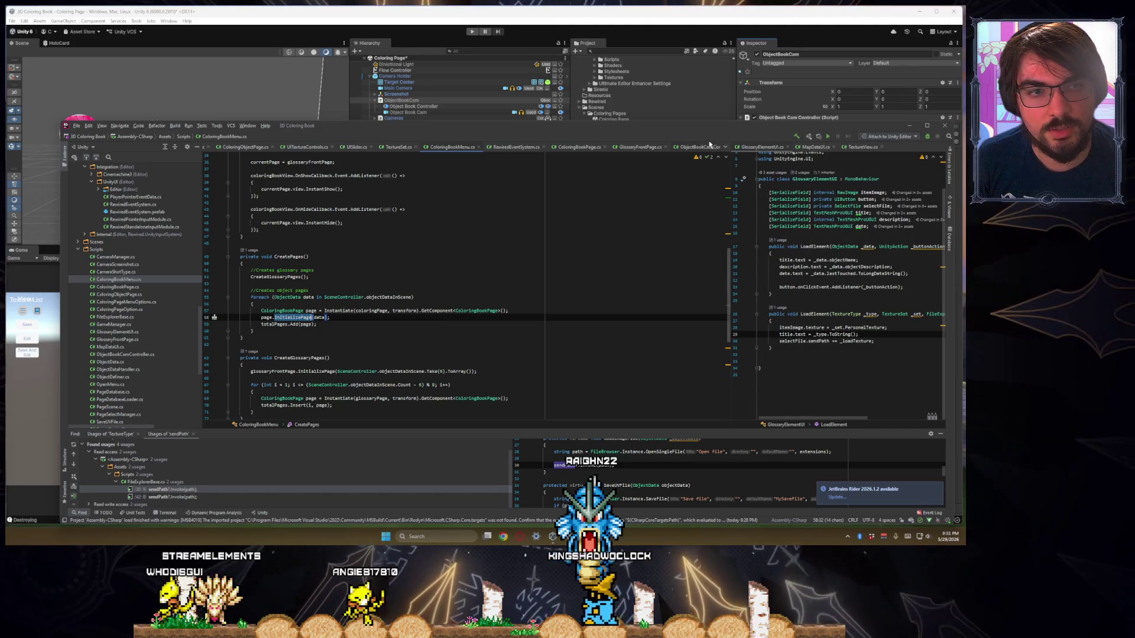
left_click(572, 147)
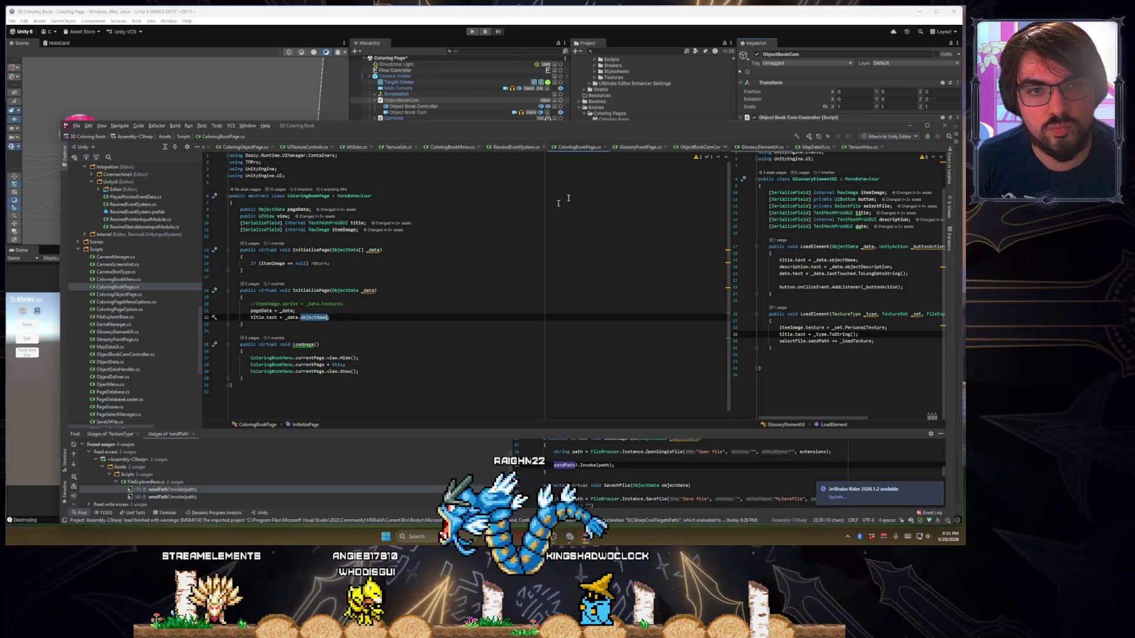
left_click(697, 147)
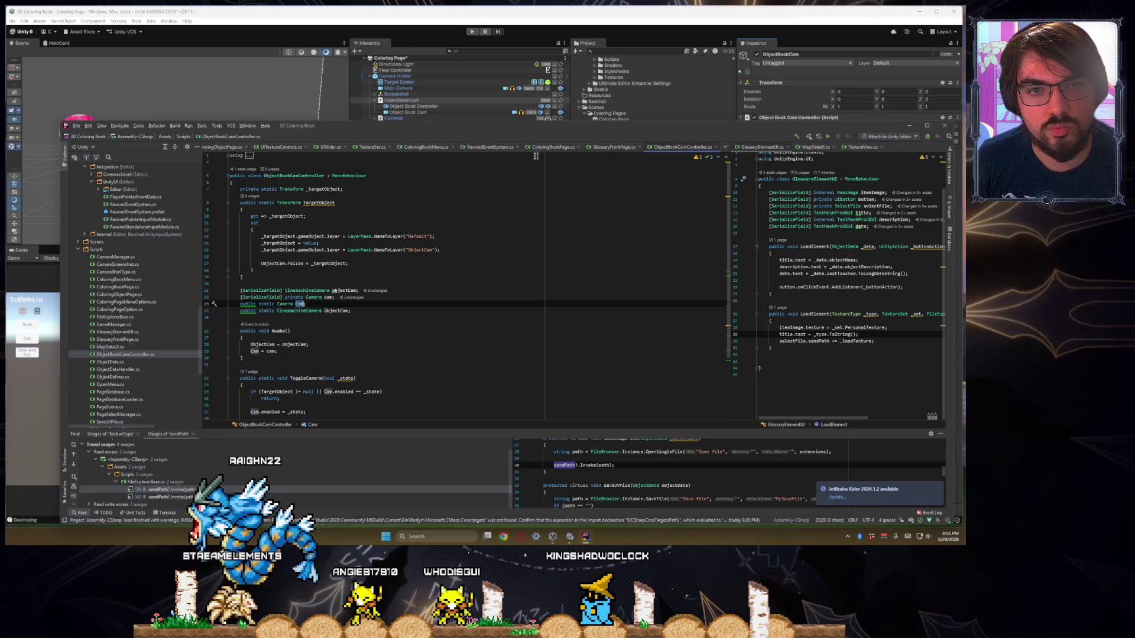
left_click(726, 147)
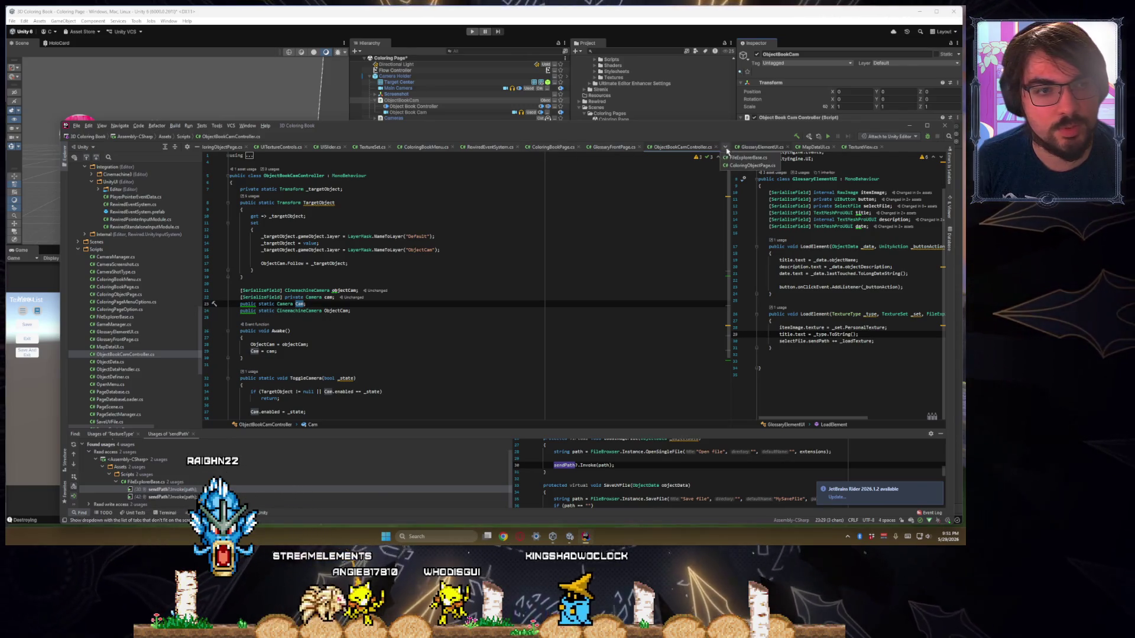
left_click(762, 166)
Delete the duplicate Renderer field line from ColoringObjectPage
scroll(362, 289, "up", 5)
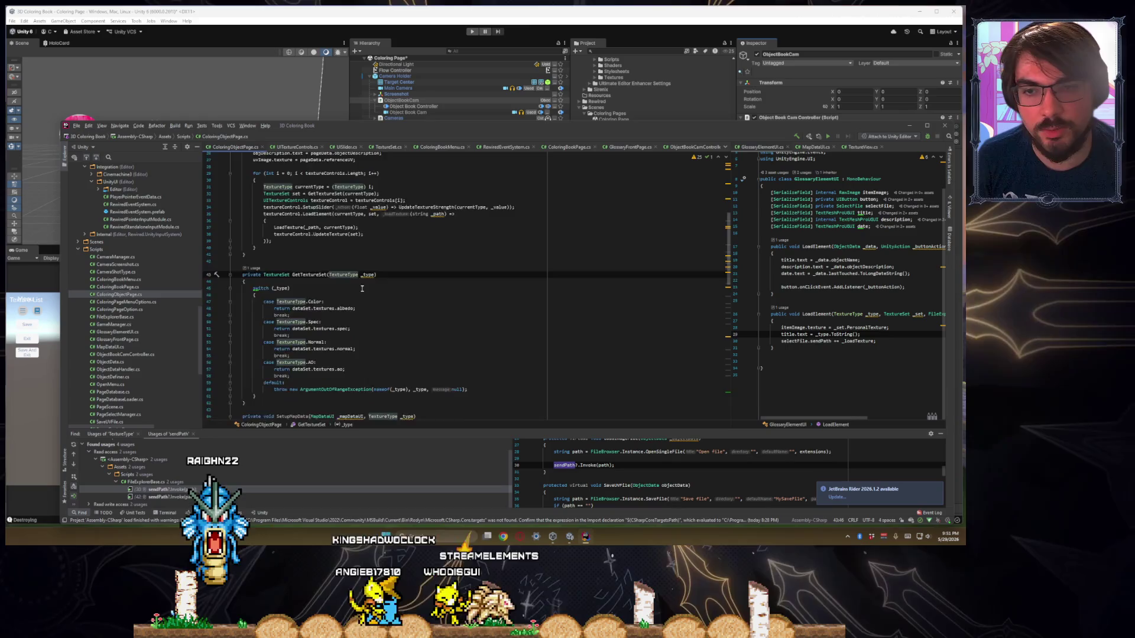
scroll(362, 289, "down", 2)
left_click(279, 283)
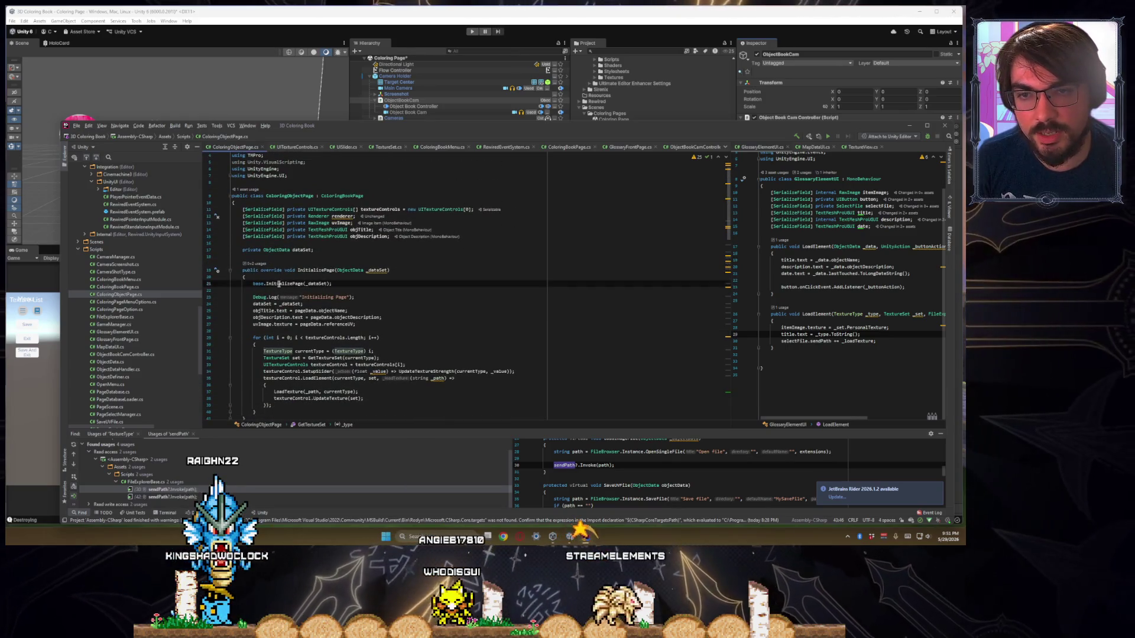
triple_click(345, 216)
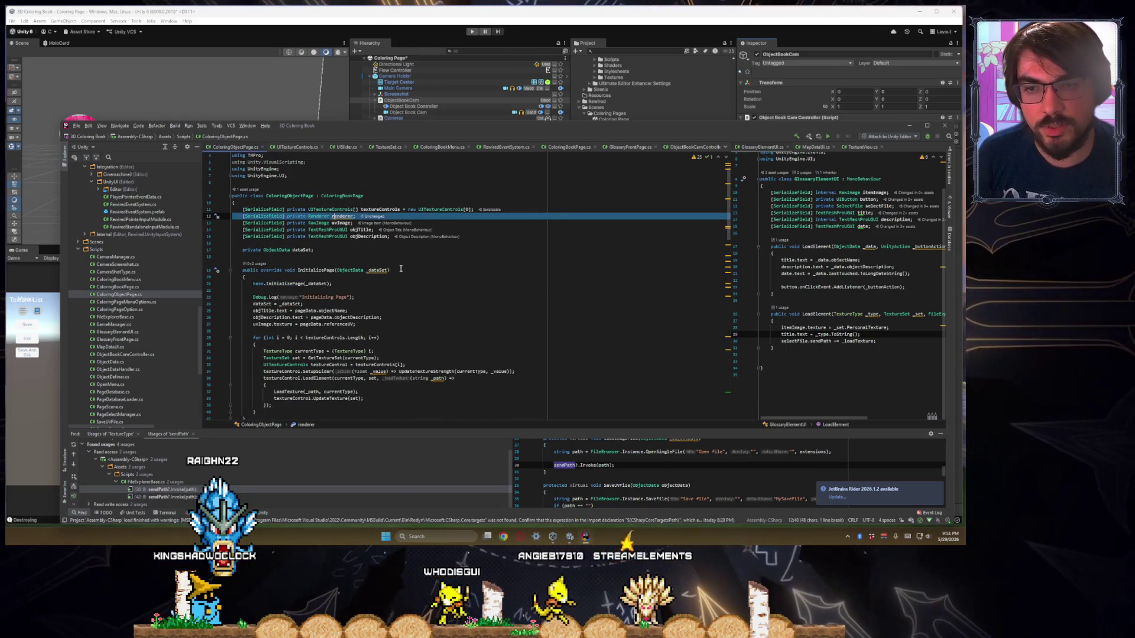
key("Delete")
Jump to the renderer field's declaration and rename it to _meshRenderer
scroll(368, 295, "down", 20)
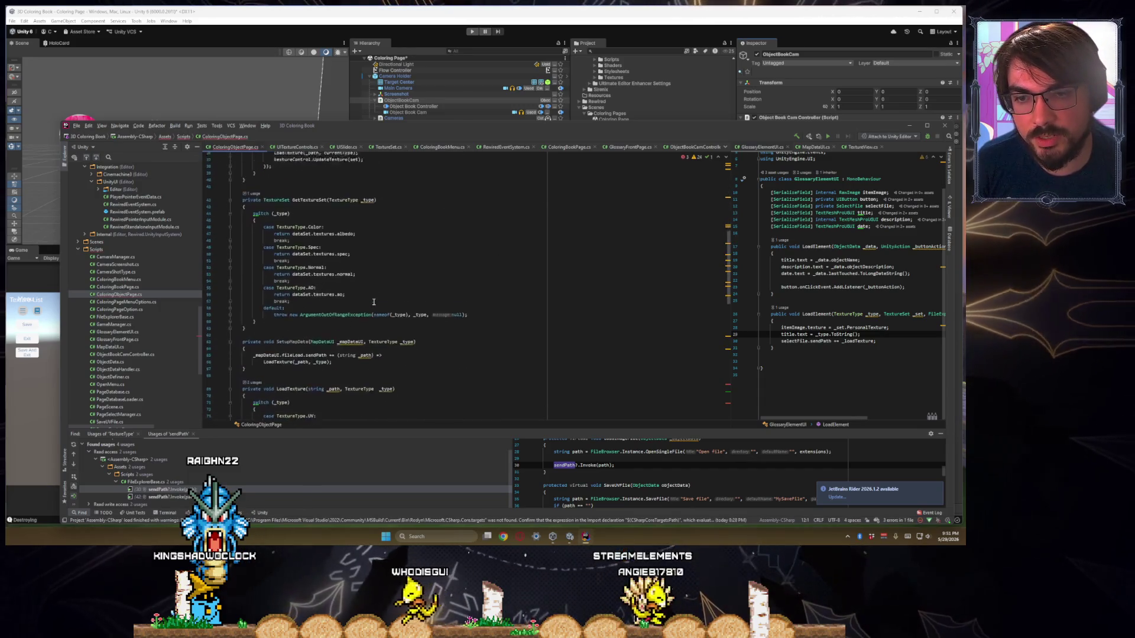
scroll(374, 301, "down", 1)
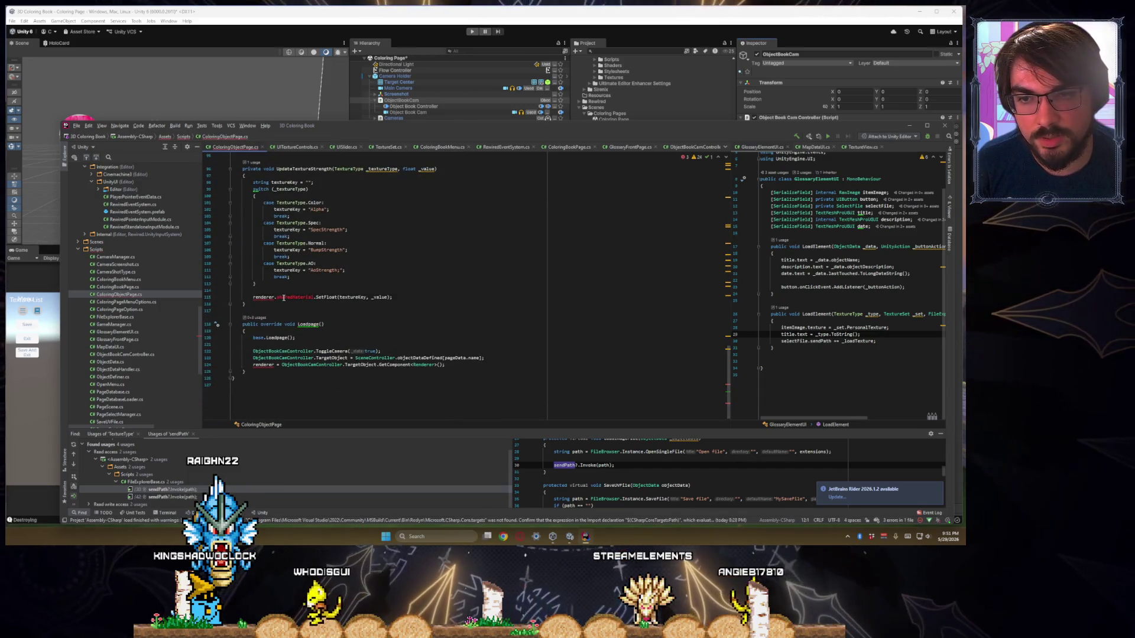
left_click(322, 290)
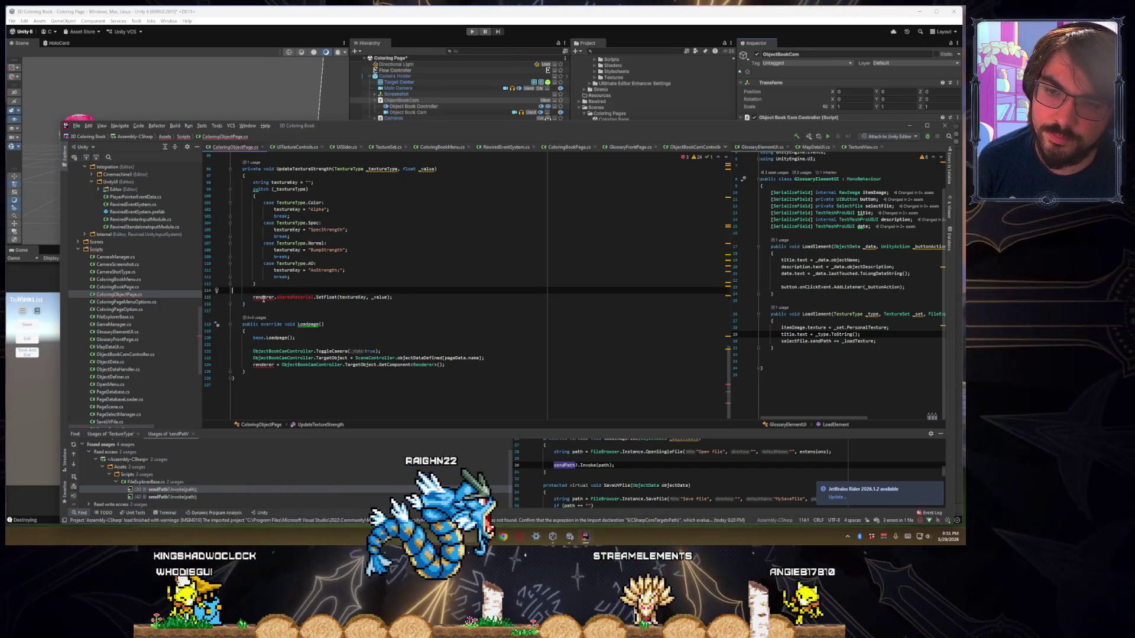
left_click(262, 365, "ctrl")
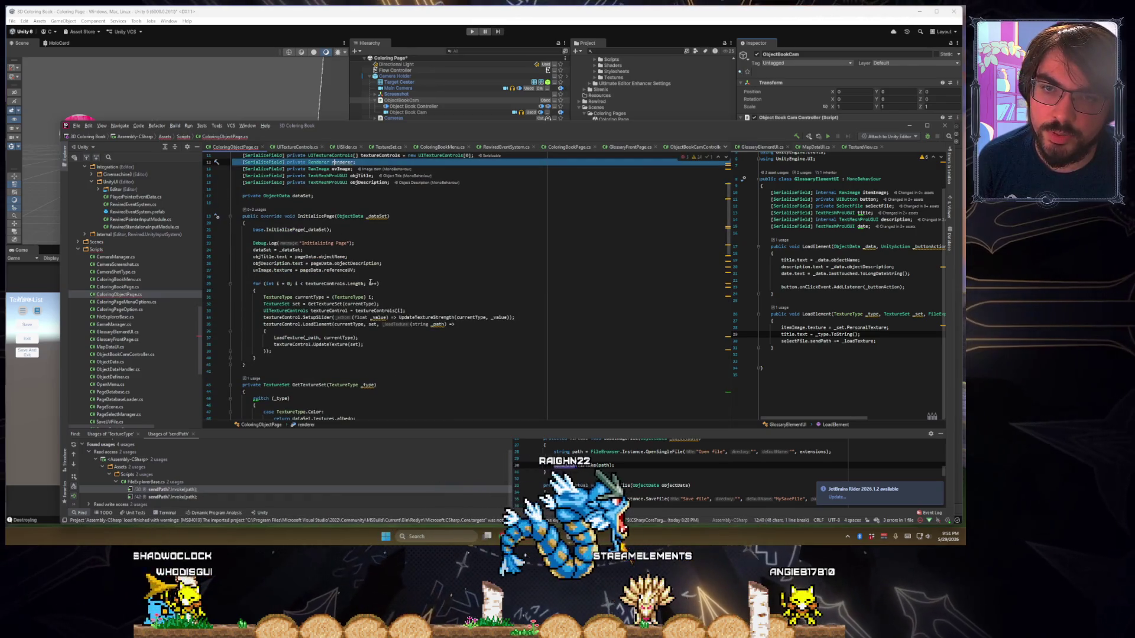
scroll(370, 283, "up", 3)
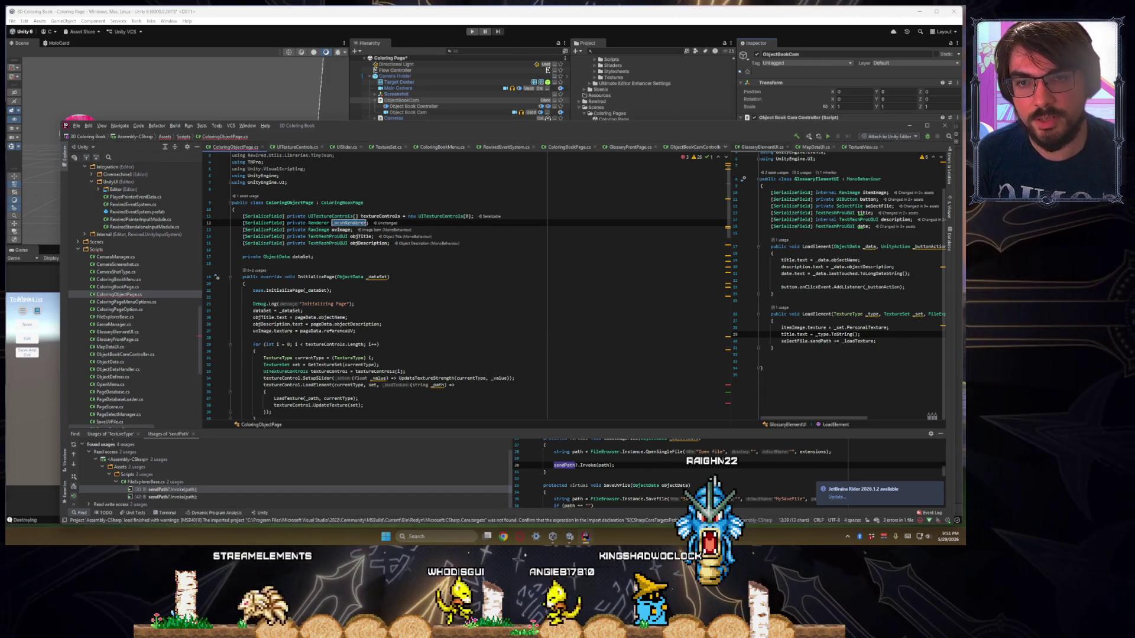
scroll(437, 250, "down", 20)
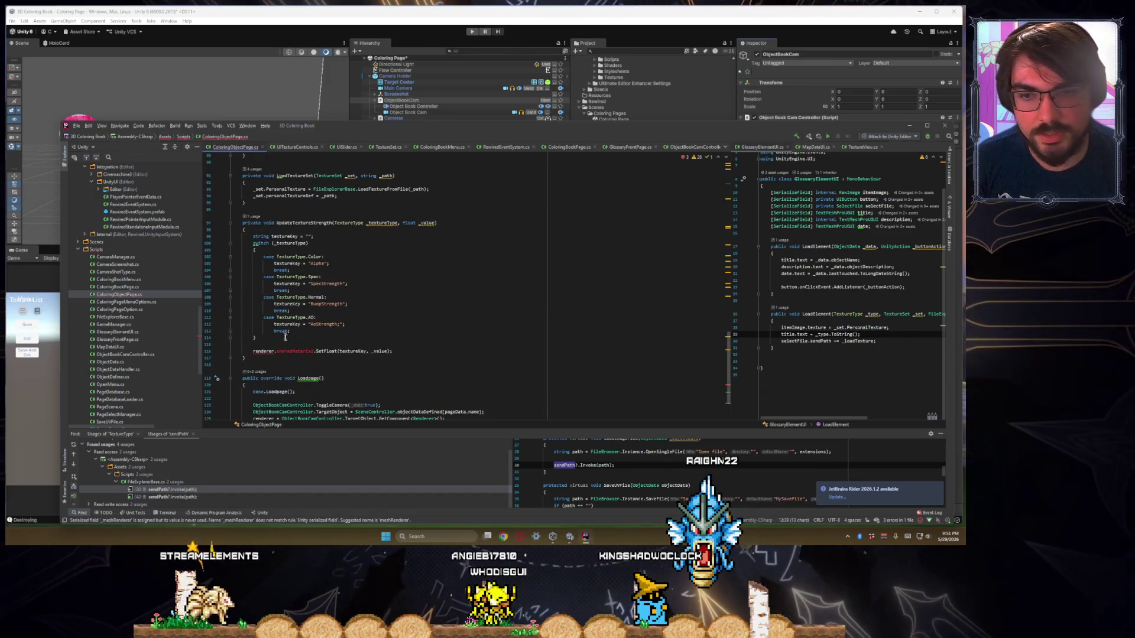
Check _meshRenderer usages in UpdateTextureStrength and Loadpage, then add a blank line after dataSet = _dataSet
left_click(300, 351)
scroll(349, 290, "down", 3)
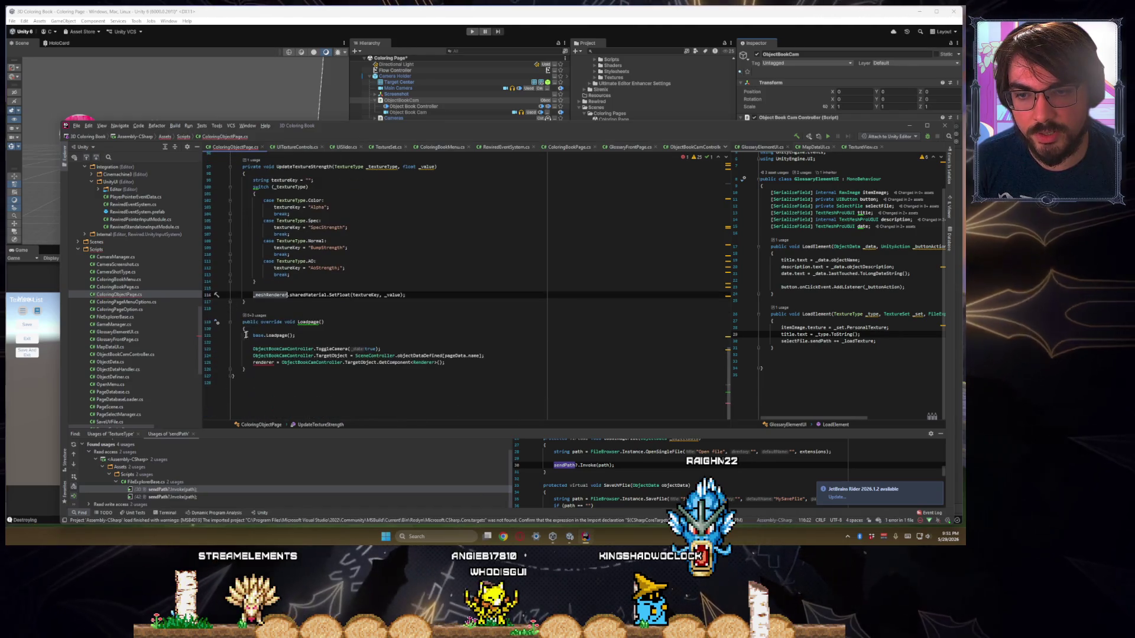
double_click(269, 363)
type("_meshR")
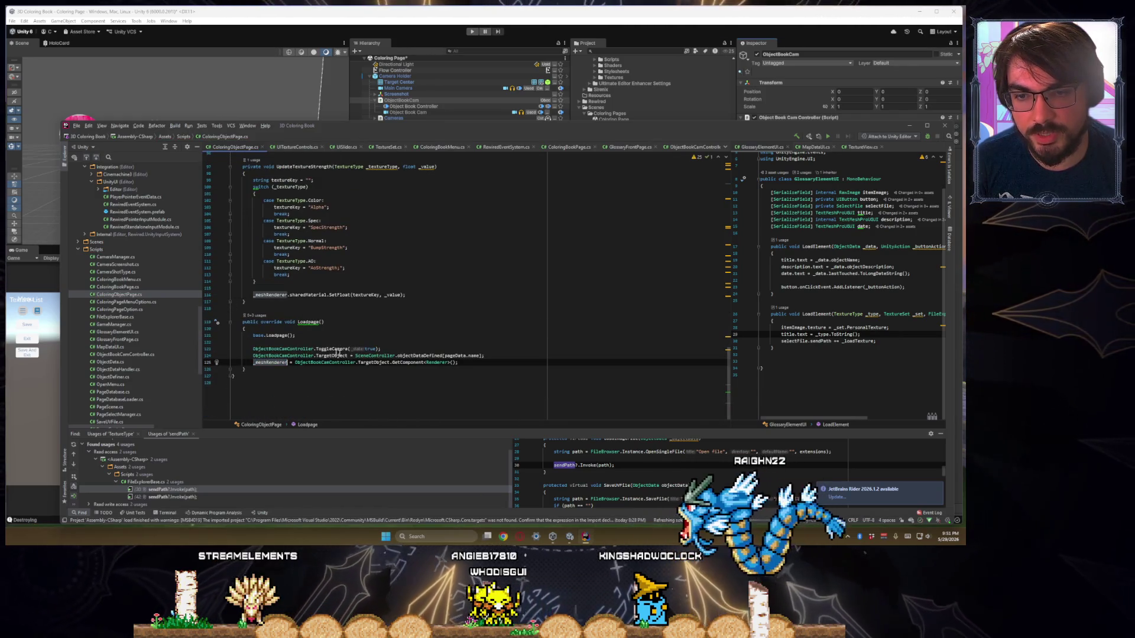
double_click(333, 349)
scroll(414, 343, "up", 20)
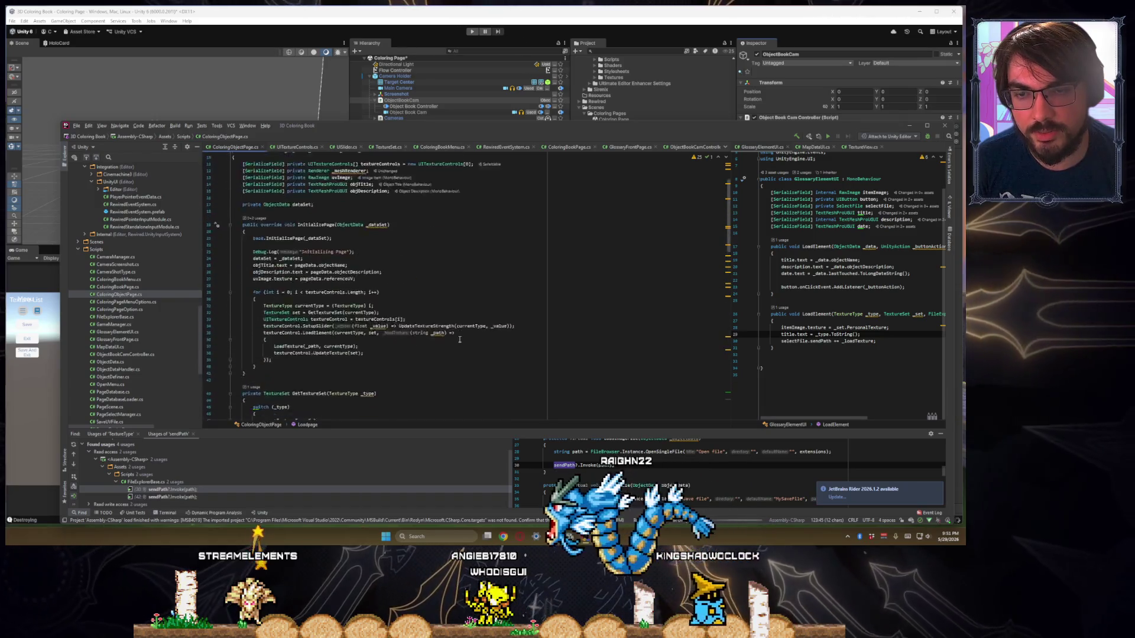
scroll(459, 339, "up", 3)
left_click(355, 351)
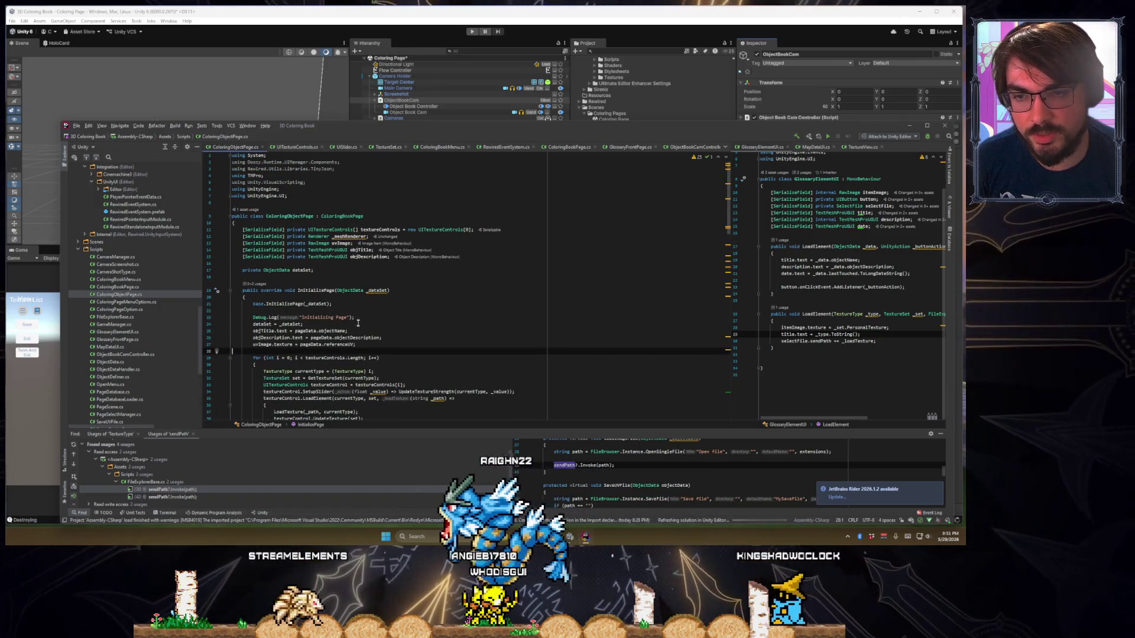
left_click(357, 322)
key("Return")
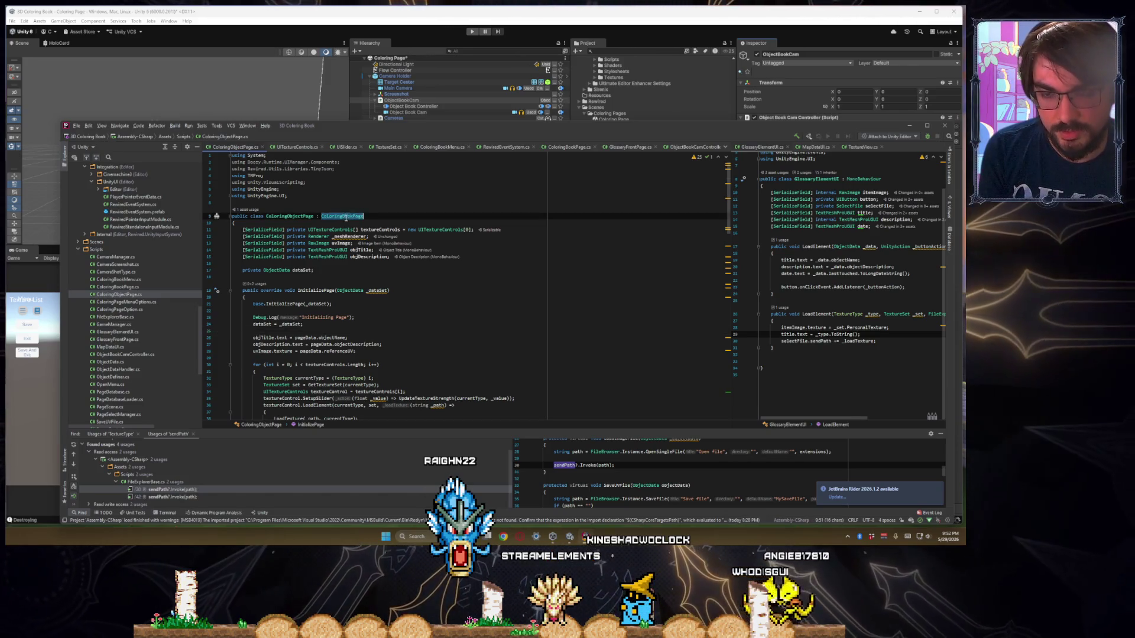
Peek at the ColoringBookPage base class, then start an itemImage.texture assignment on the blank line
left_click(348, 216, "ctrl")
key("ctrl+alt+Left")
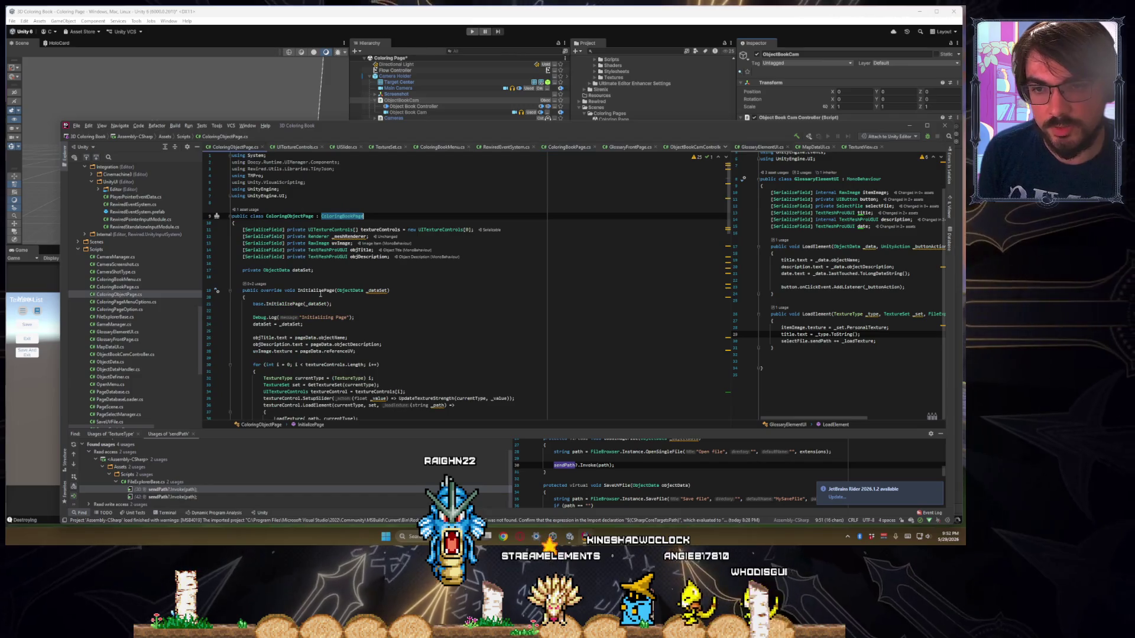
left_click(279, 331)
type("itemImage.")
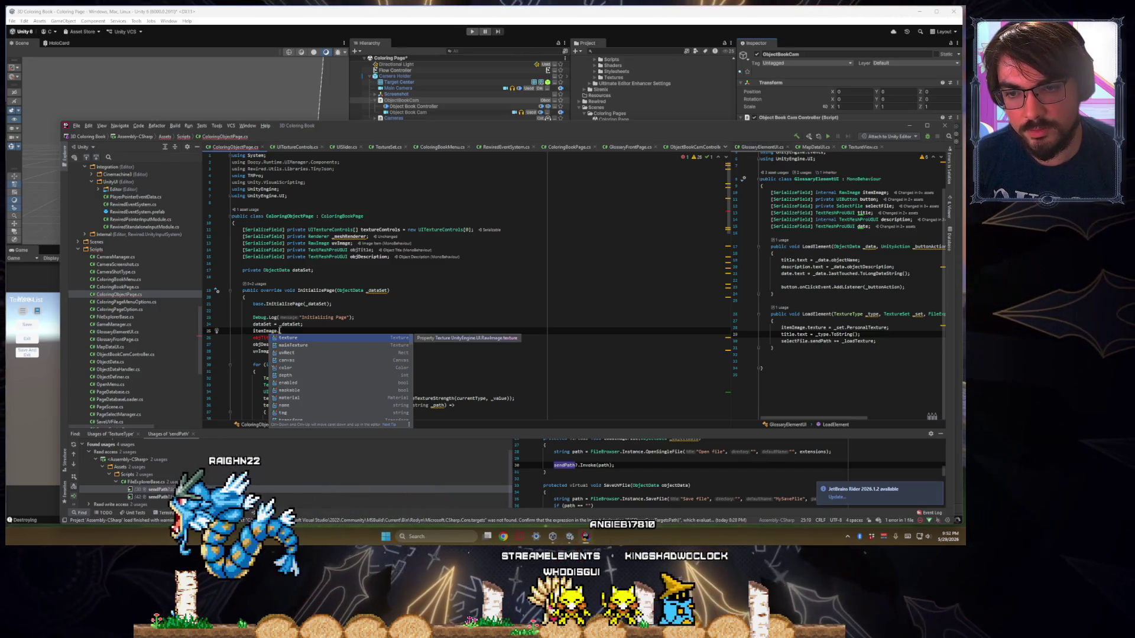
key("Return")
Complete the assignment as itemImage.texture = ObjectBookCamController.Cam.targetTexture;
type("= d")
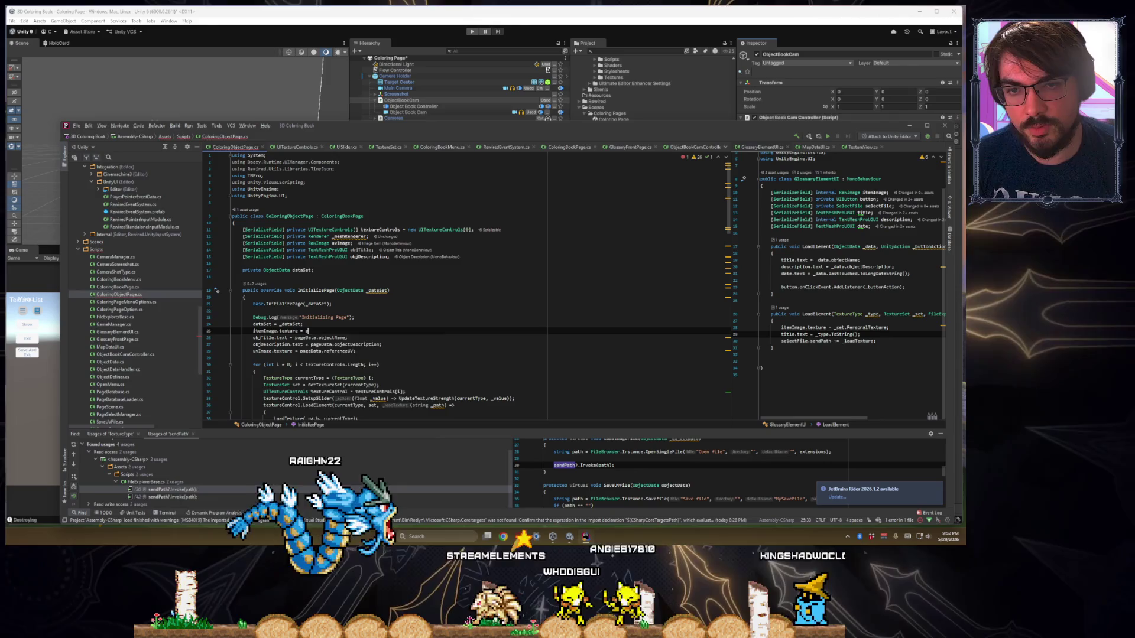
key("BackSpace")
key("BackSpace")
type(" objectCa")
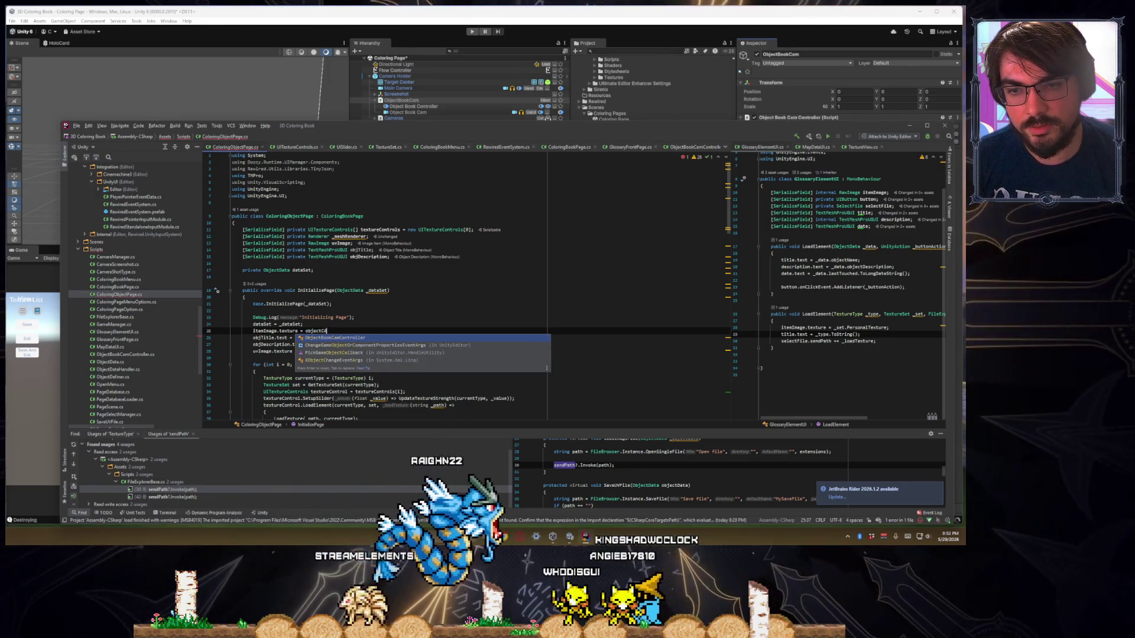
key("BackSpace")
key("BackSpace")
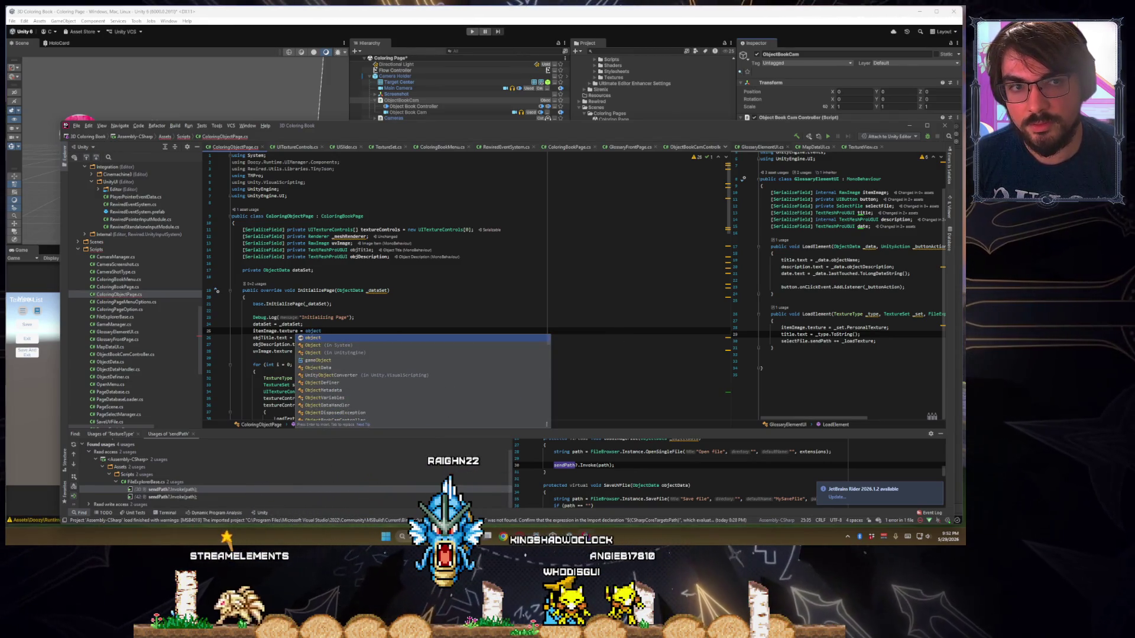
key("BackSpace")
key("BackSpace")
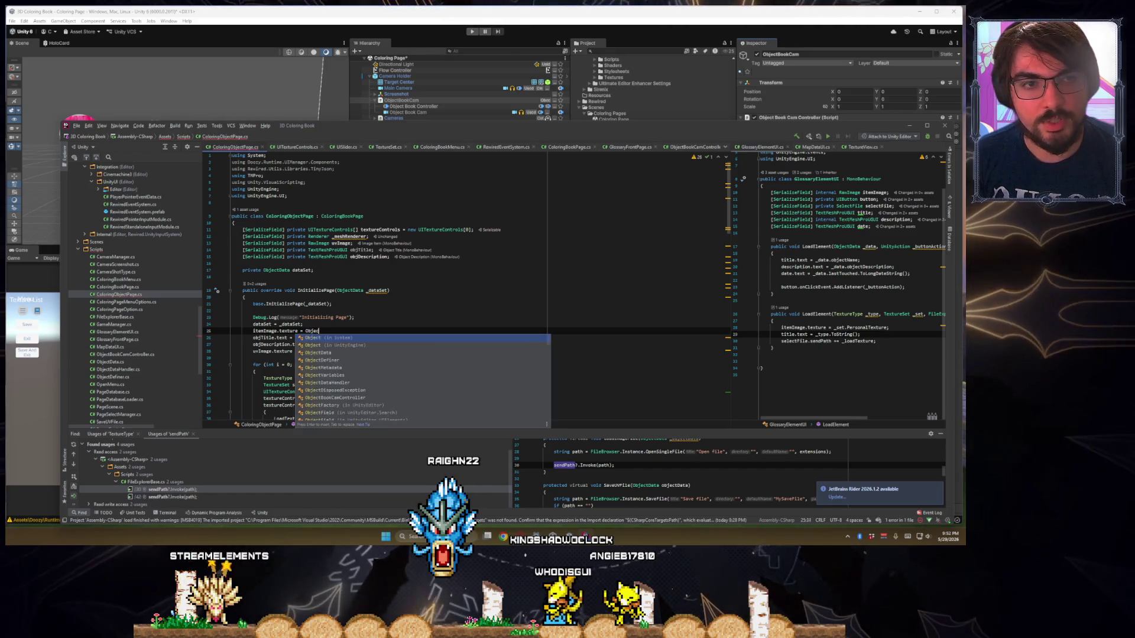
type("tBook")
key("Return")
type("Cam.render")
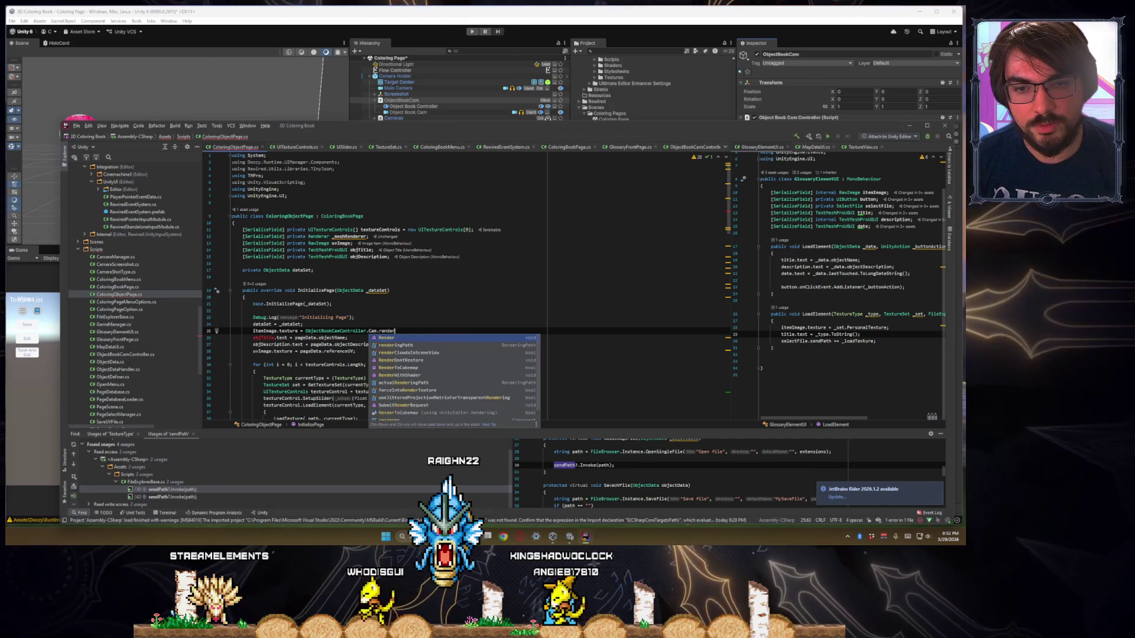
type("text")
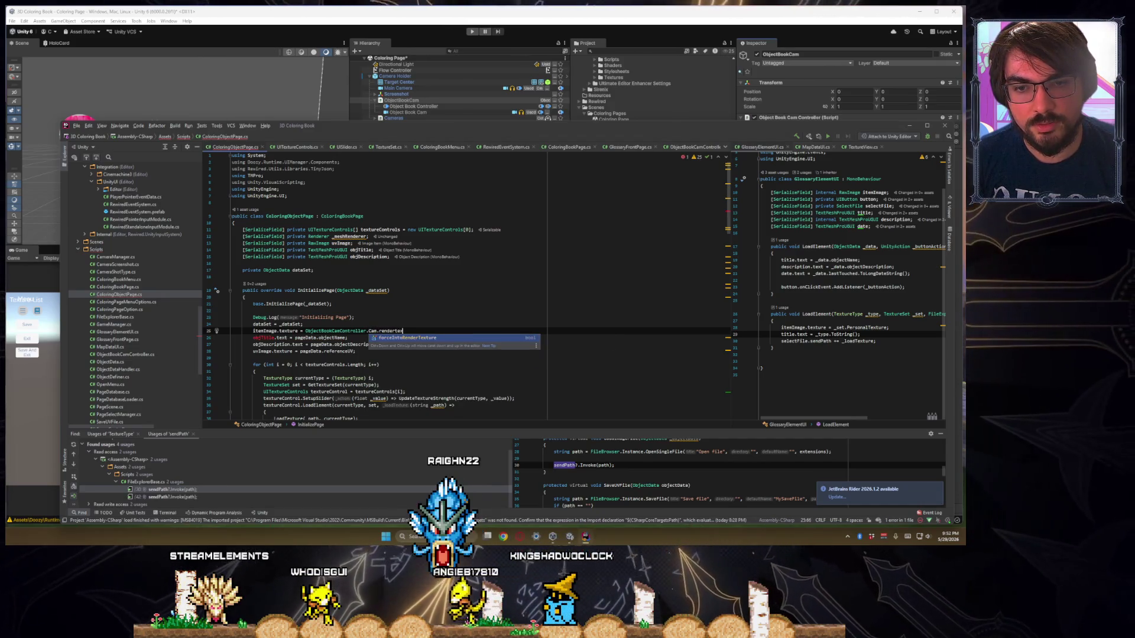
key("BackSpace")
key("BackSpace")
key("BackSpace")
key("BackSpace")
key("BackSpace")
key("BackSpace")
type("textu")
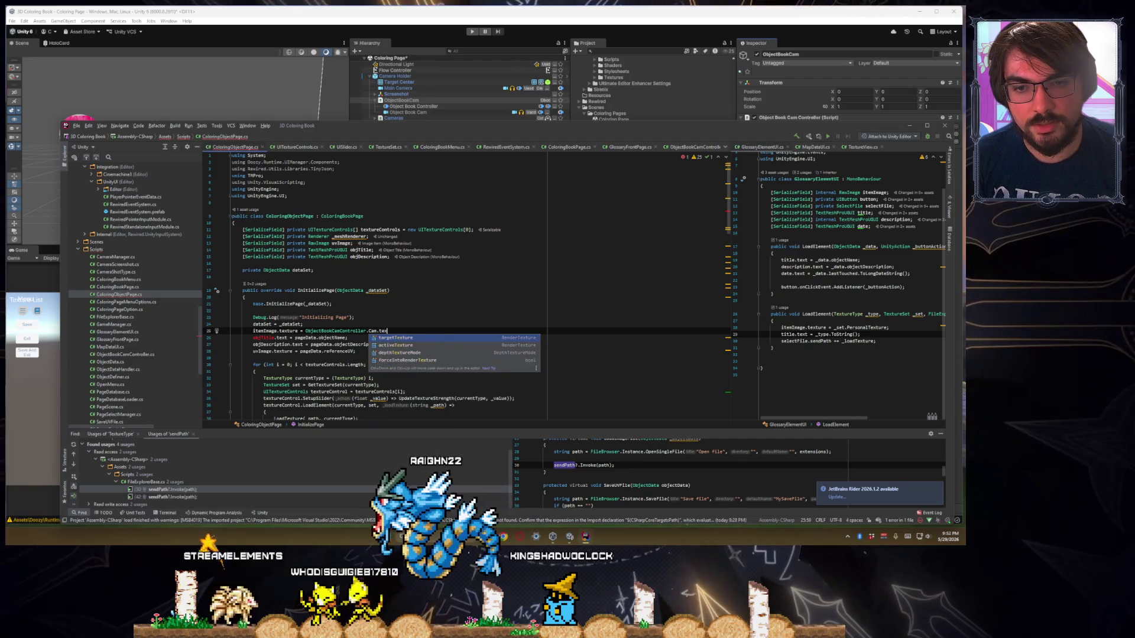
key("Return")
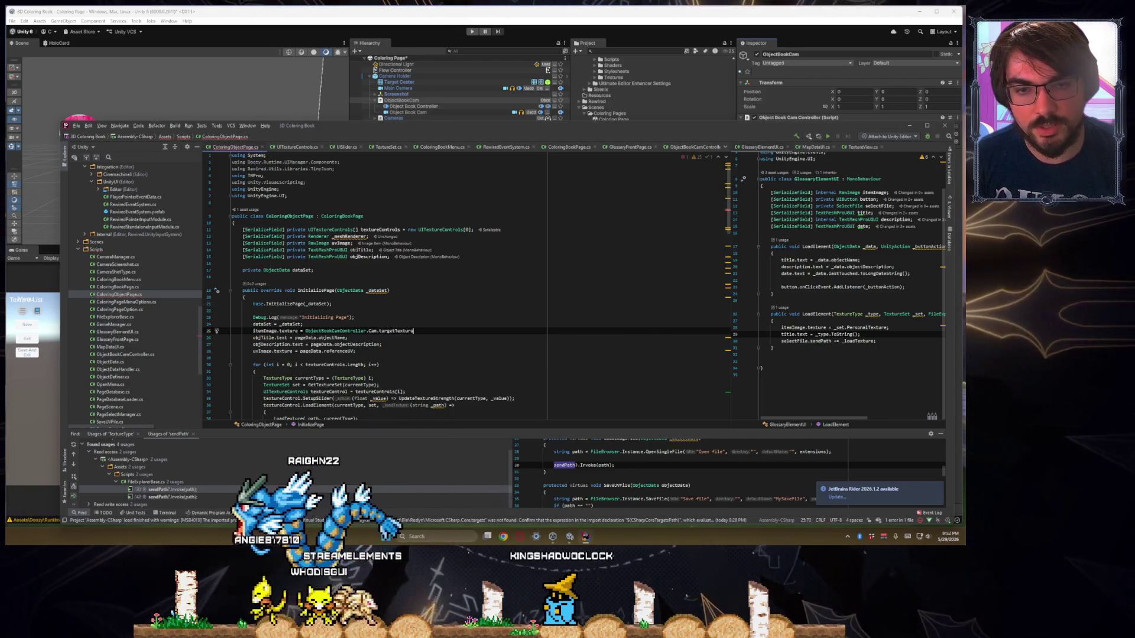
type(";")
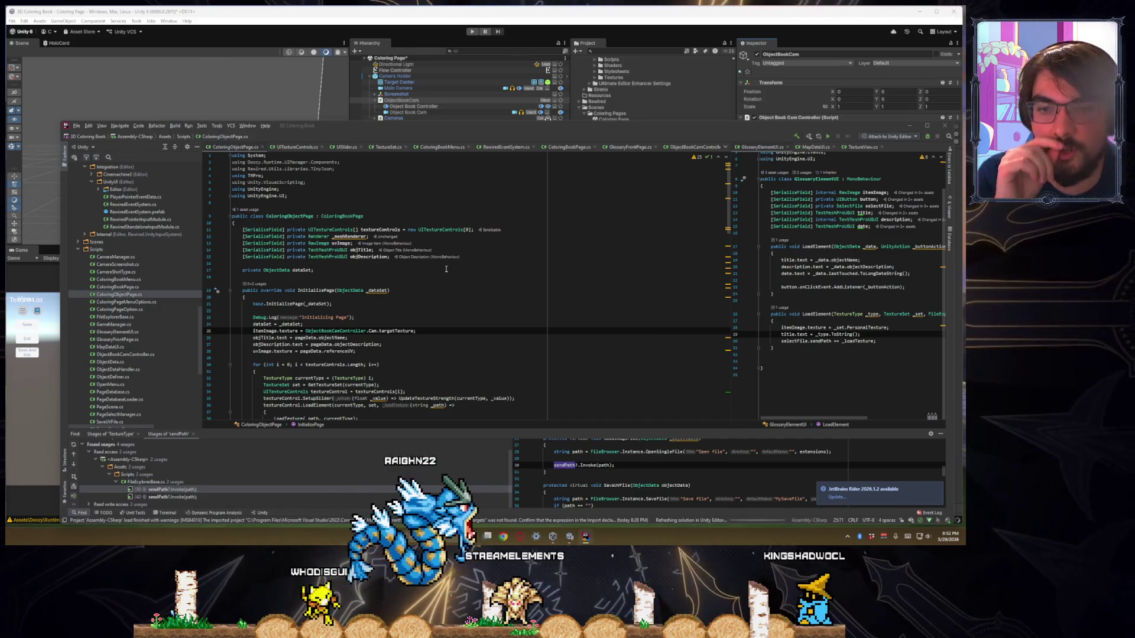
Add a new InitializePage line starting with SceneController.objectDataInScene after the uvImage assignment
double_click(349, 236)
scroll(398, 344, "down", 3)
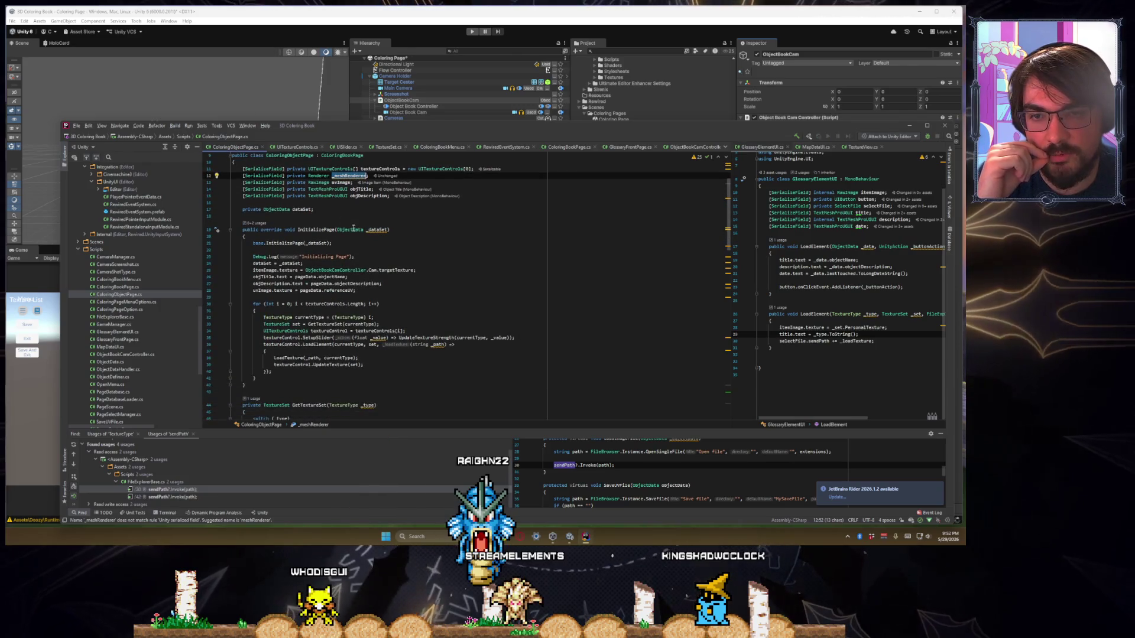
double_click(355, 230)
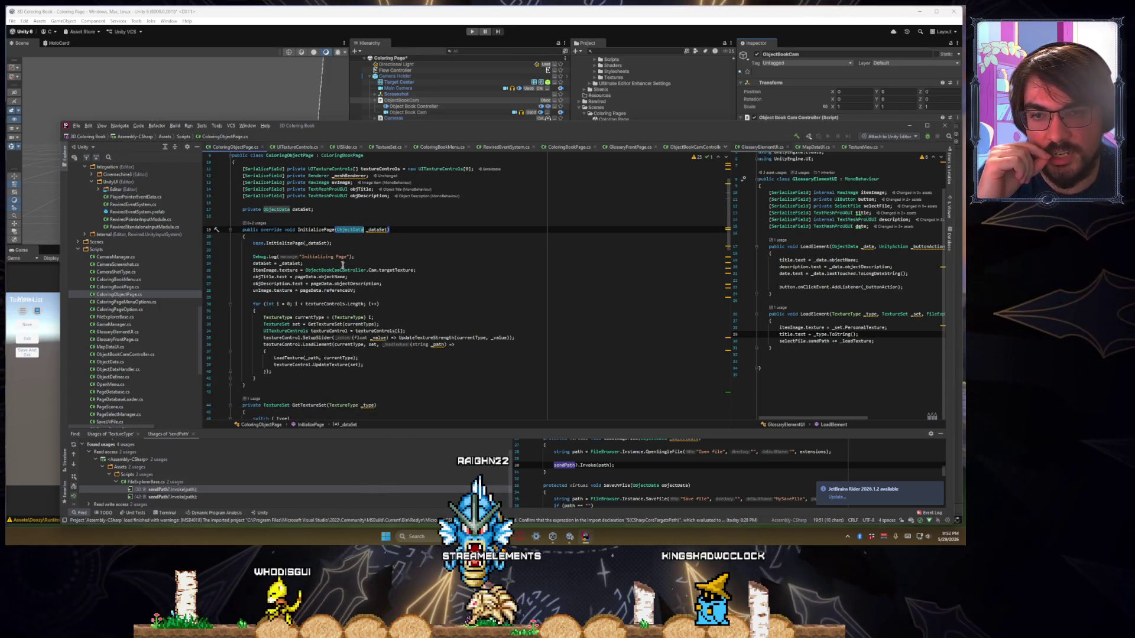
left_click(404, 296)
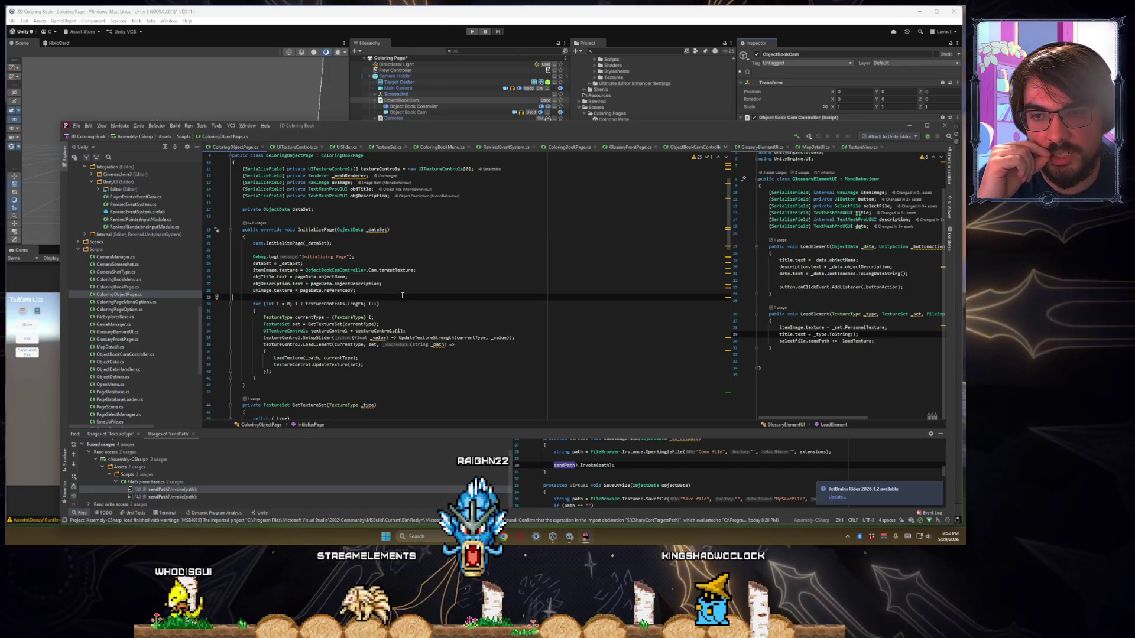
key("Return")
key("Up")
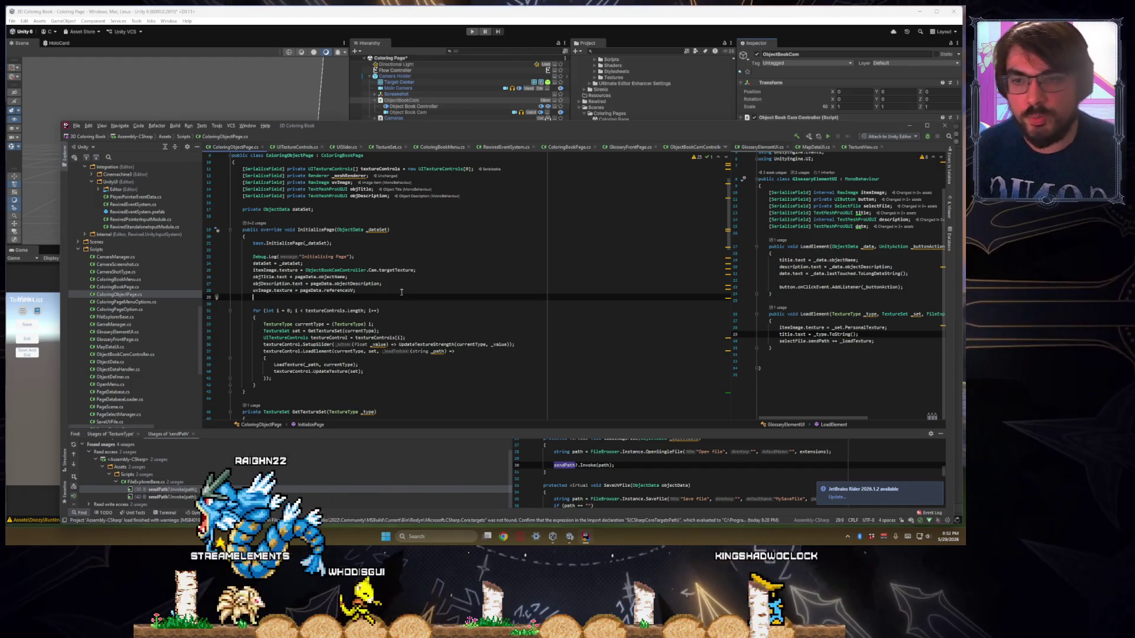
type("SceneController.")
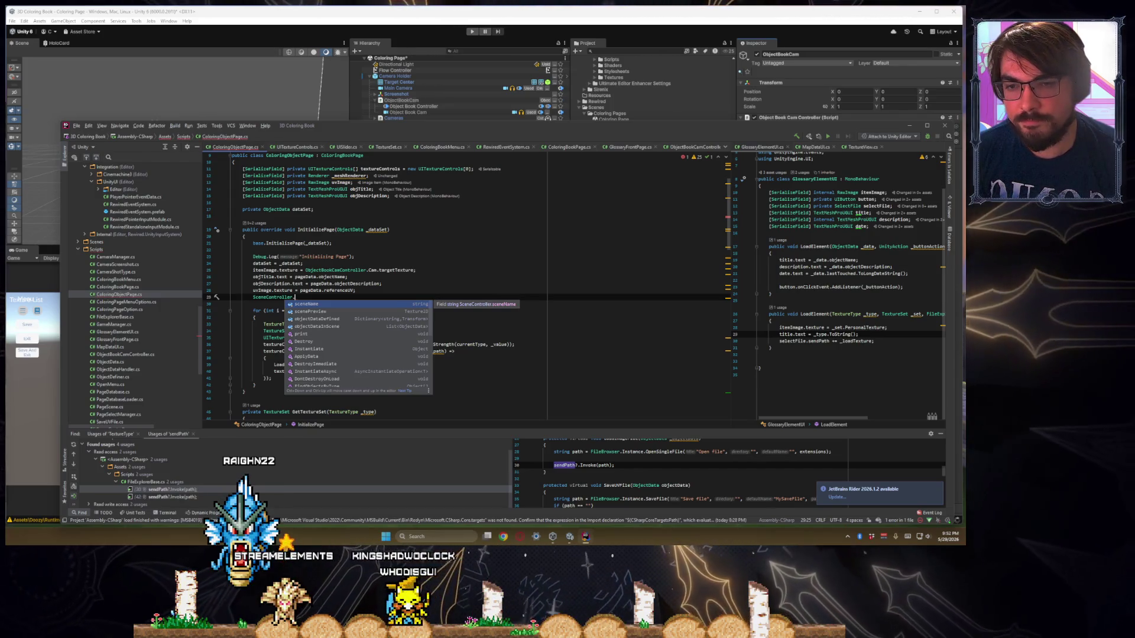
type("objectd")
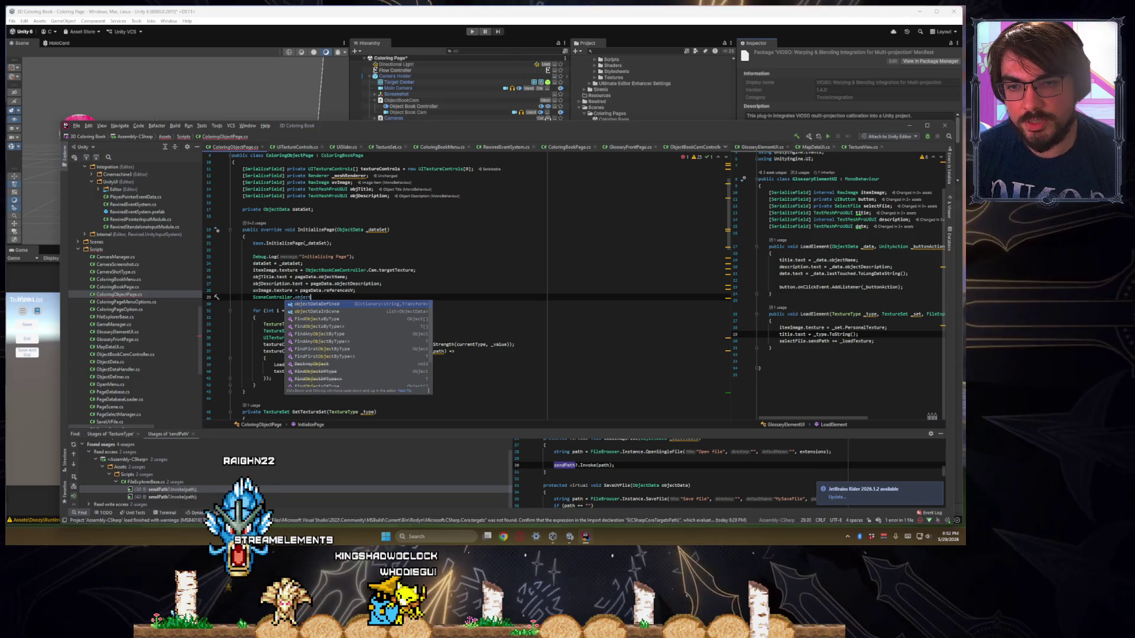
key("Down")
key("Return")
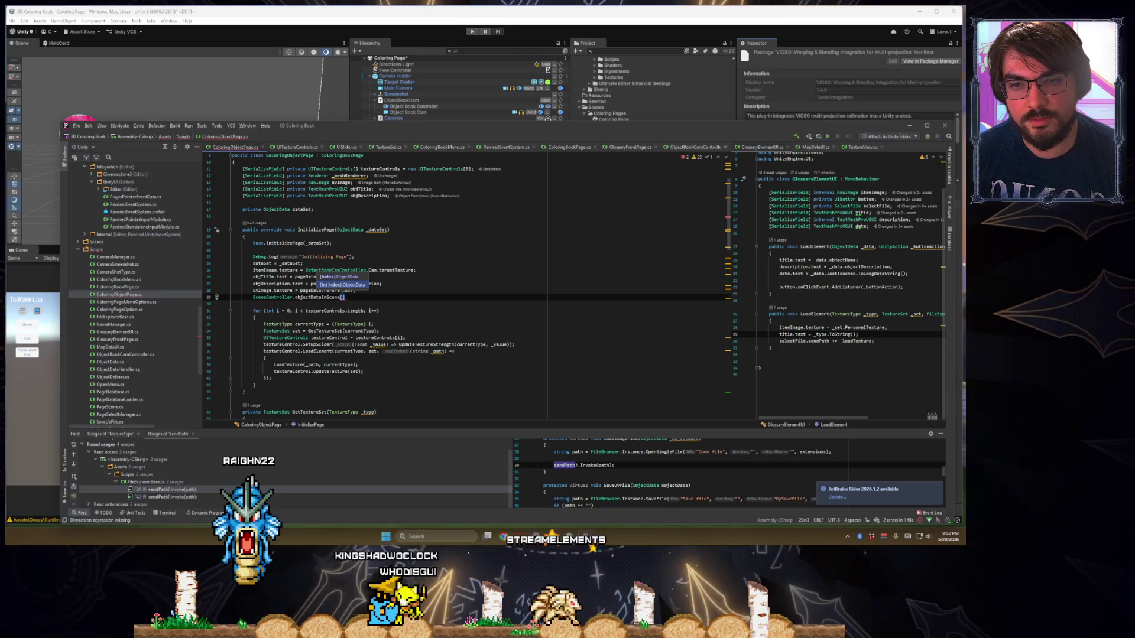
type("SceneController.object")
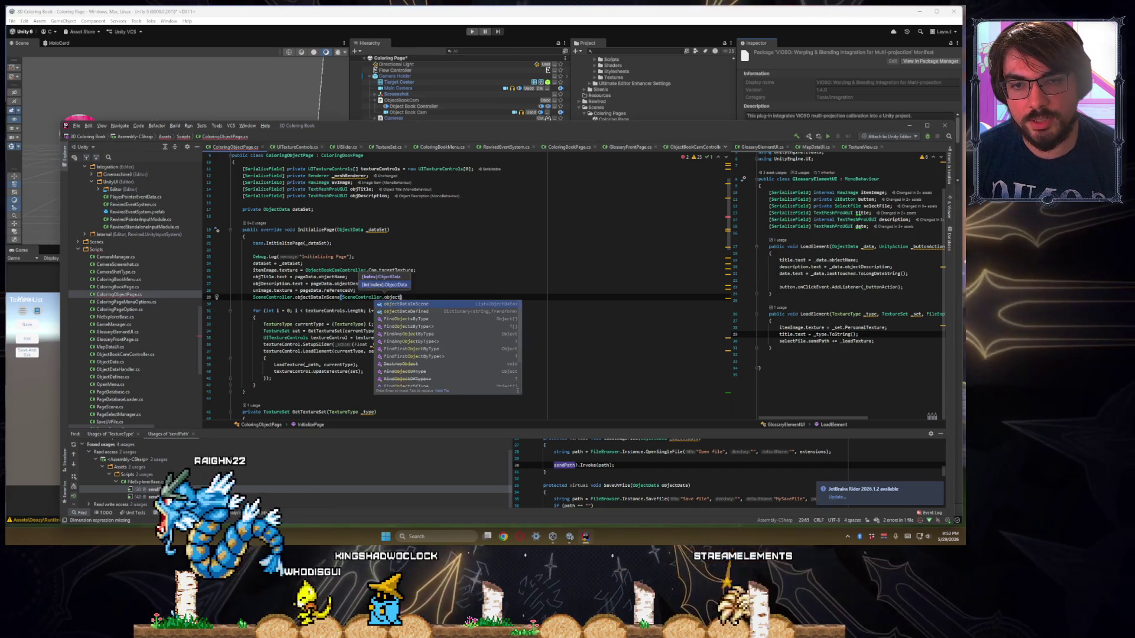
key("Return")
Index the lookup with IndexOf(_dataSet) and close the statement
type(".I")
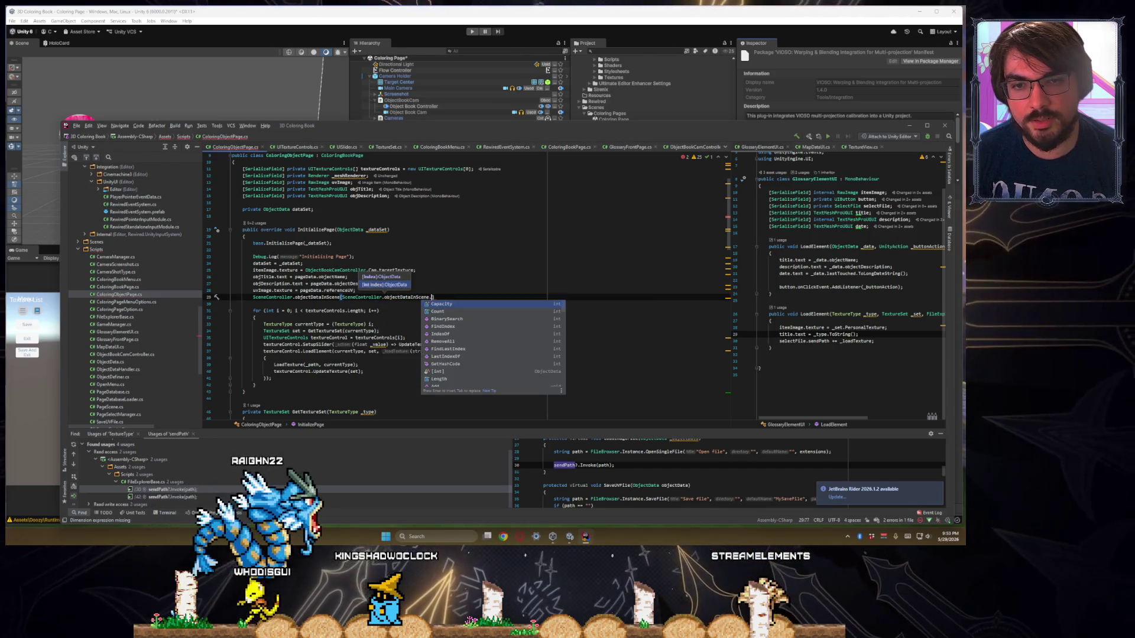
type("ndex")
key("Return")
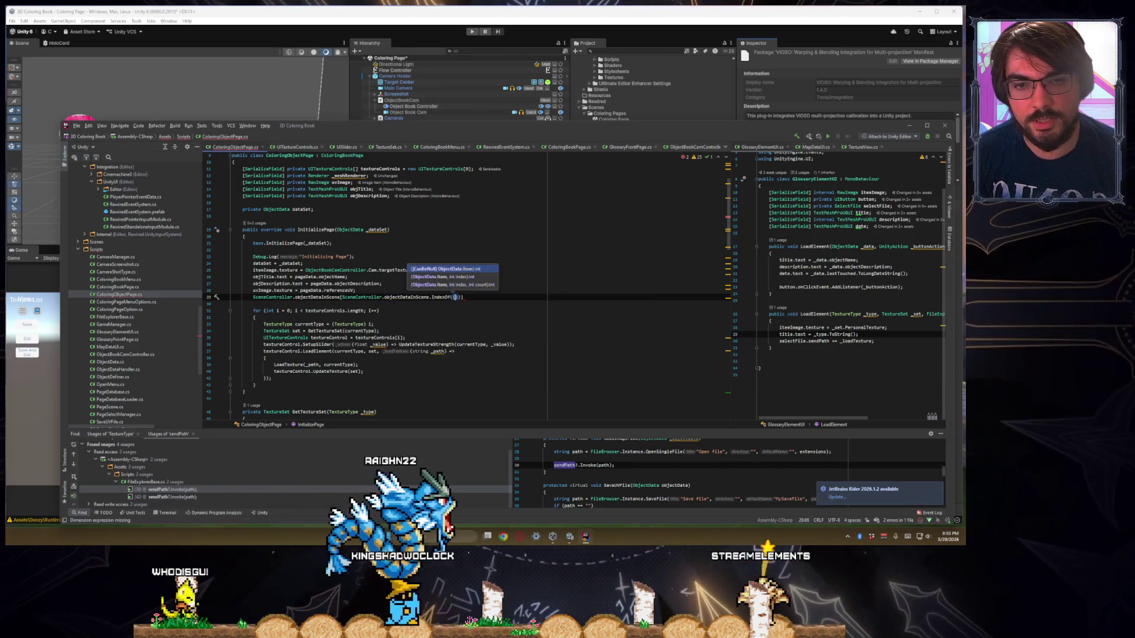
type("_data")
key("Return")
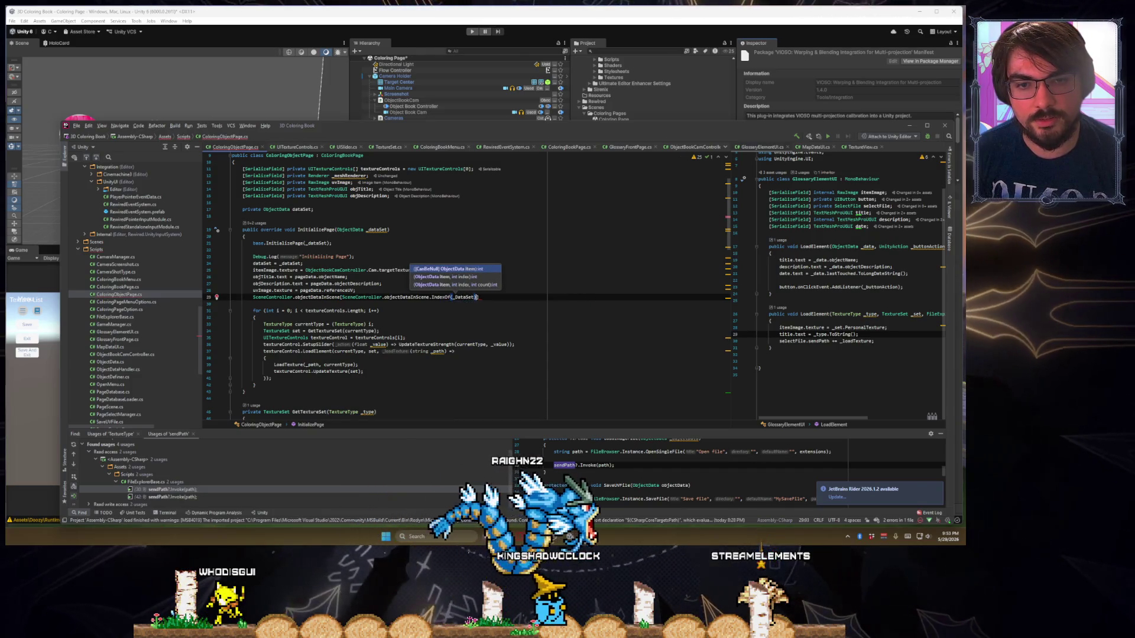
key("End")
type(";.")
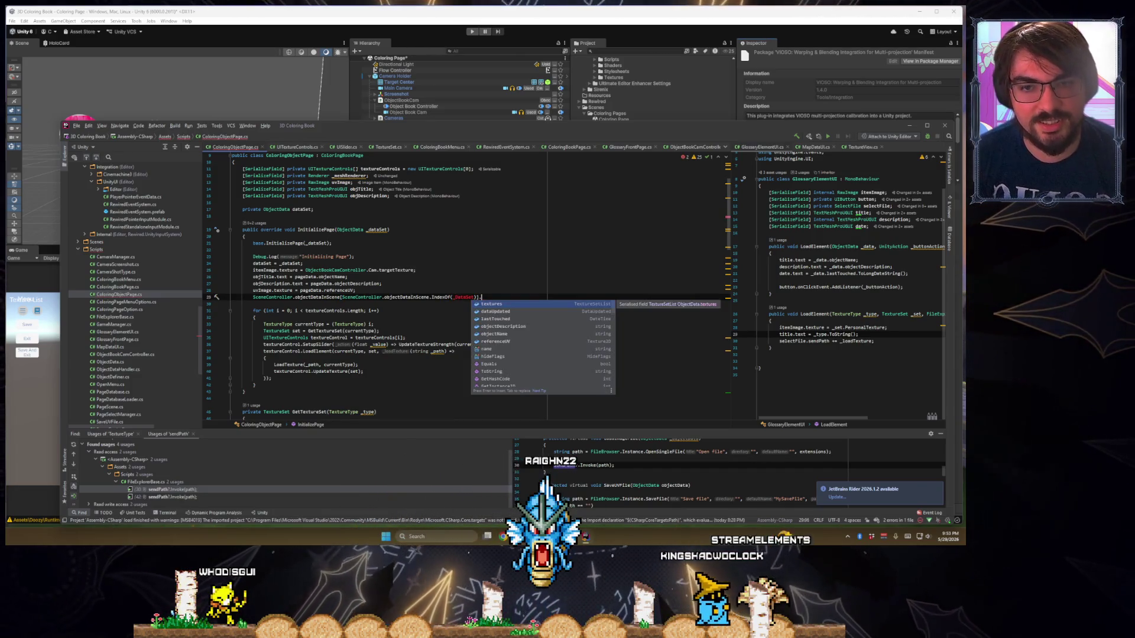
key("BackSpace")
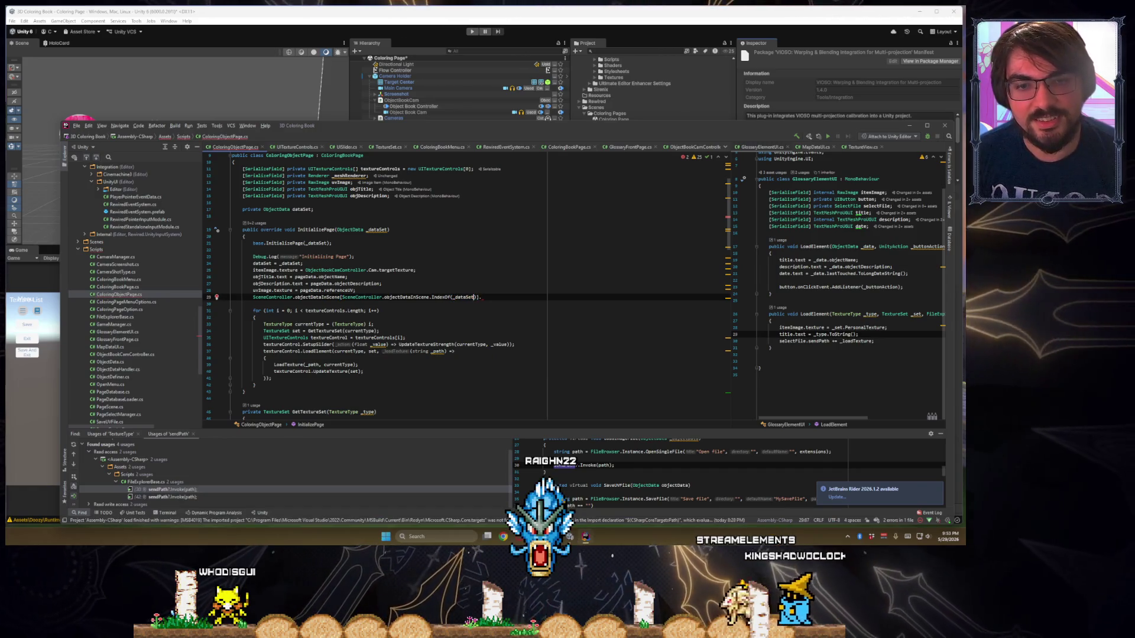
type(".")
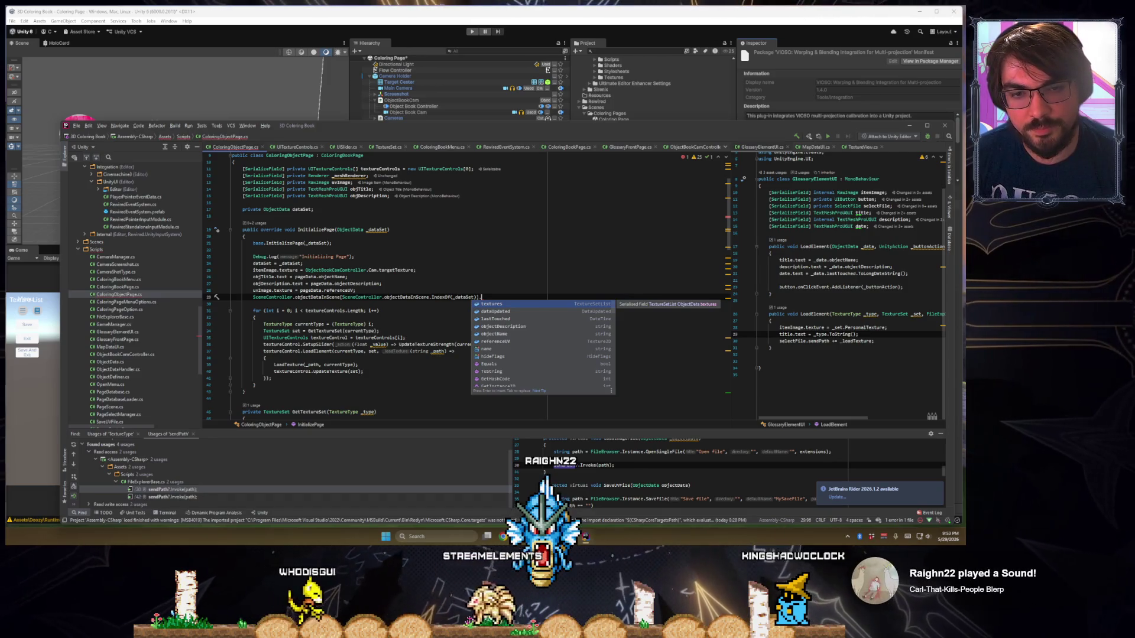
Append GetComponent<Renderer>() to the objectDataInScene lookup
scroll(568, 325, "down", 5)
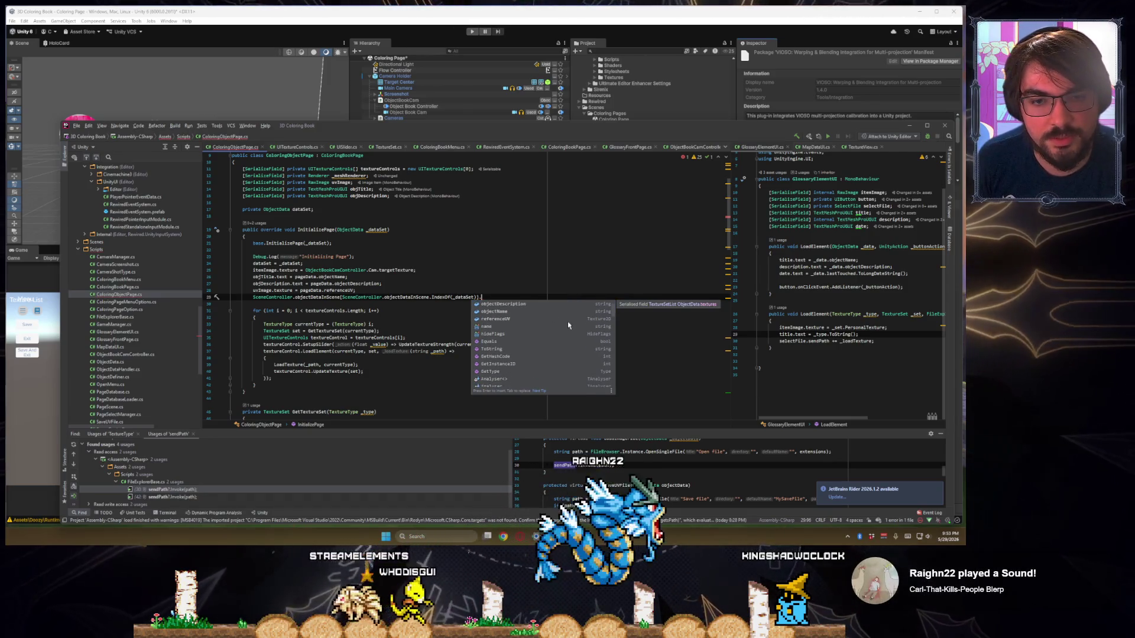
scroll(567, 325, "up", 5)
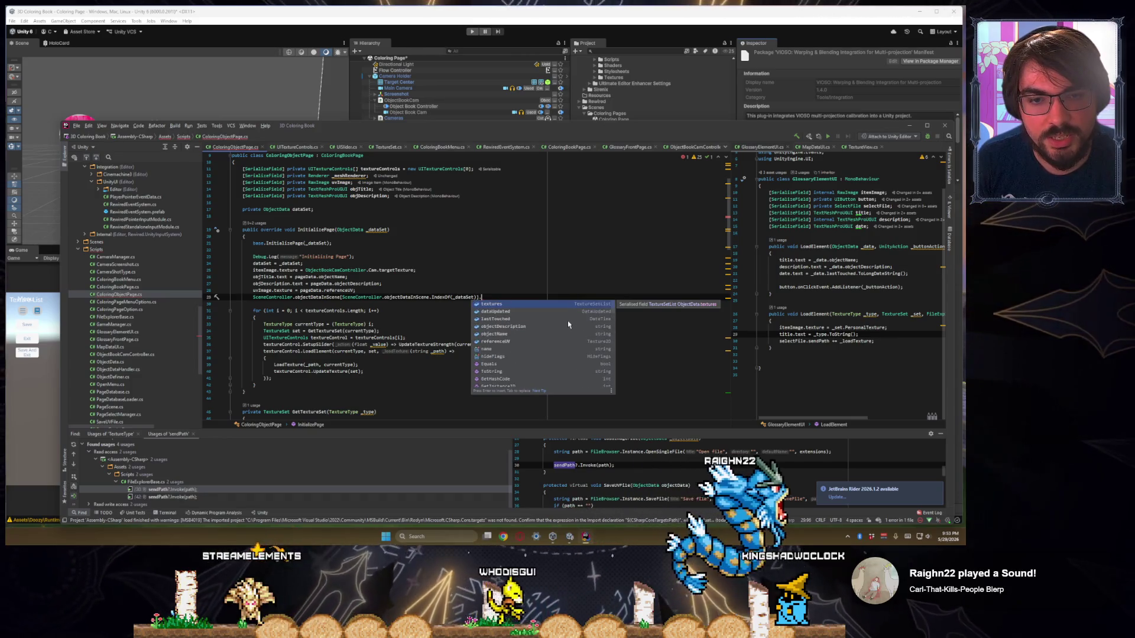
key("ctrl+space")
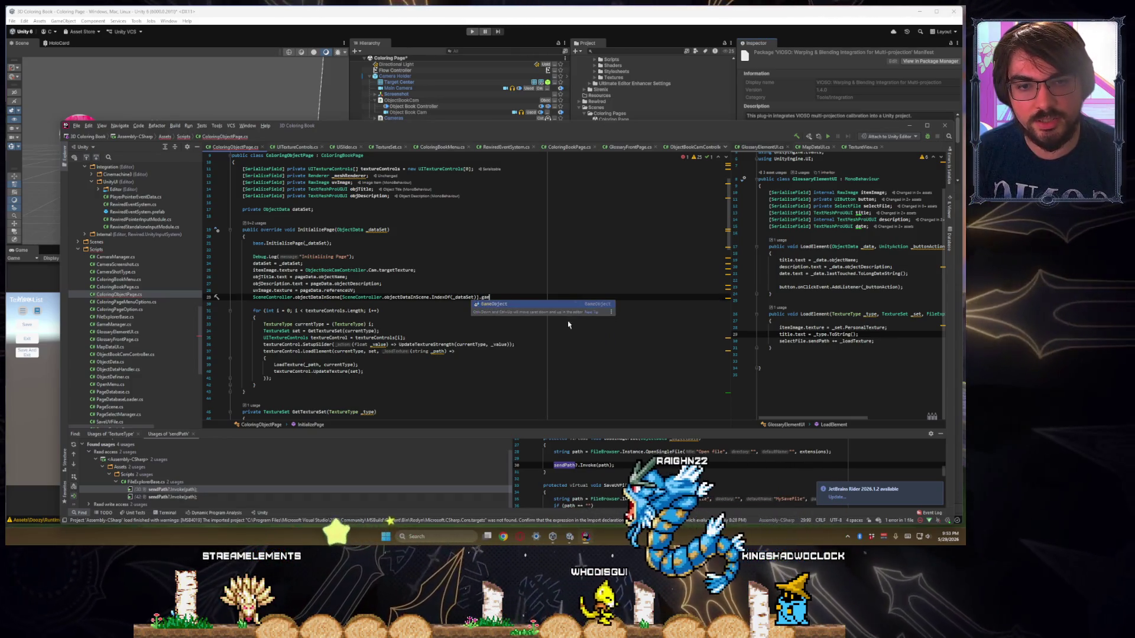
key("Down")
key("Down")
key("Down")
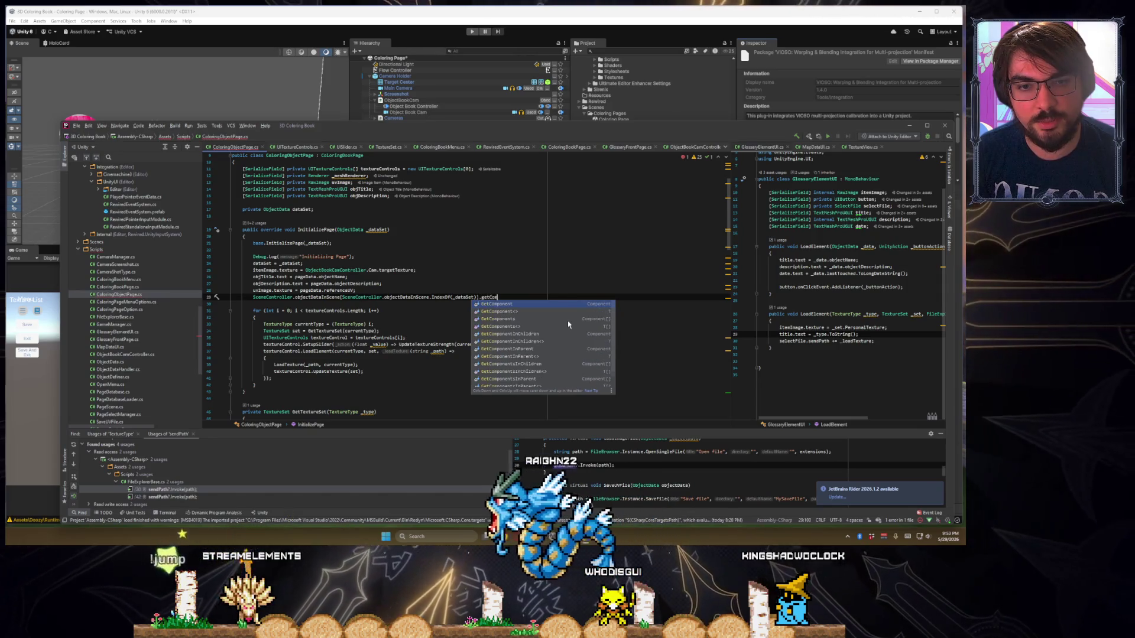
key("Return")
type("<")
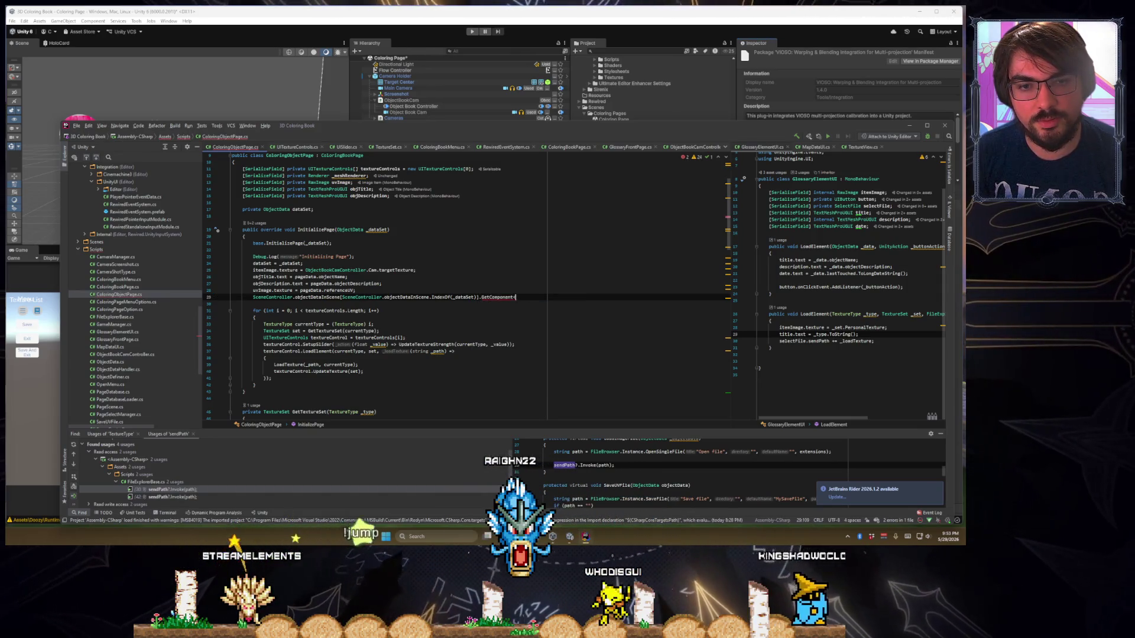
type("Renderer")
key("Return")
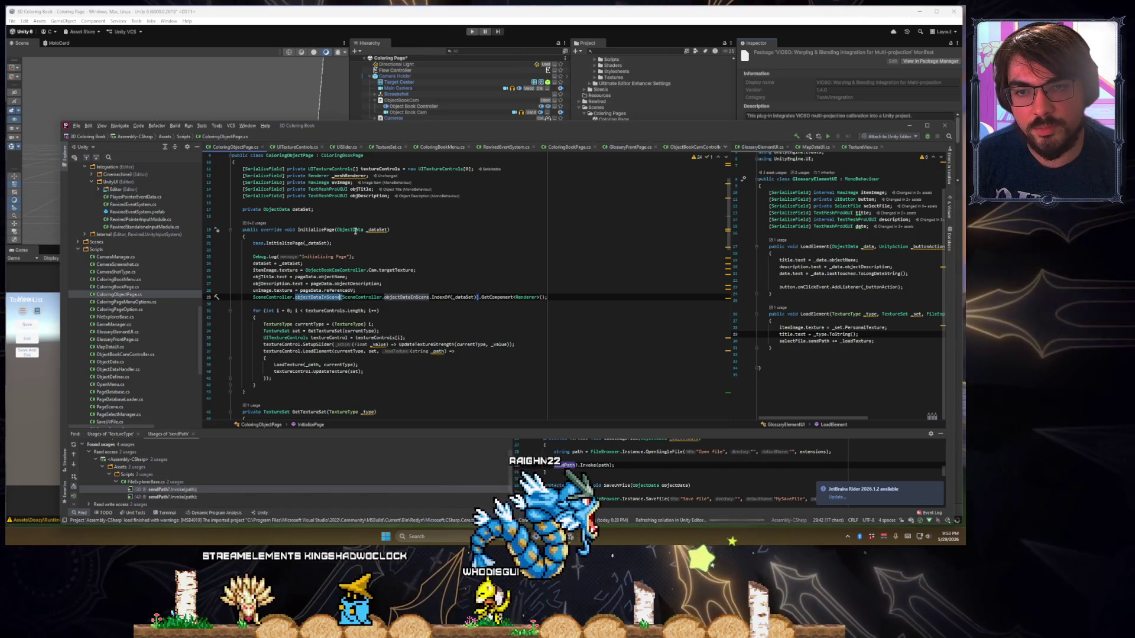
Inspect the ObjectData class and the objectDataInScene and objectDataDefined declarations in SceneController
double_click(349, 229)
key("ctrl+b")
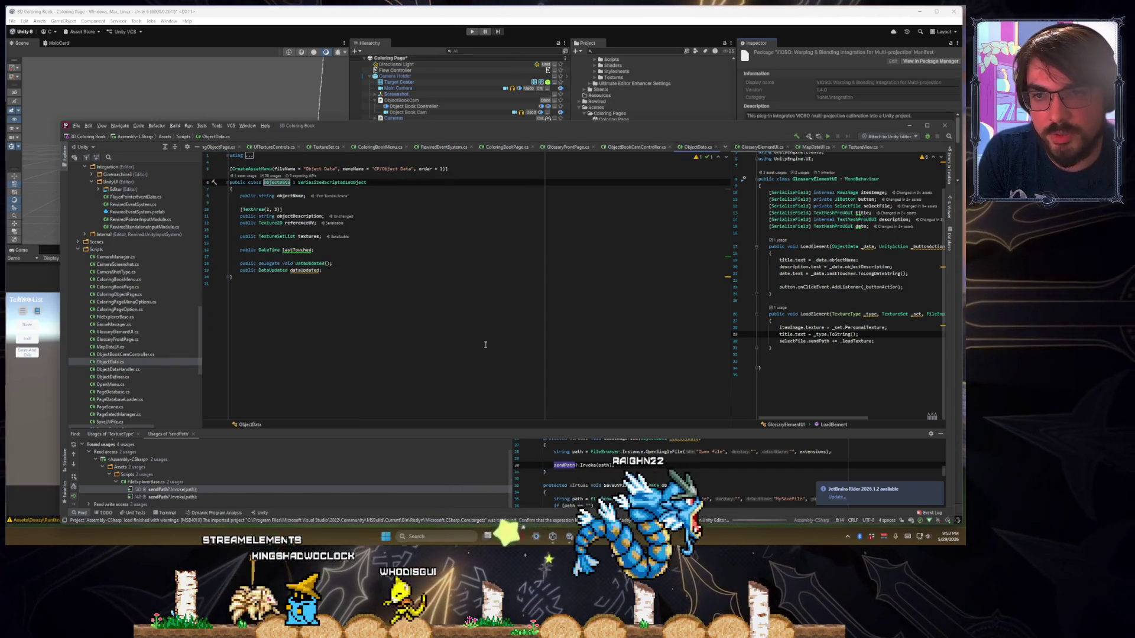
key("ctrl+alt+Left")
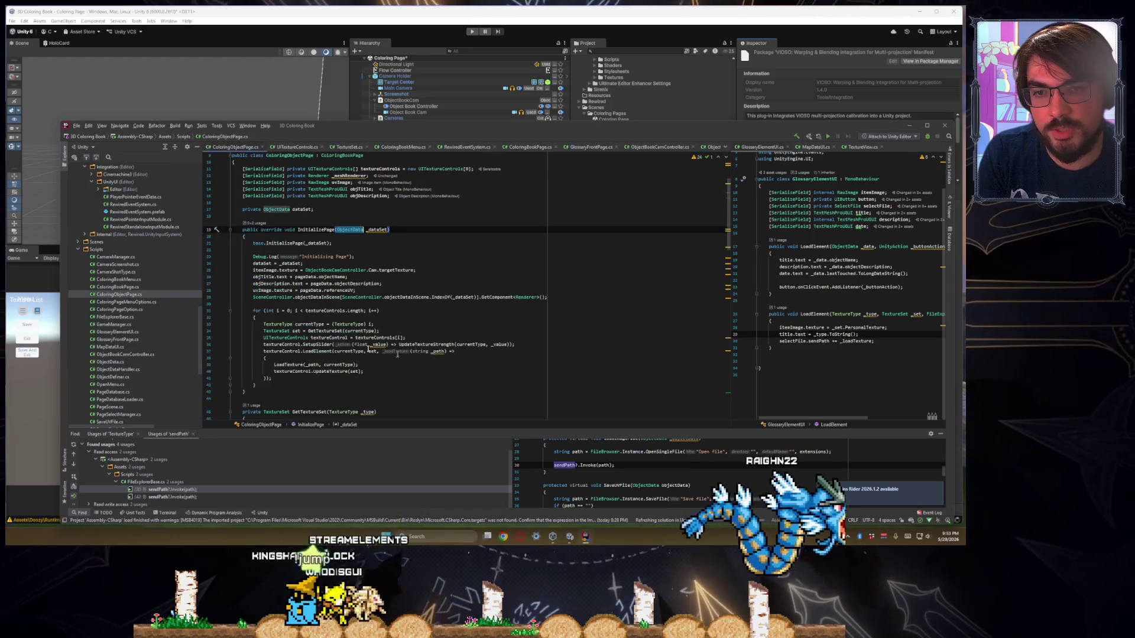
double_click(318, 297)
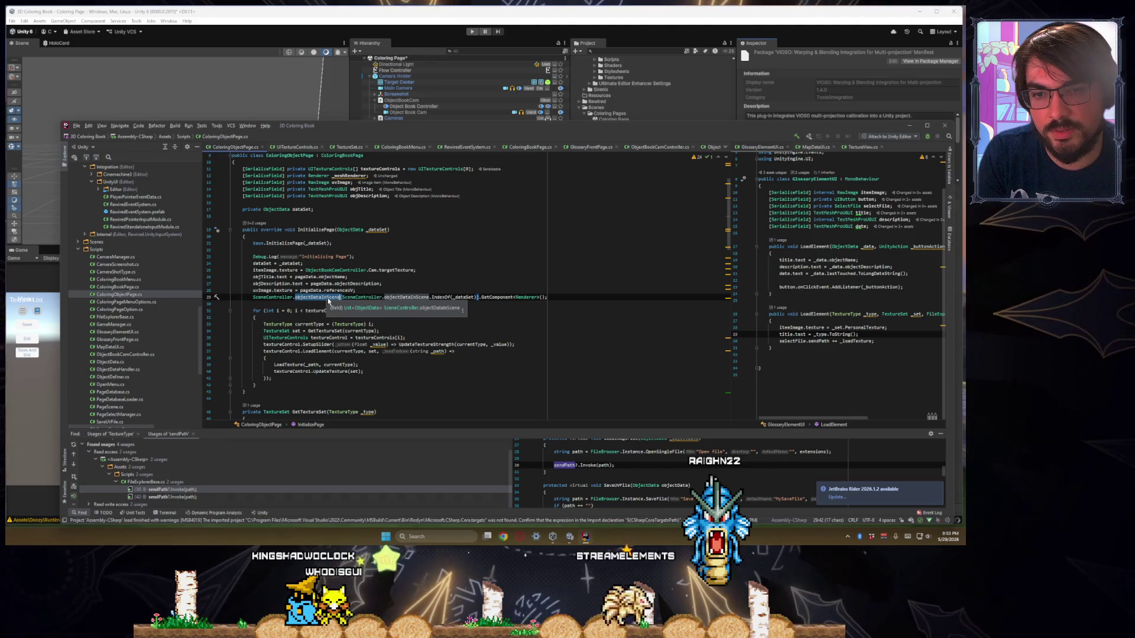
left_click(329, 299, "ctrl")
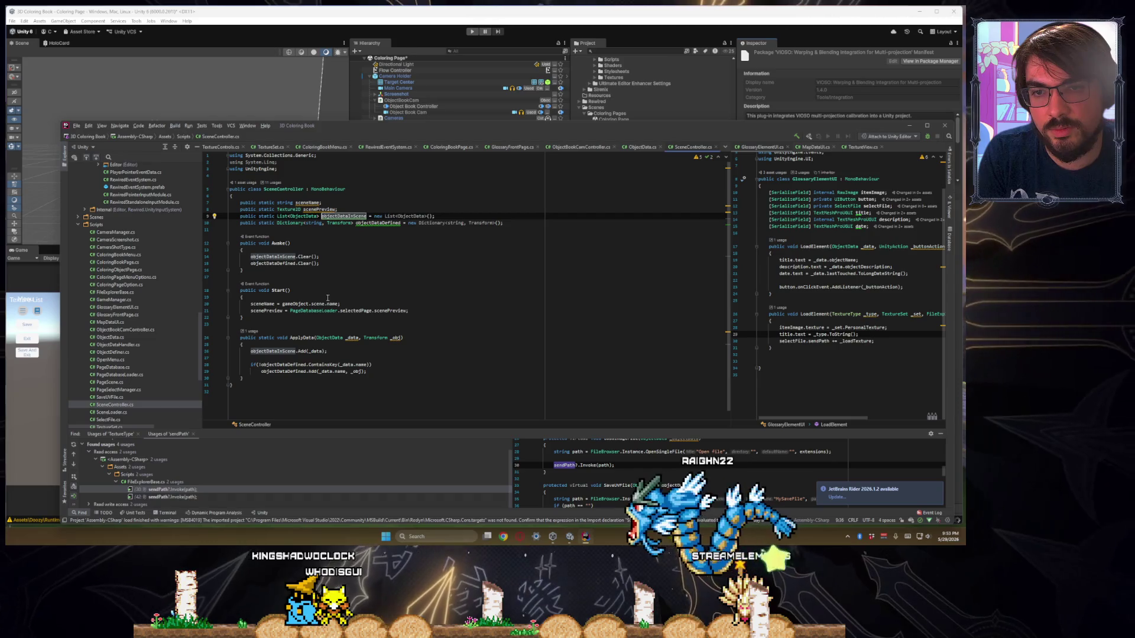
left_click(370, 216)
double_click(378, 222)
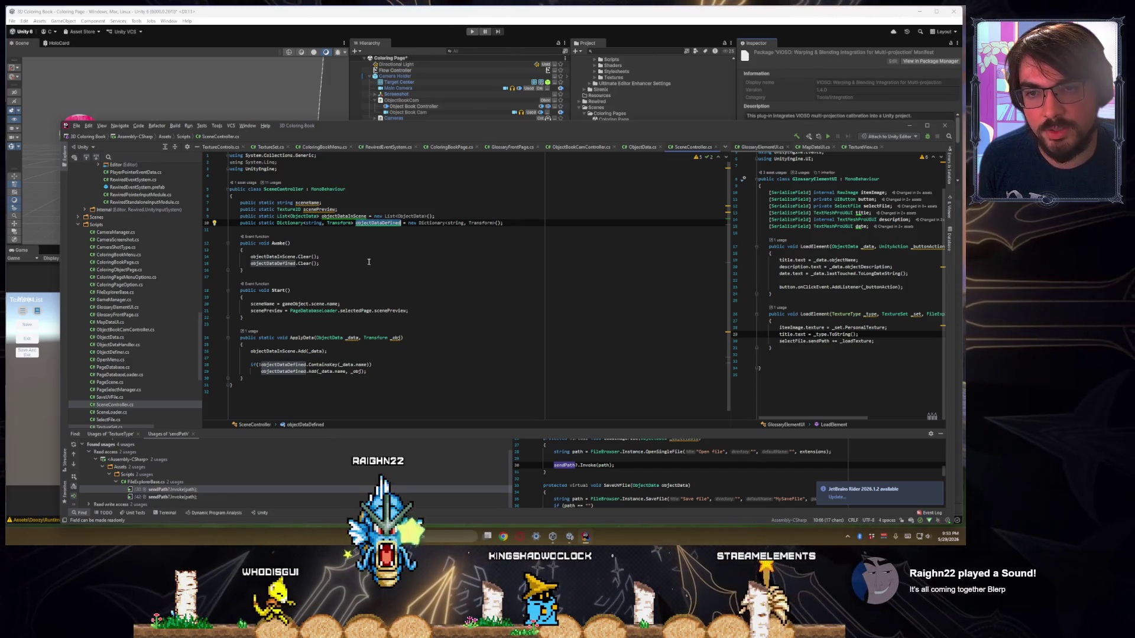
key("ctrl+minus")
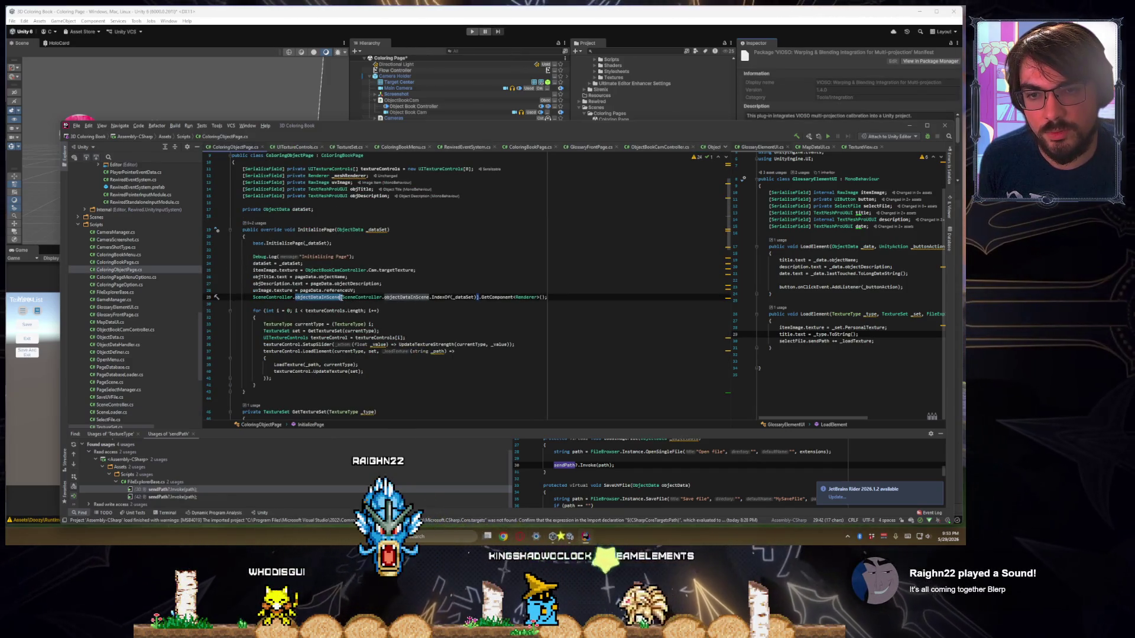
Add a line above with SceneController.objectDataDefined[_dataSet.name]
key("ctrl+alt+Return")
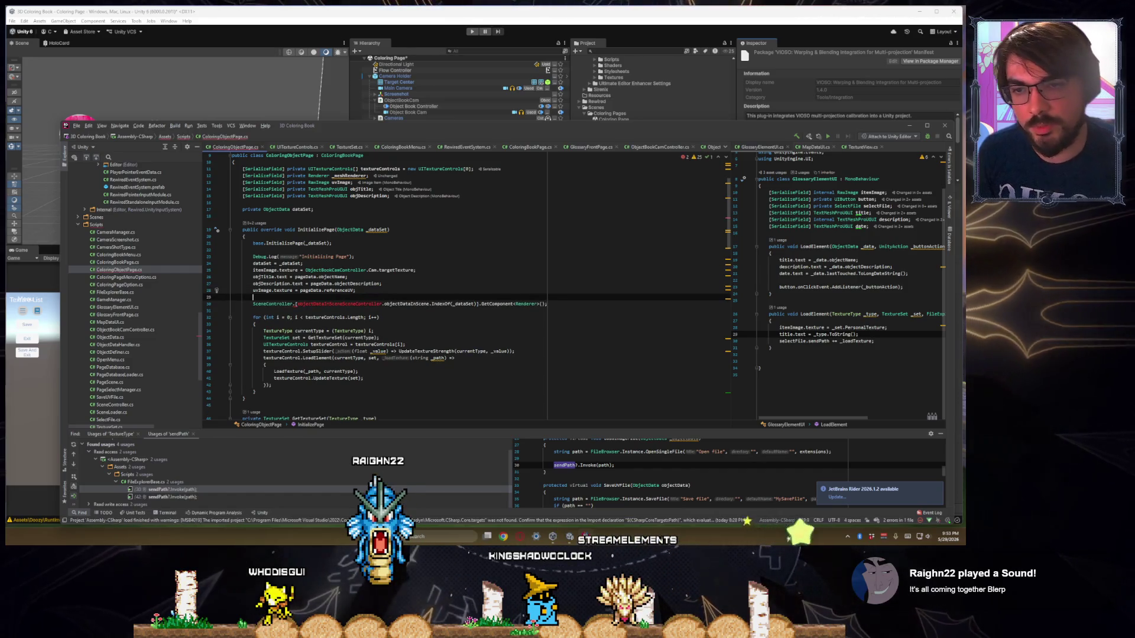
type("objectDataInSceneSceneController")
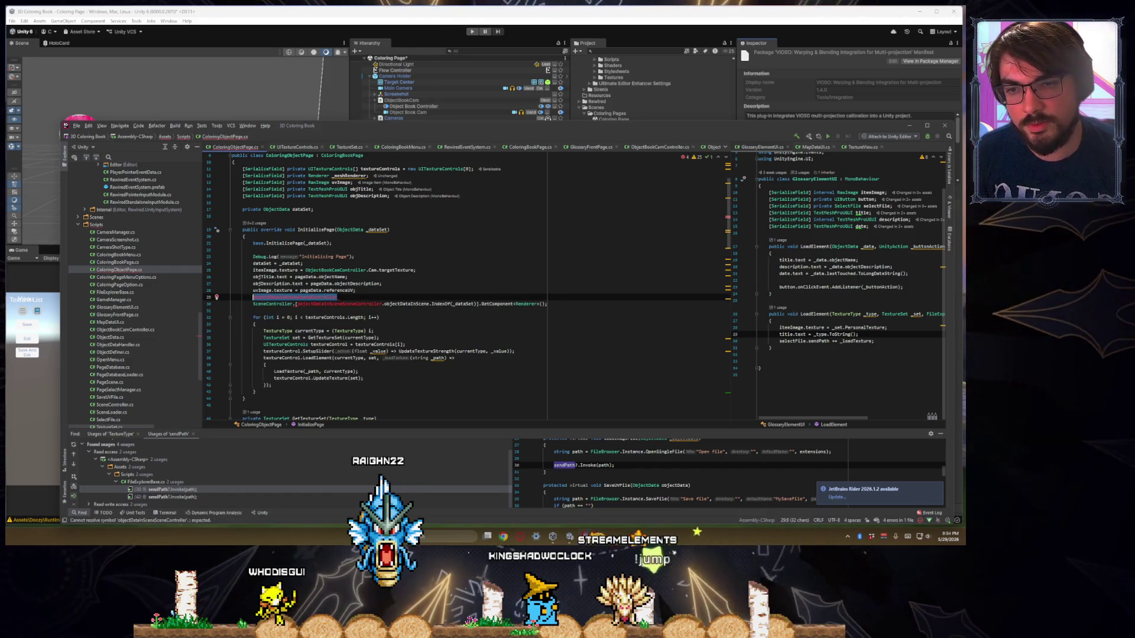
type("eneController.")
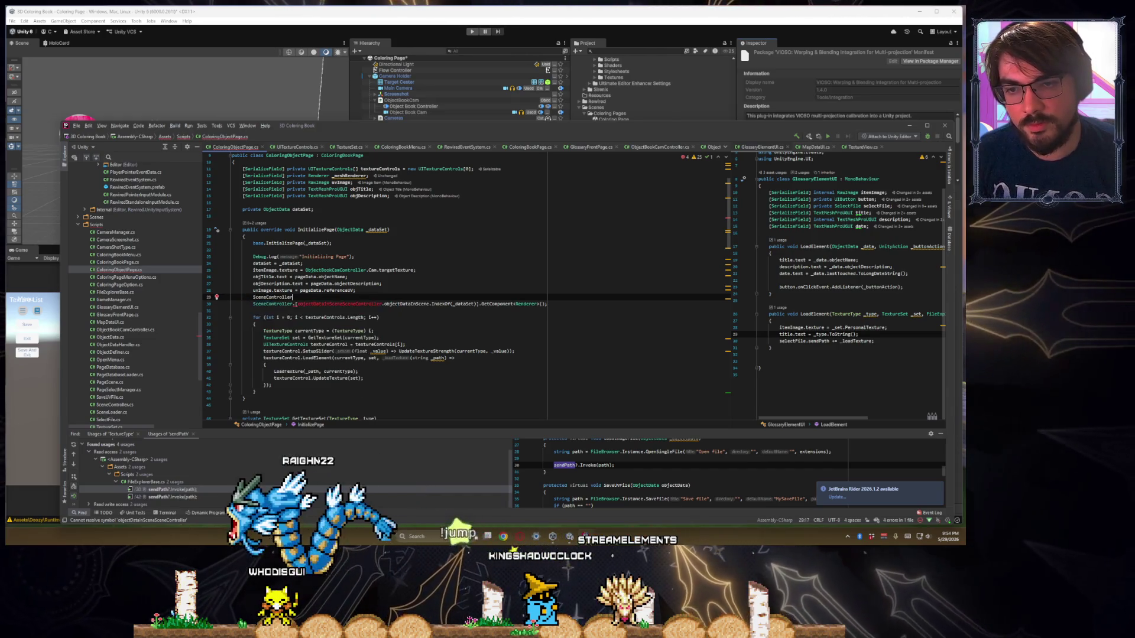
key("Down")
key("Down")
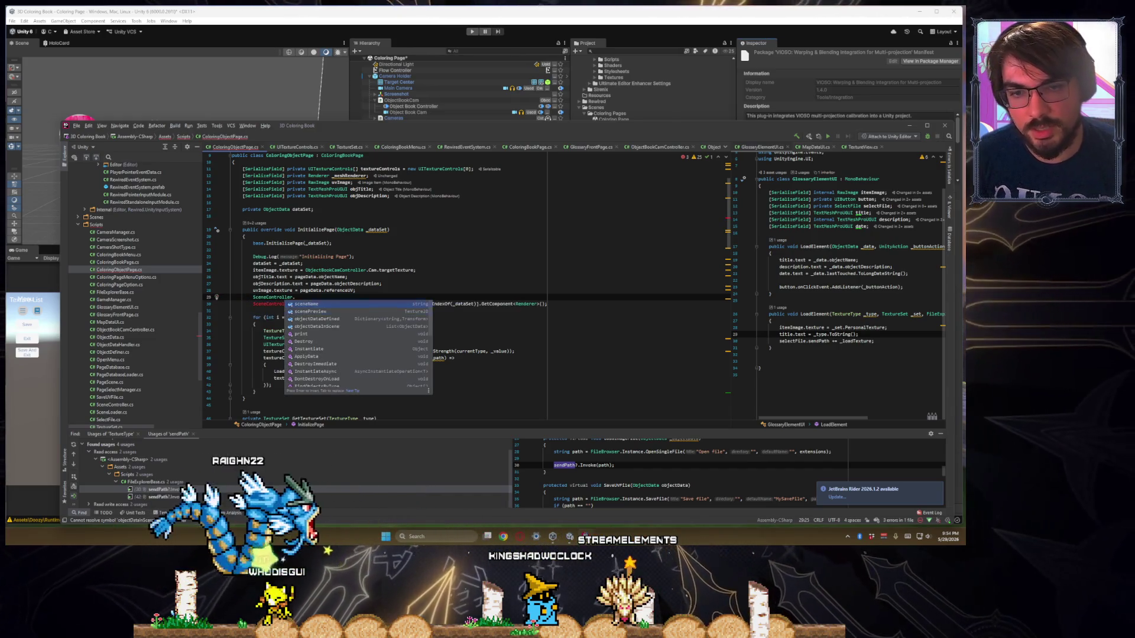
key("Return")
type("[")
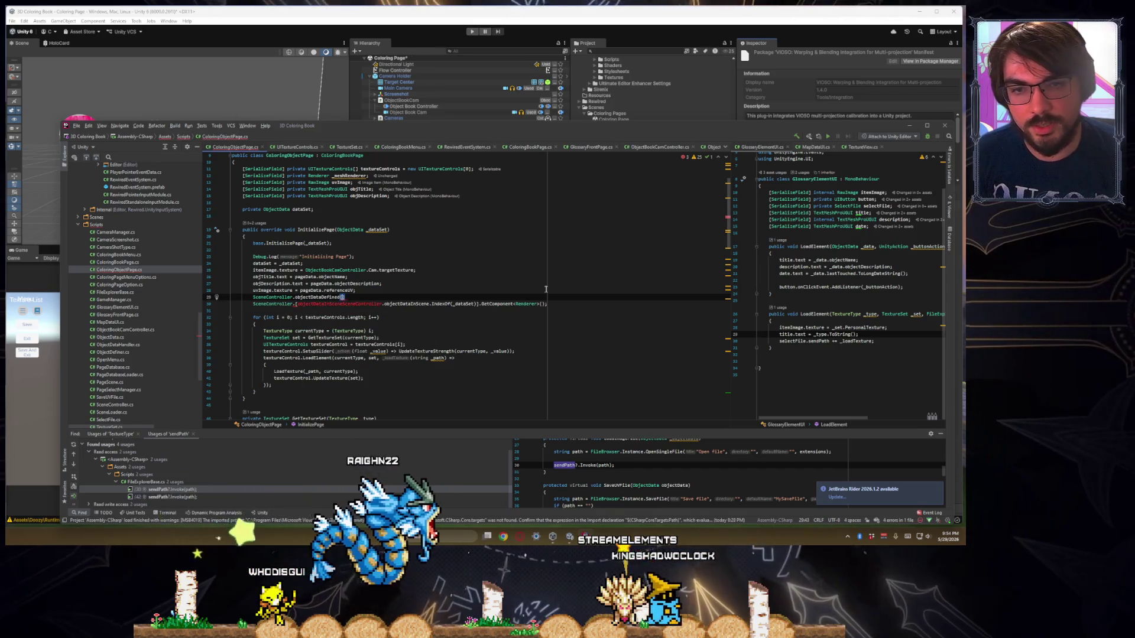
type("_dataSet.name")
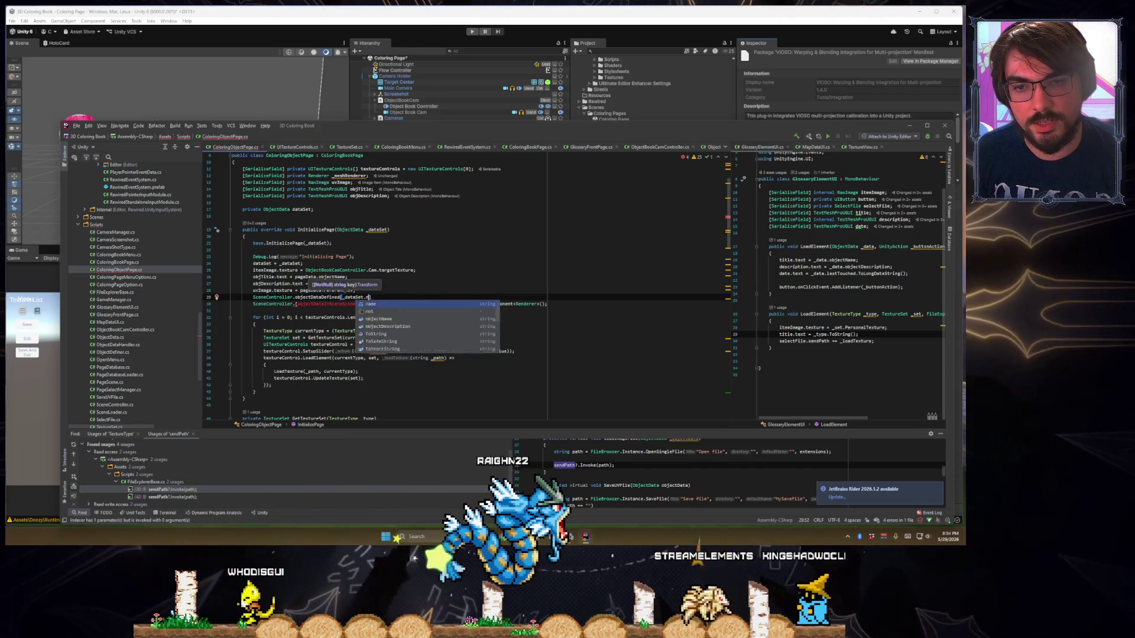
type("].")
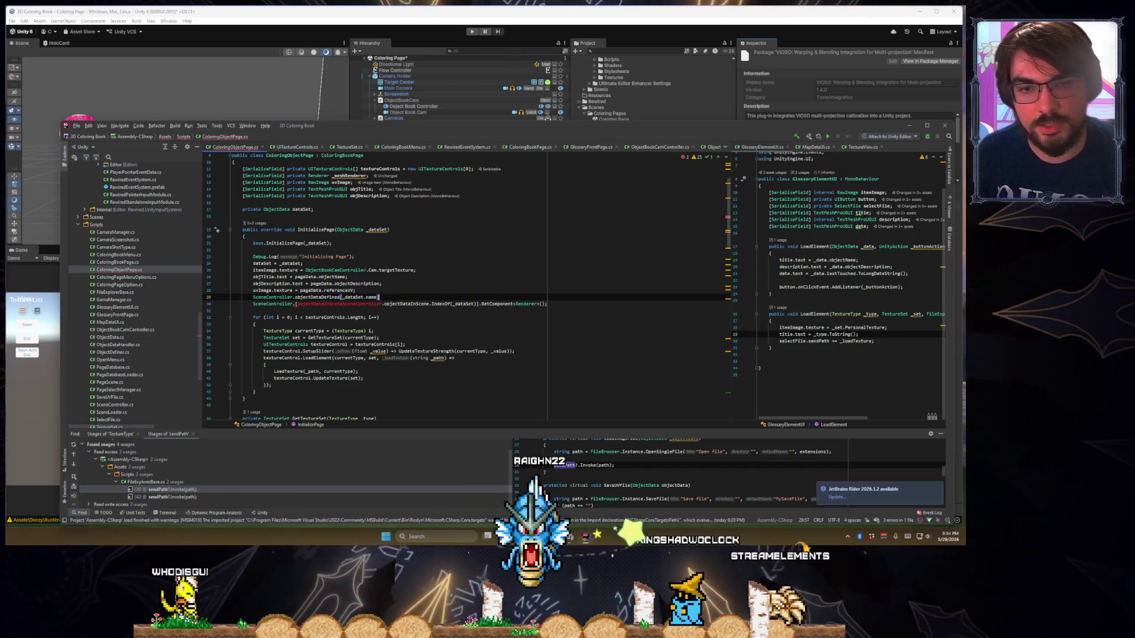
Move GetComponent<Renderer>() onto the new line and delete the old IndexOf lookup line
left_click(381, 304)
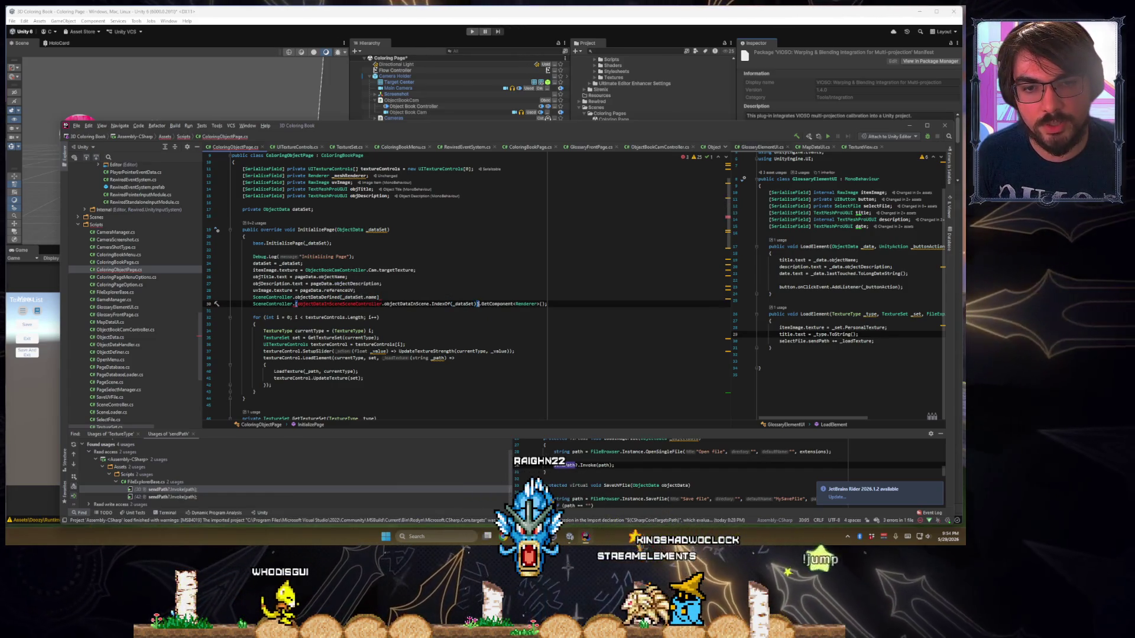
key("ctrl+x")
key("Up")
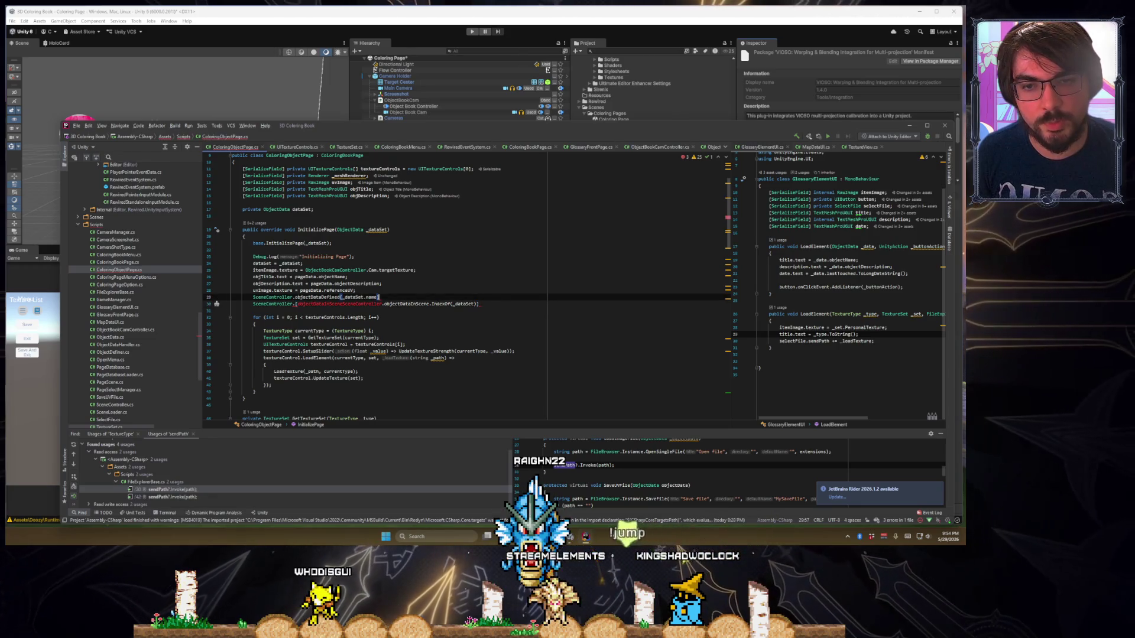
key("Down")
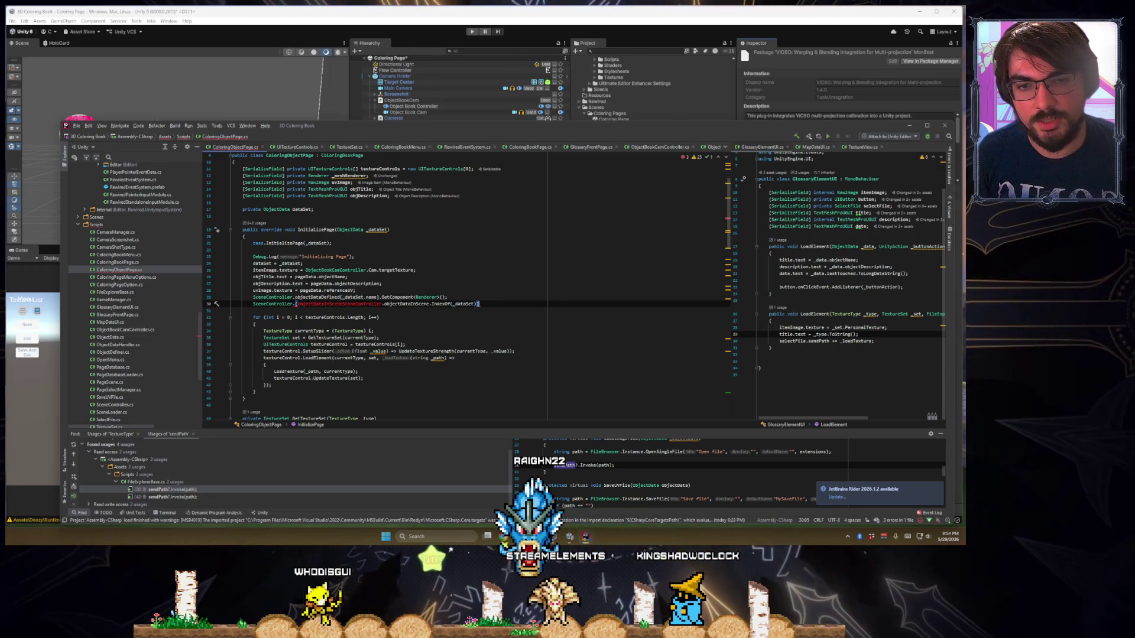
key("ctrl+x")
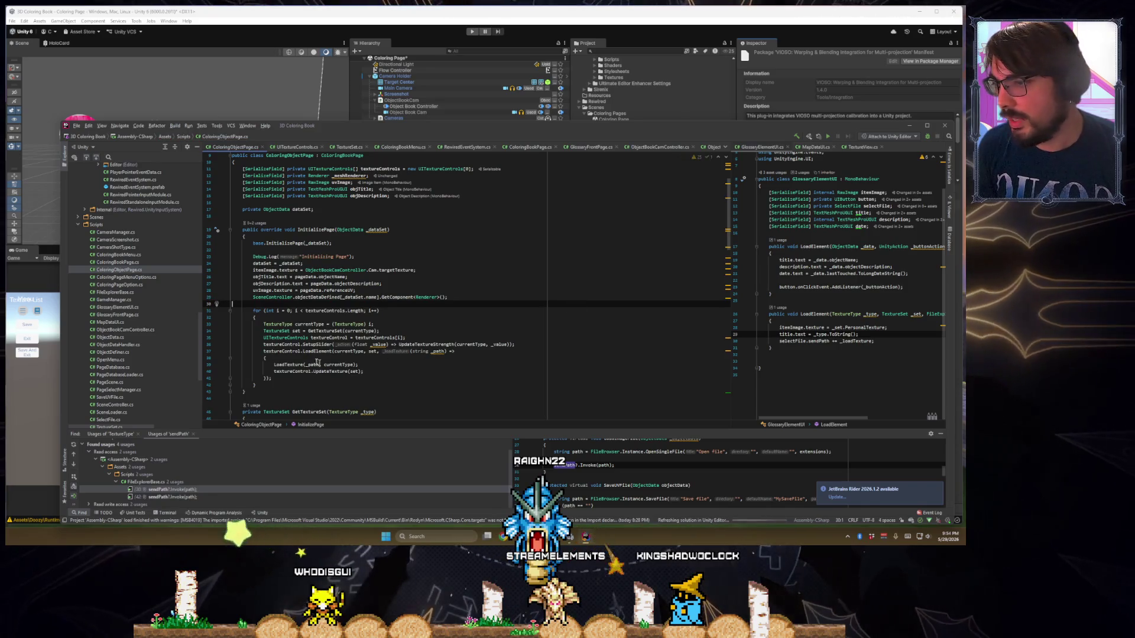
left_click(439, 351)
scroll(402, 290, "down", 15)
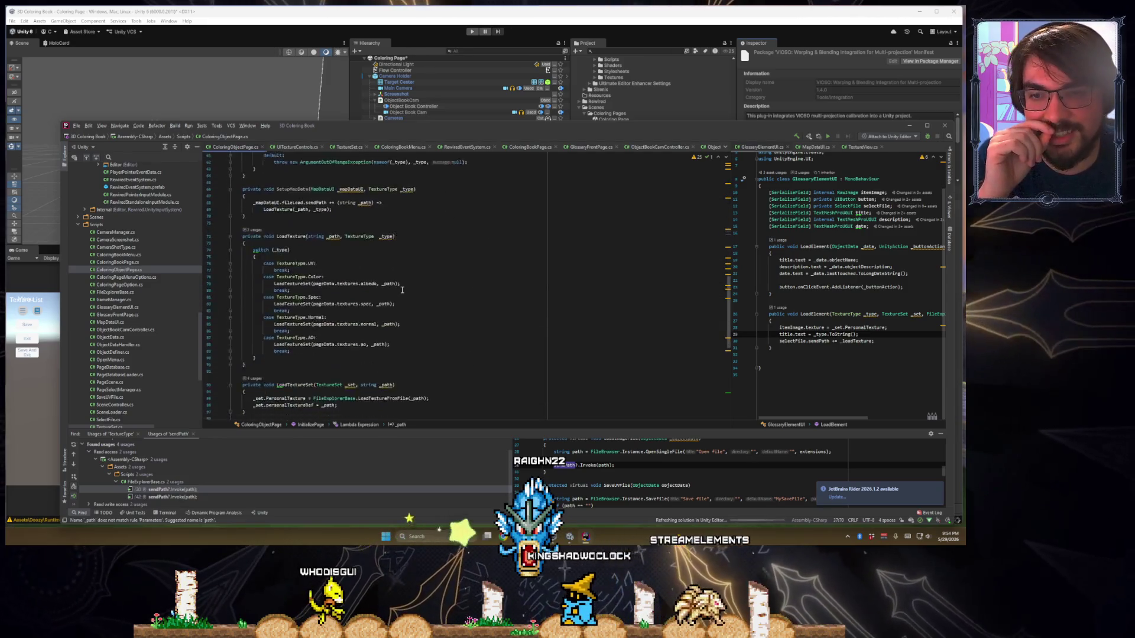
scroll(402, 290, "up", 15)
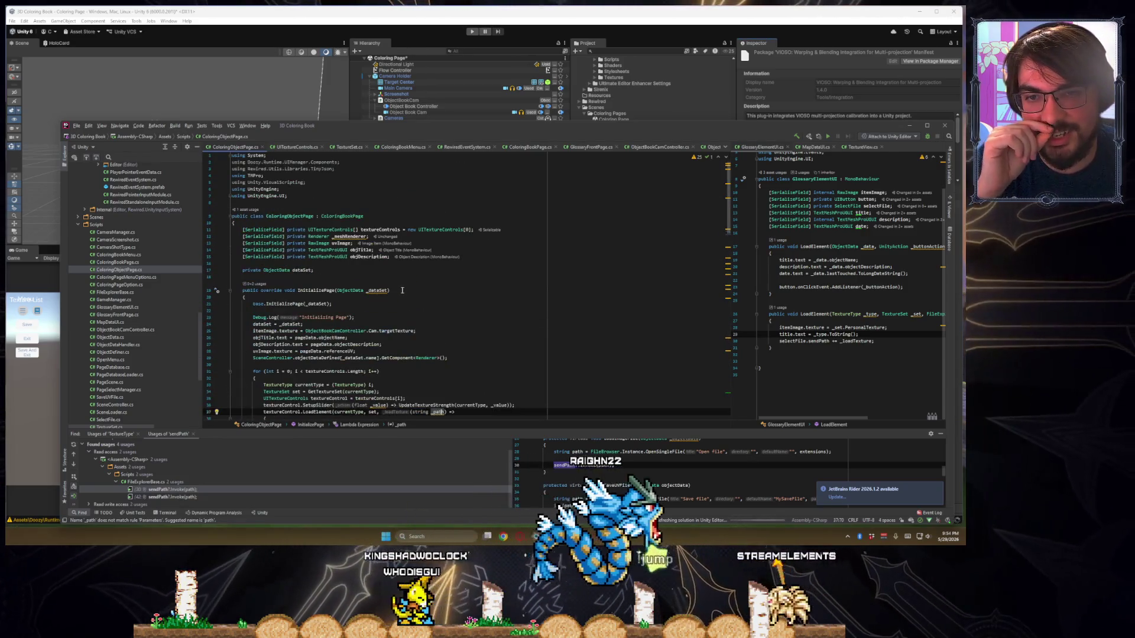
scroll(402, 290, "down", 5)
scroll(433, 229, "down", 20)
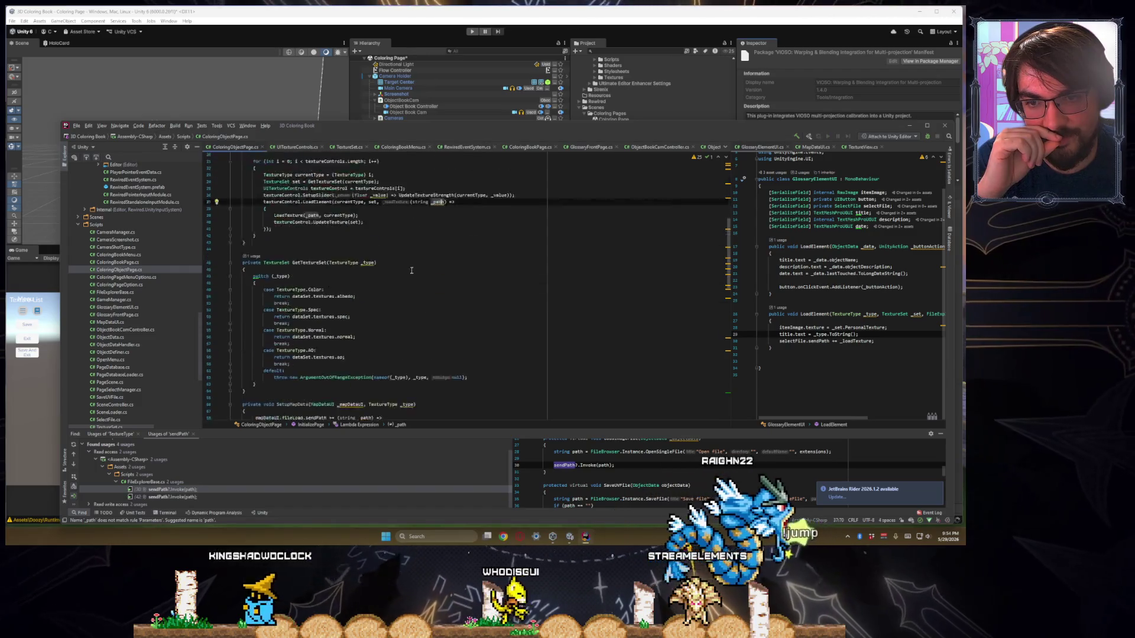
left_click(340, 355)
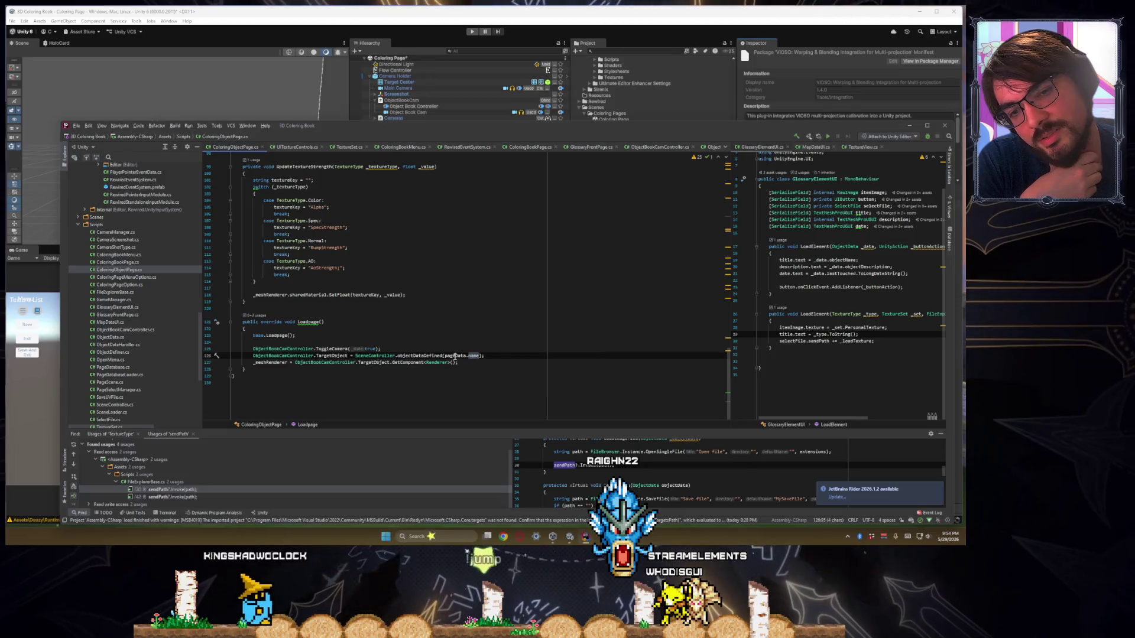
scroll(478, 290, "up", 20)
scroll(479, 291, "up", 10)
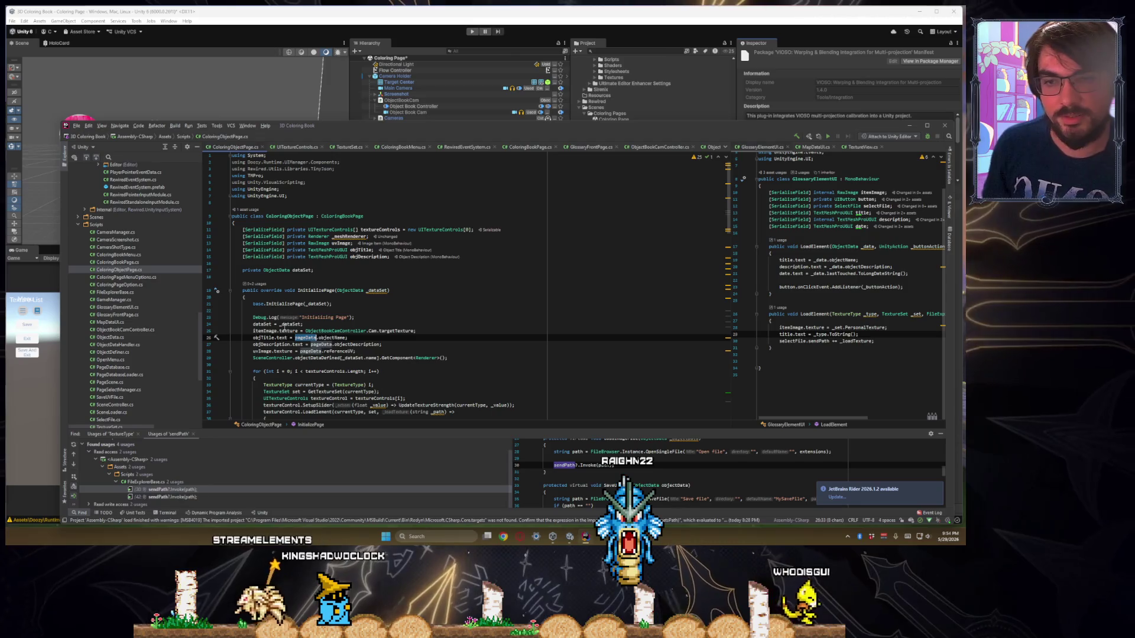
left_click(370, 324)
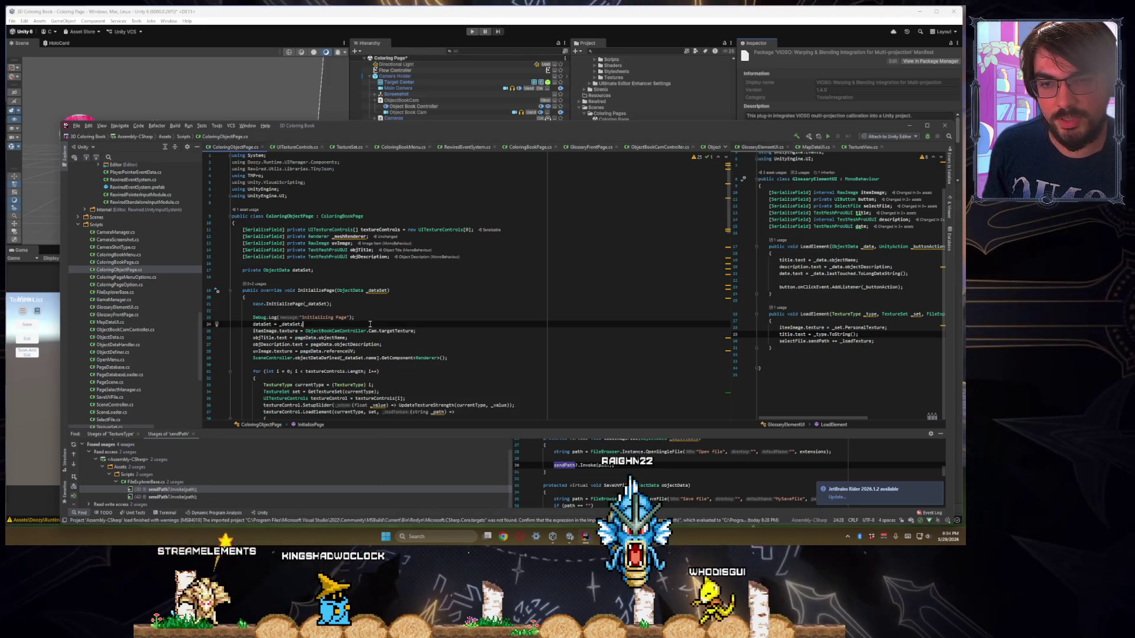
scroll(462, 265, "down", 4)
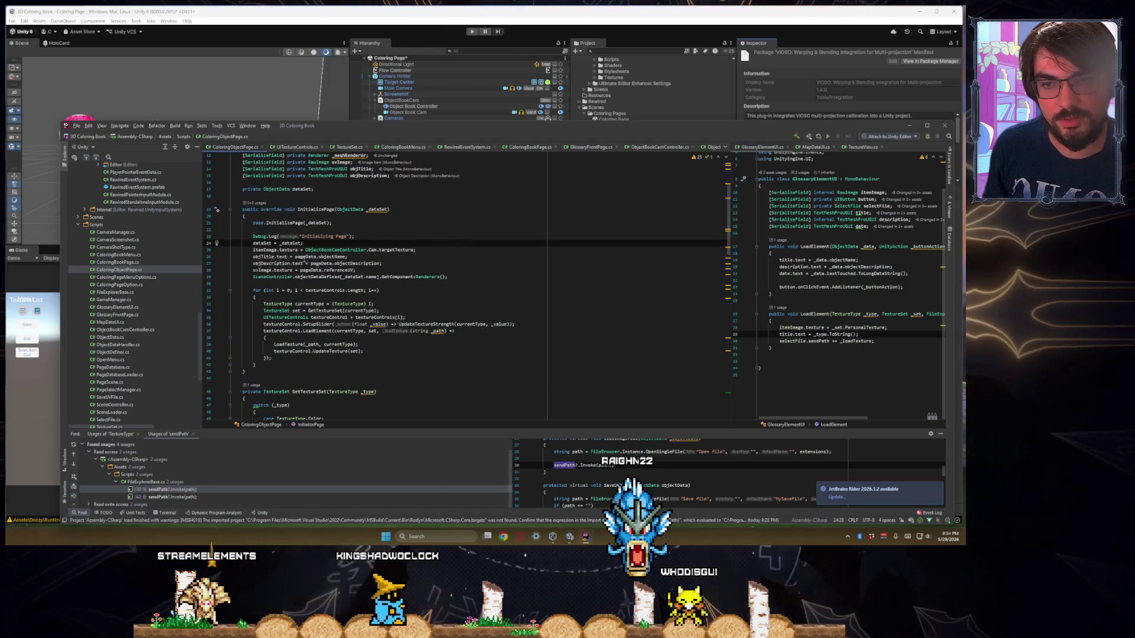
double_click(305, 257)
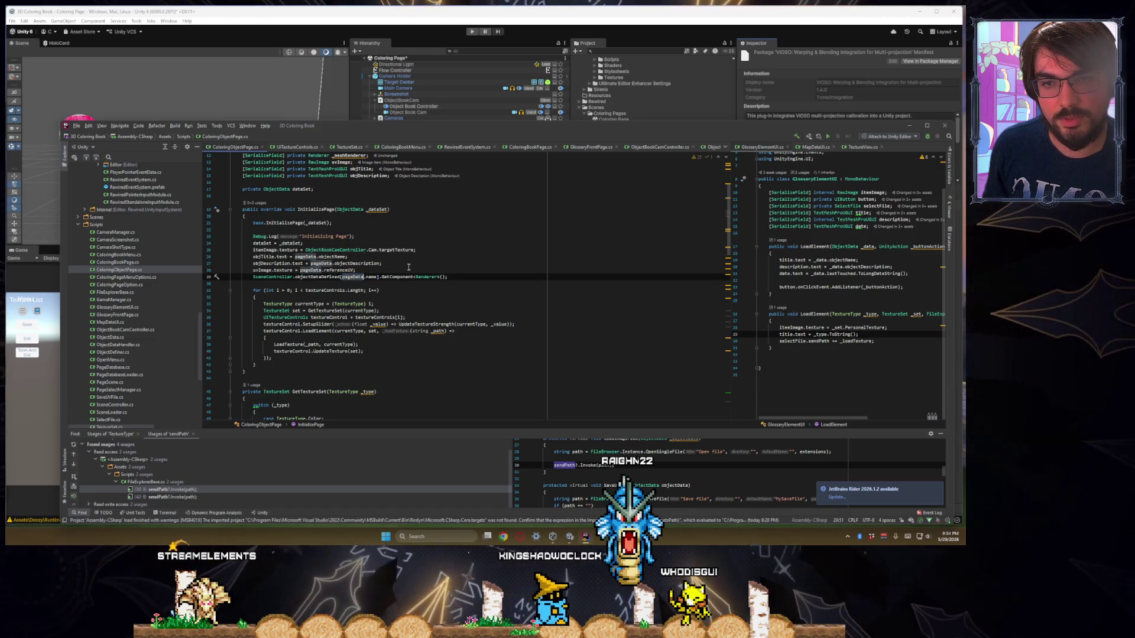
left_click(399, 270)
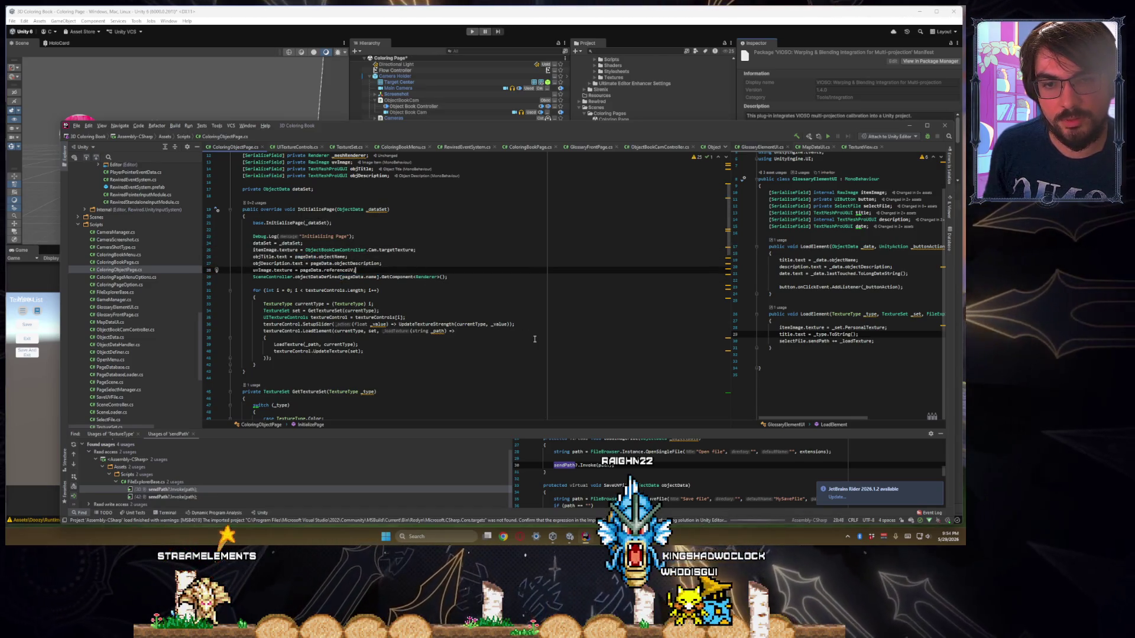
scroll(534, 339, "down", 3)
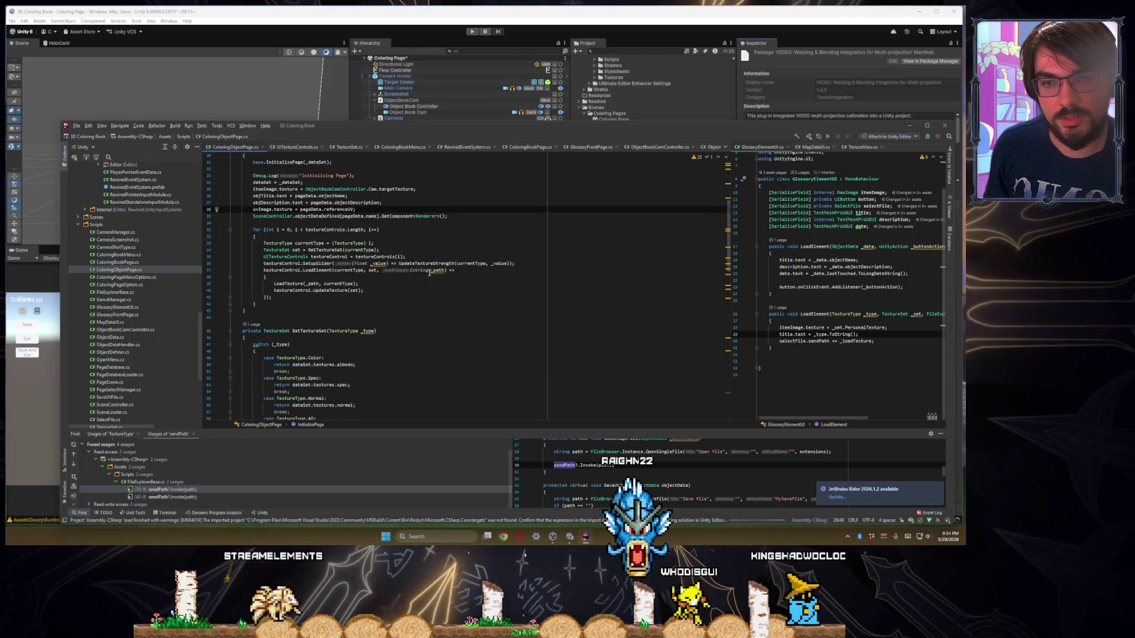
Set the UIView's OnStart behaviour to Instant Hide
left_click(604, 50)
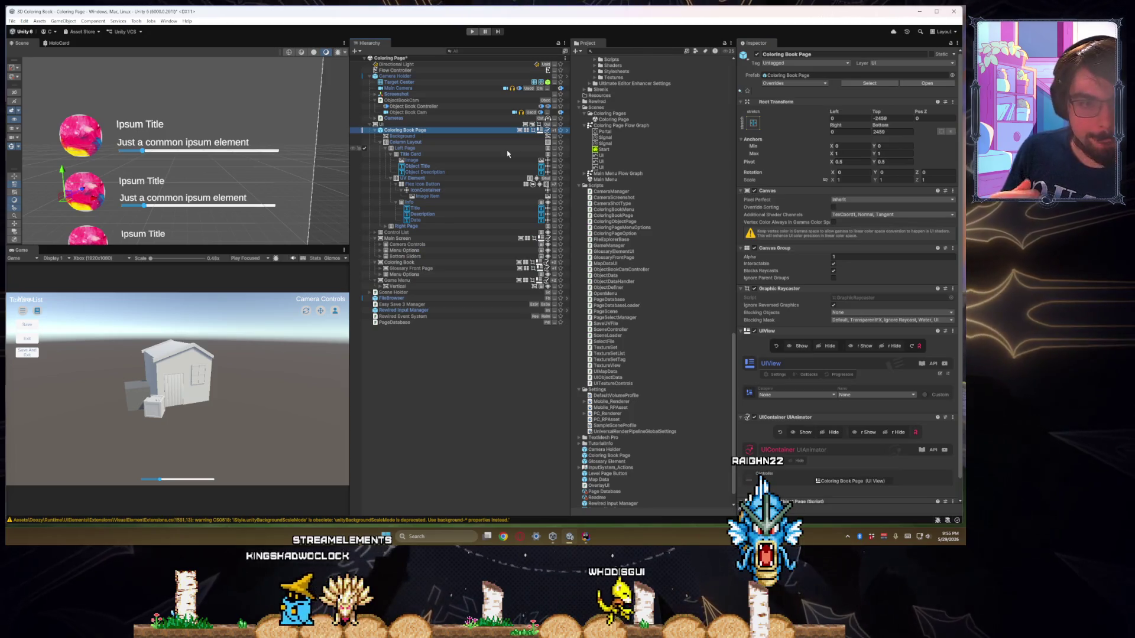
scroll(802, 332, "down", 3)
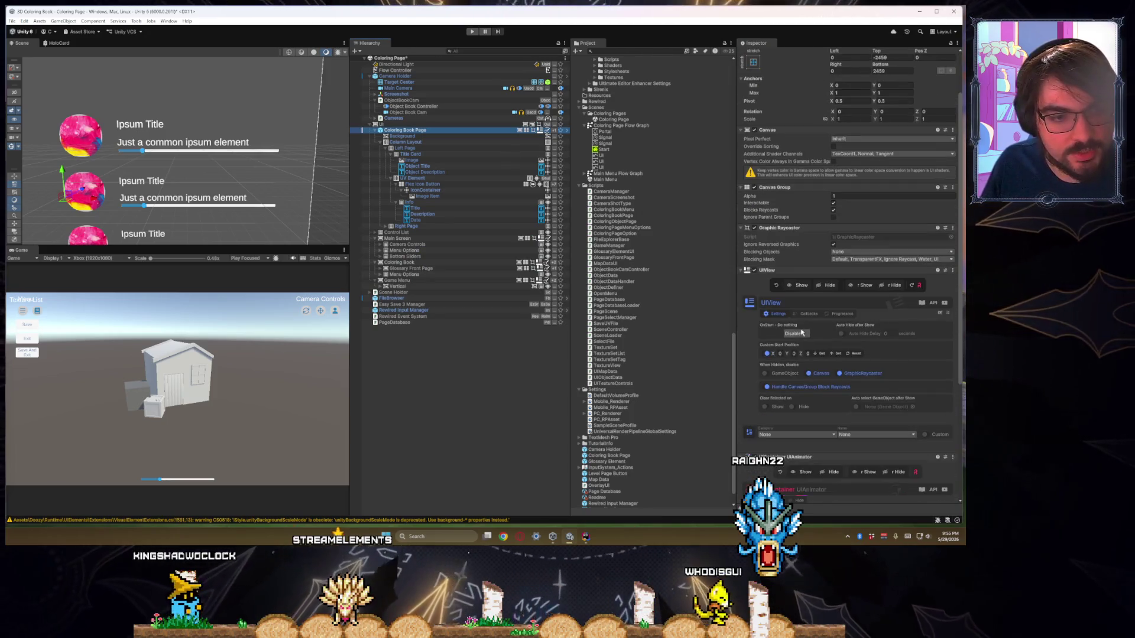
left_click(794, 334)
left_click(813, 352)
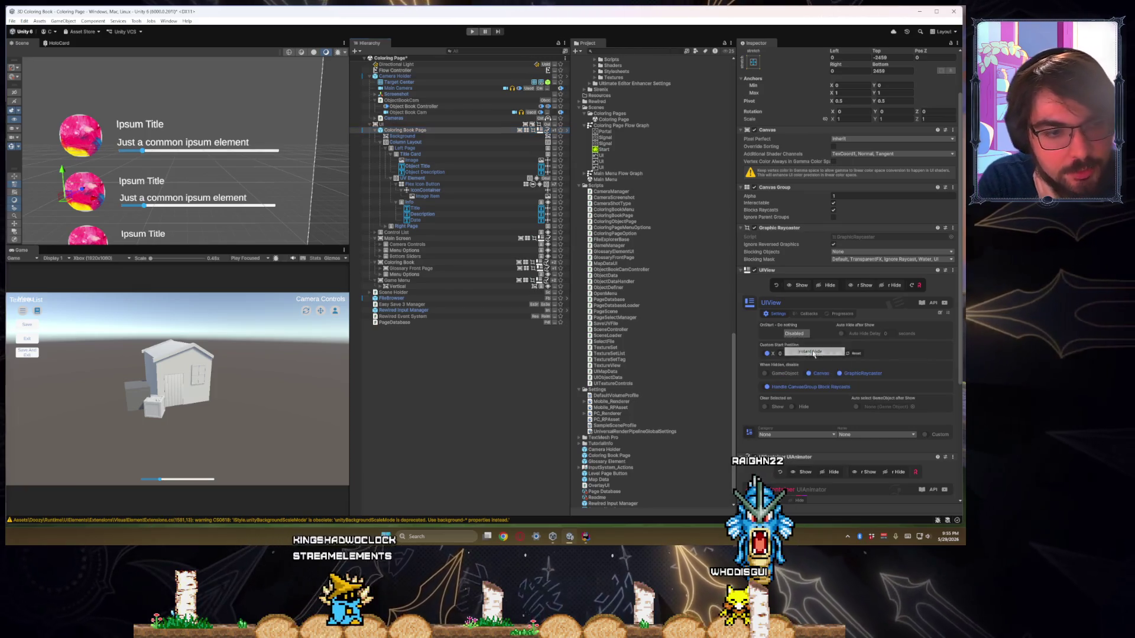
Apply all overrides of Coloring Book Page to its prefab
scroll(796, 375, "down", 1)
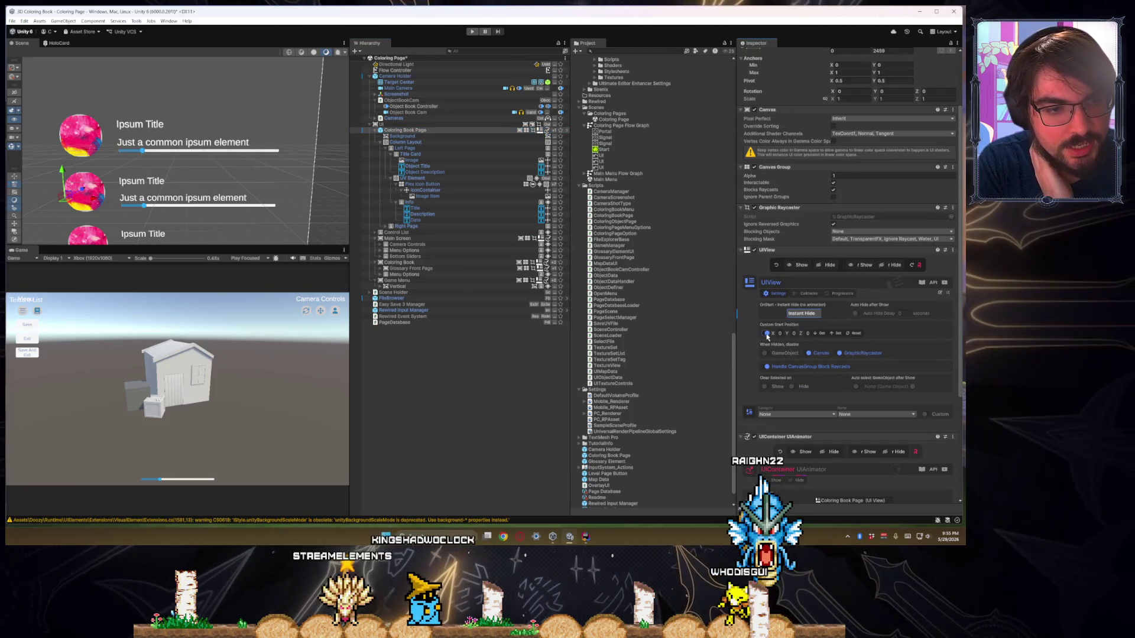
left_click(413, 130)
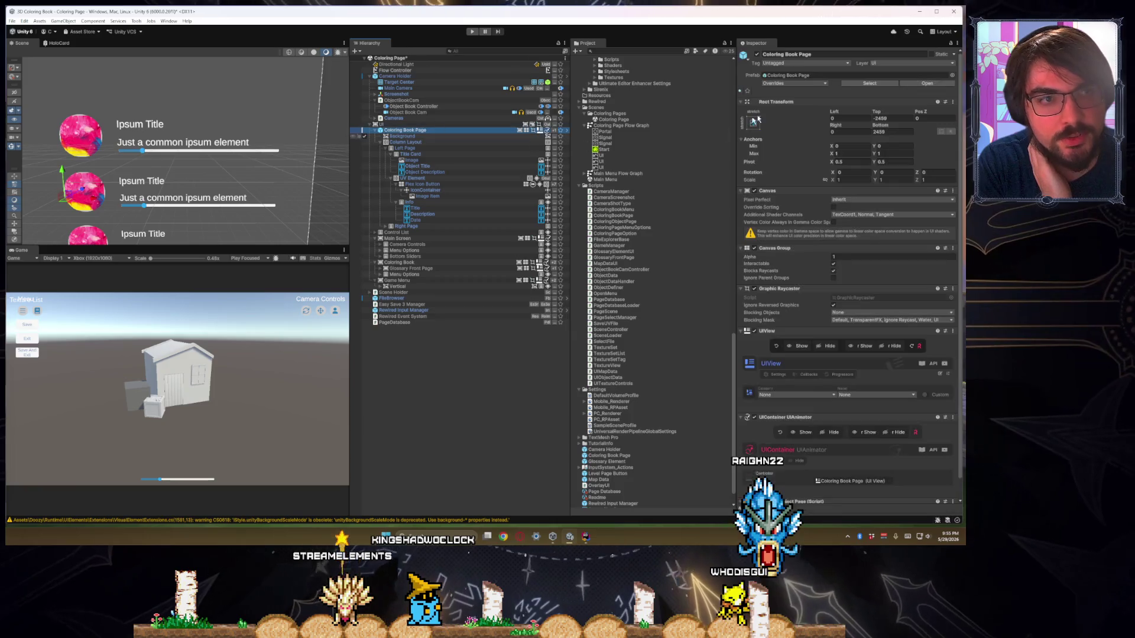
left_click(802, 84)
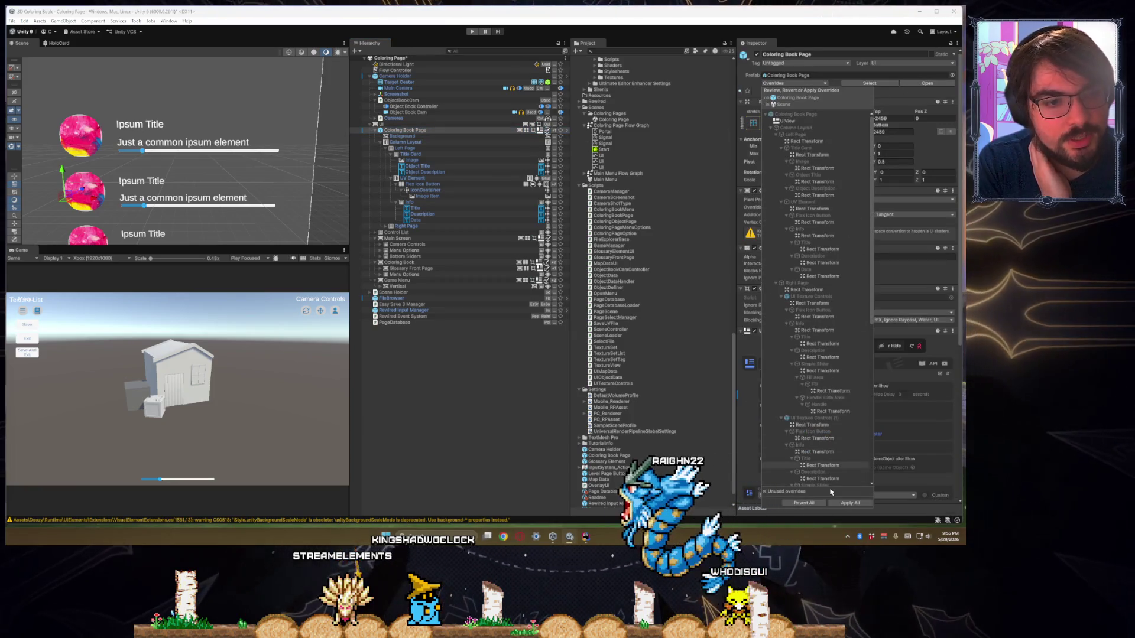
left_click(849, 502)
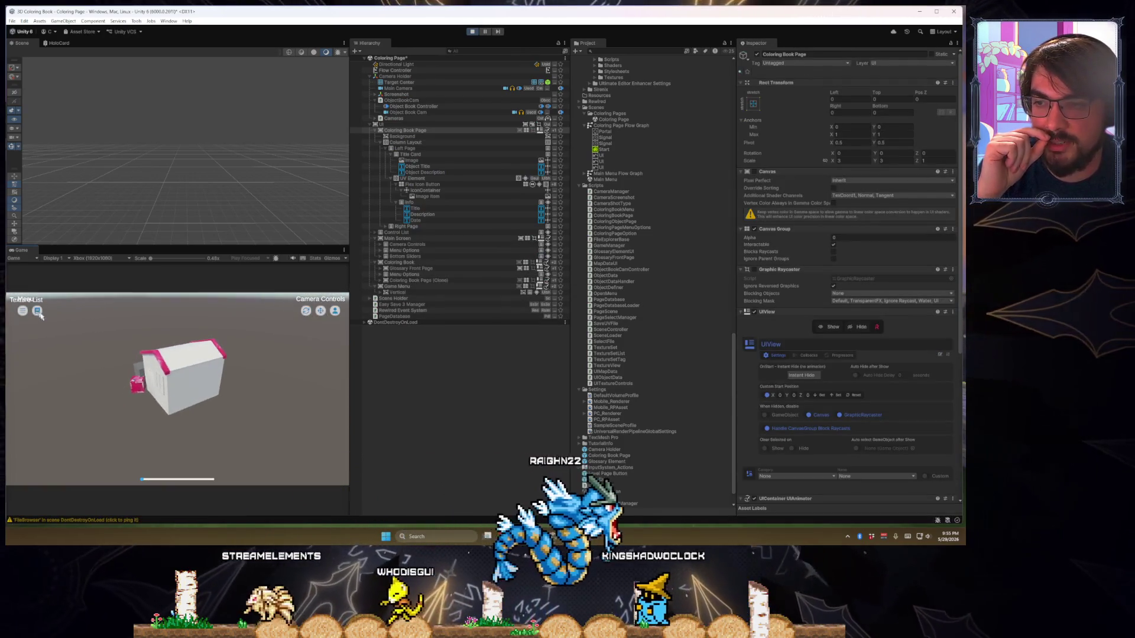
Open the object's coloring page in the running game and check the Mesh Renderer reference
left_click(21, 453)
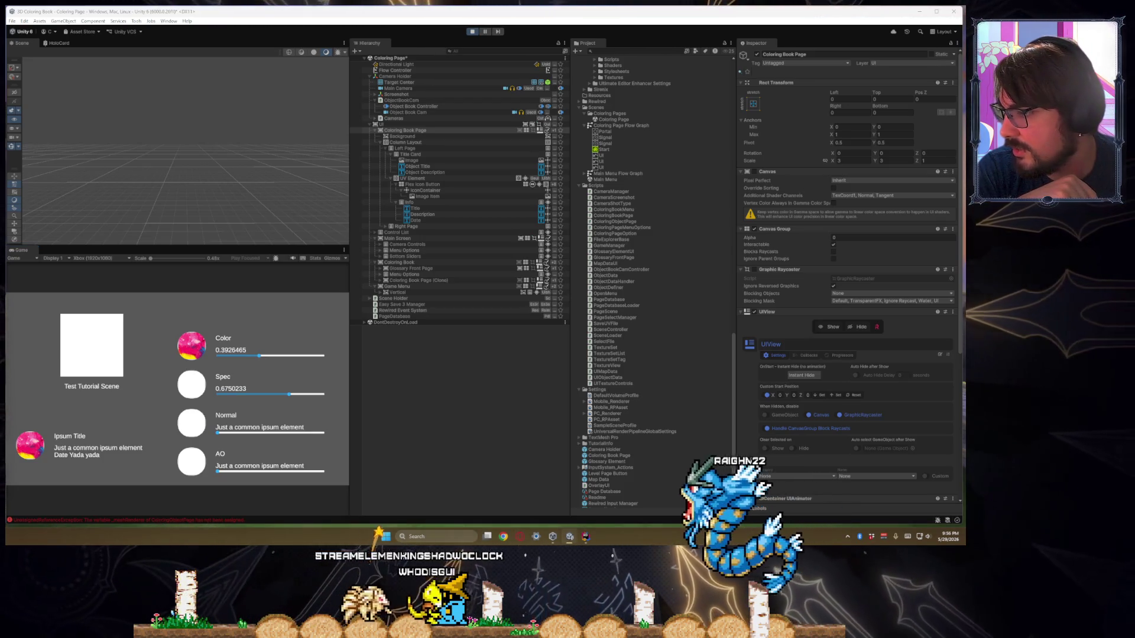
scroll(834, 397, "down", 6)
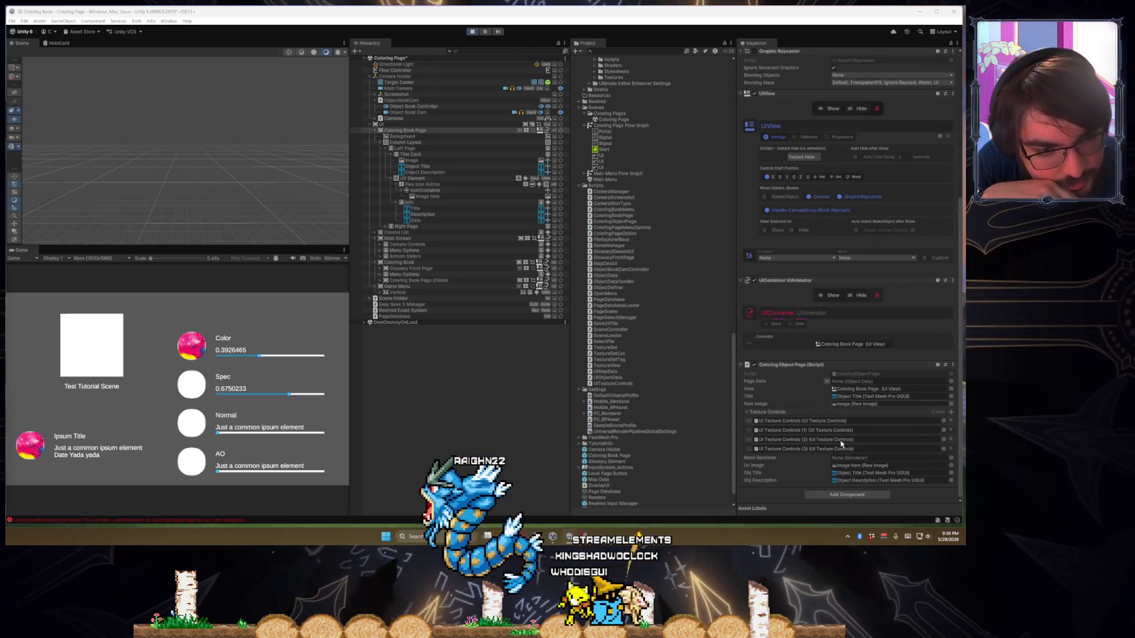
left_click(841, 459)
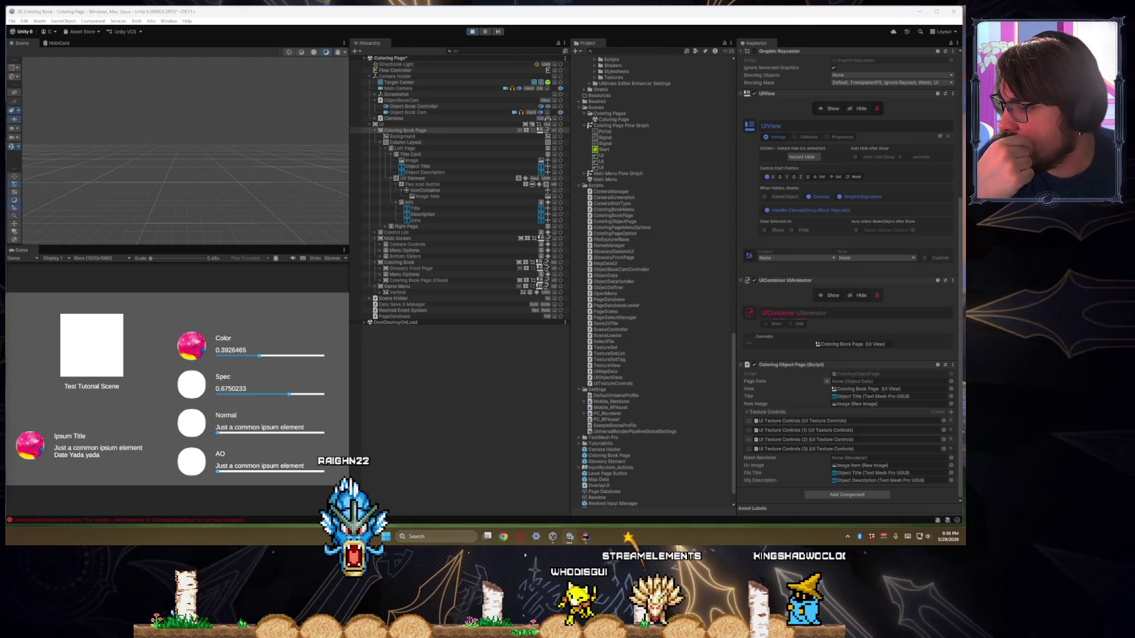
Assign the GetComponent<Renderer>() result to _meshRenderer in InitializePage
key("alt+Tab")
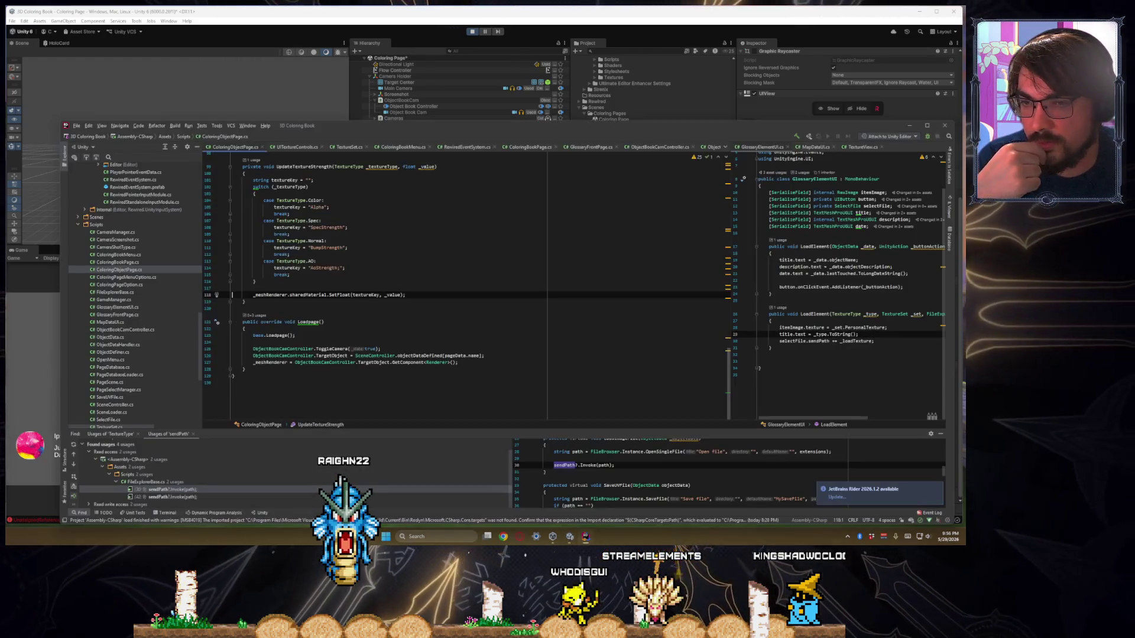
scroll(278, 297, "up", 20)
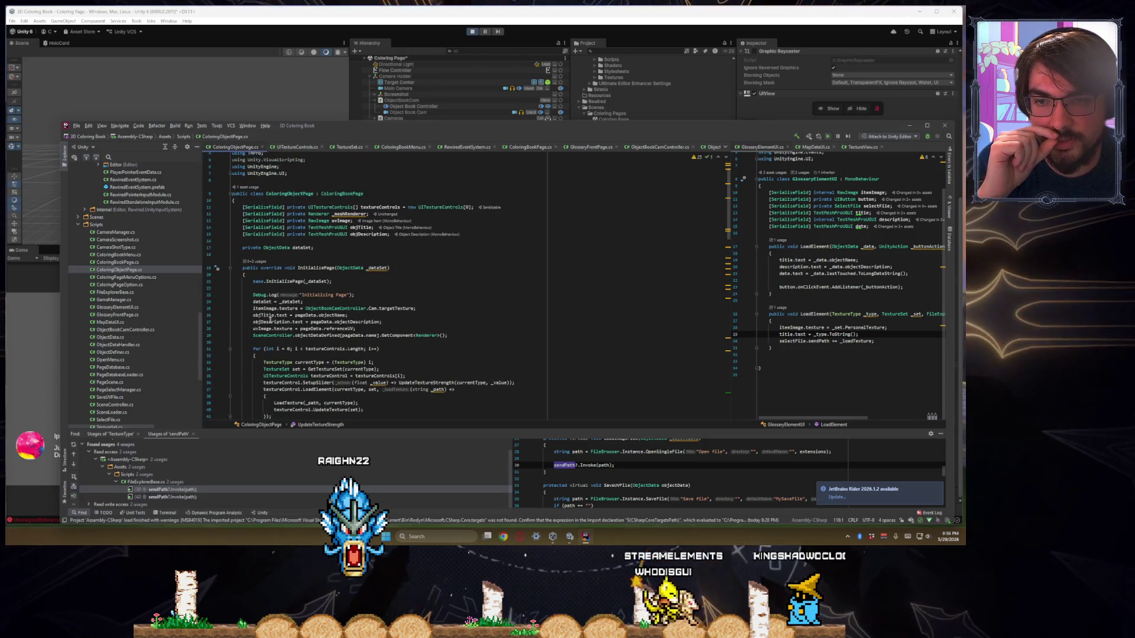
double_click(350, 213)
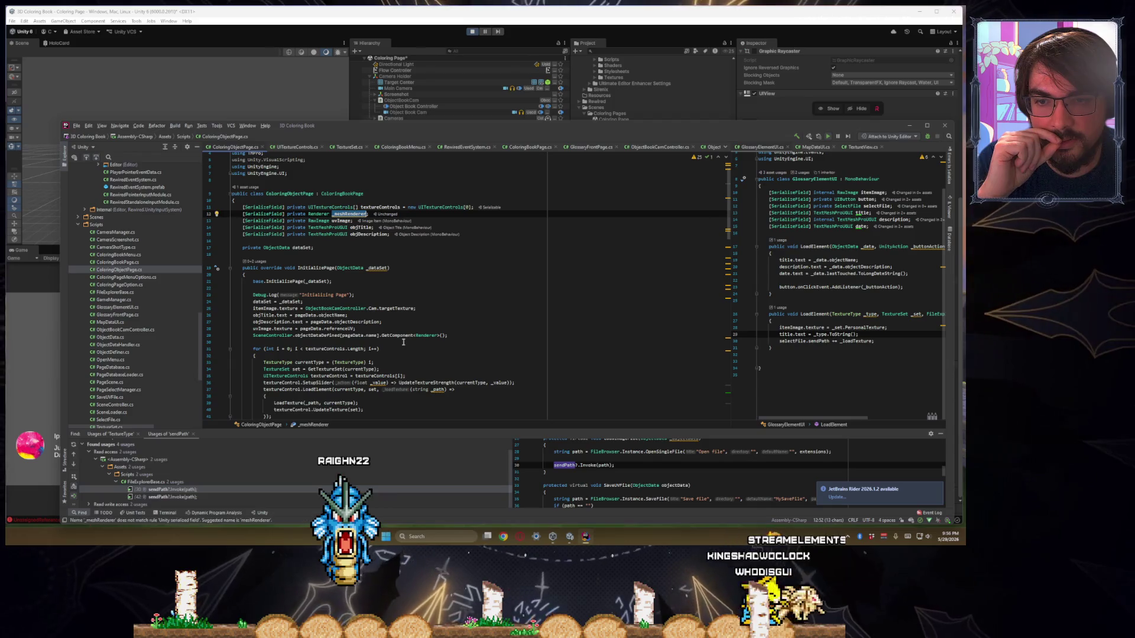
scroll(404, 342, "down", 4)
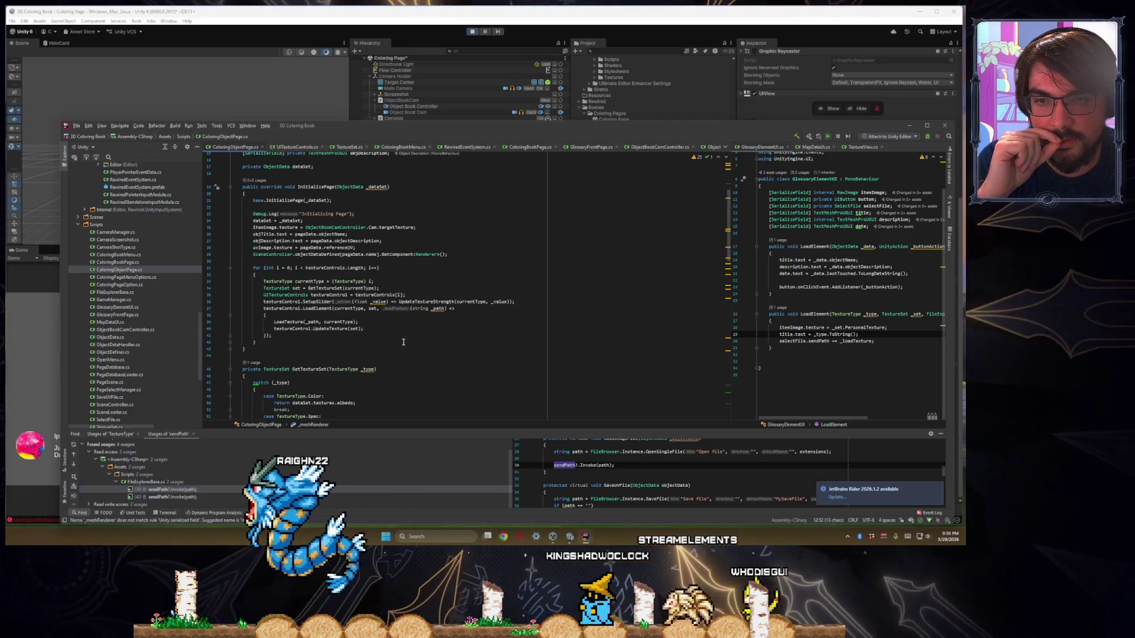
scroll(403, 342, "up", 2)
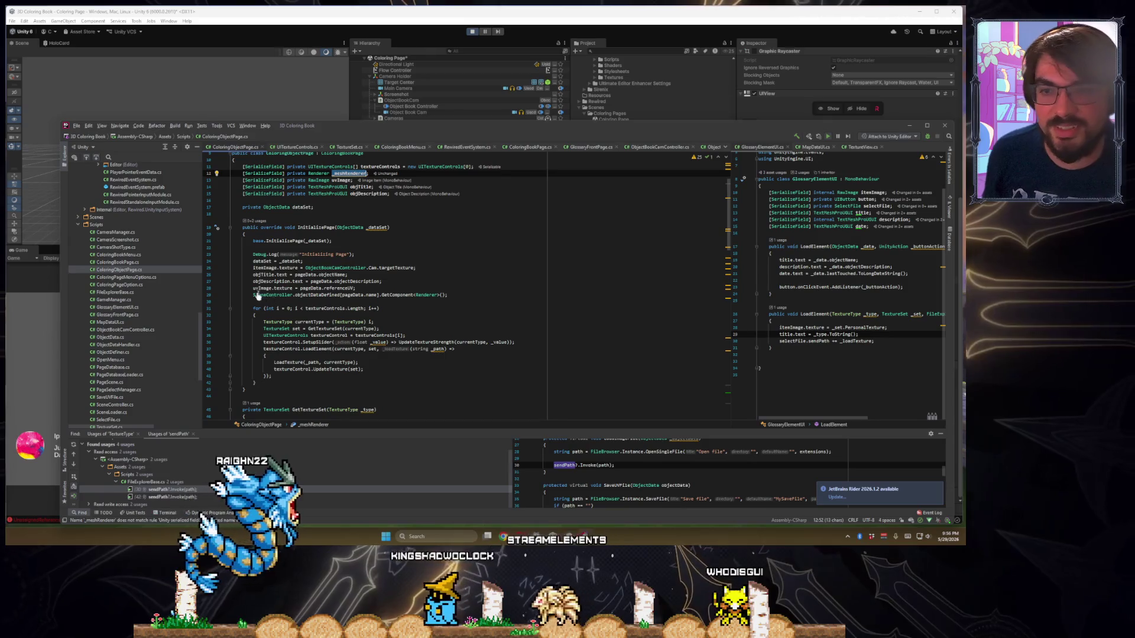
left_click(255, 294)
type("_meshRenderer =")
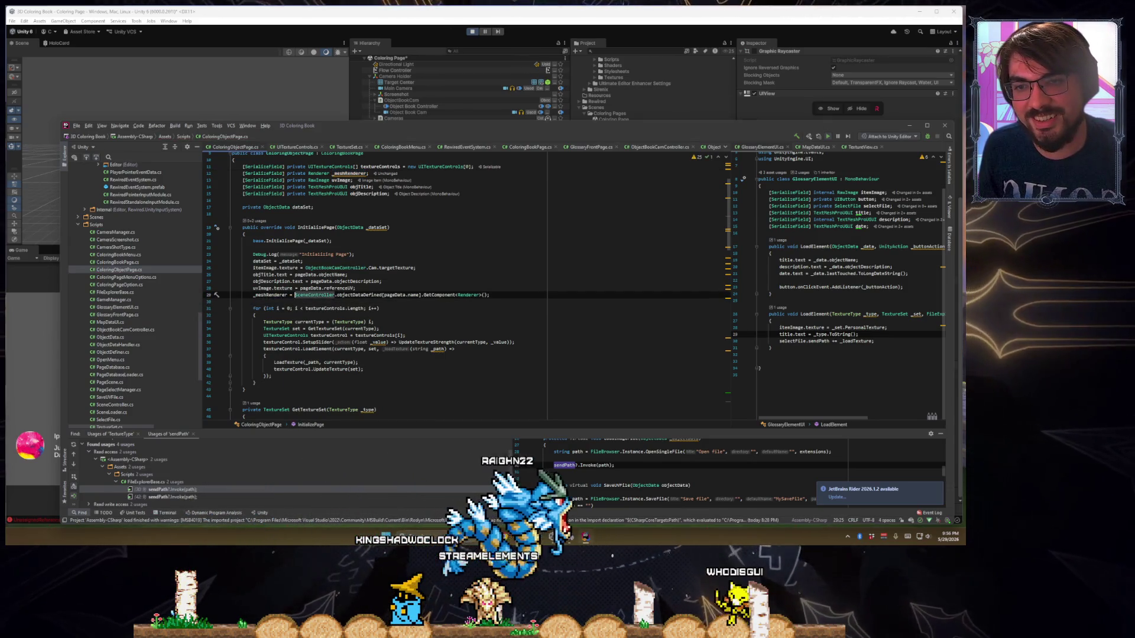
left_click(355, 287)
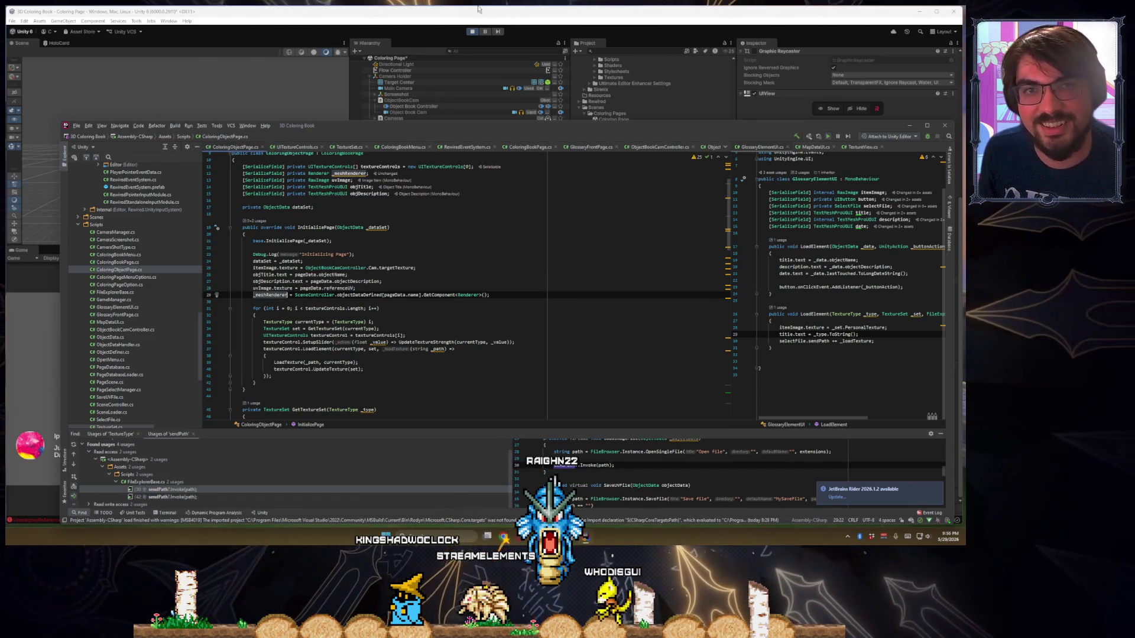
Rename the _meshRenderer field to objectRenderer and run the game in Unity again
double_click(346, 174)
key("ctrl+r")
key("ctrl+r")
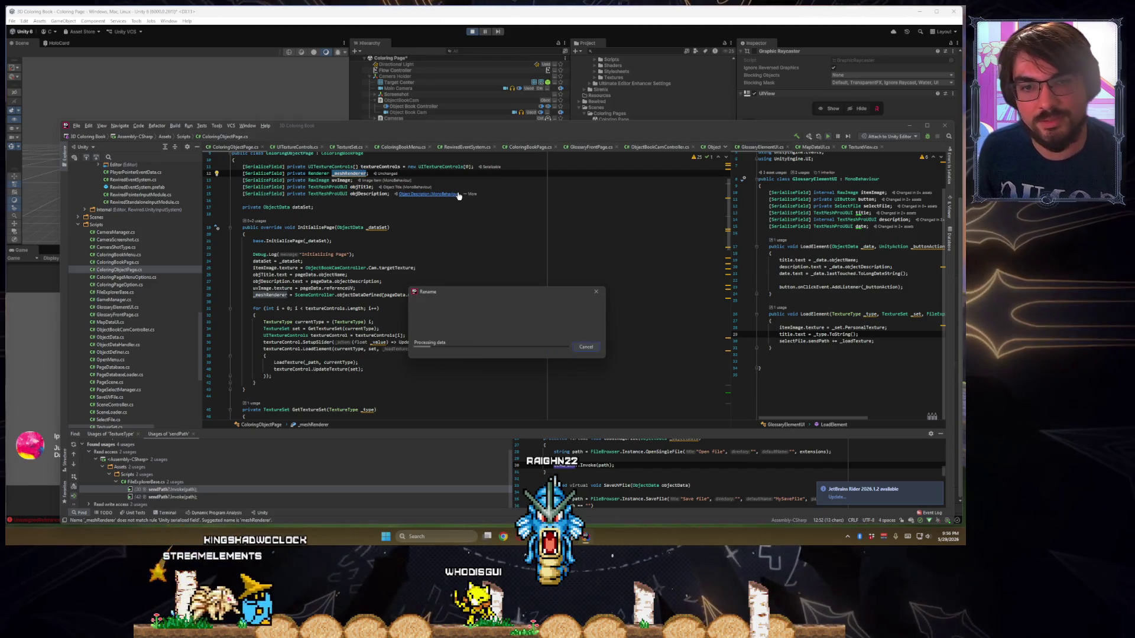
key("Return")
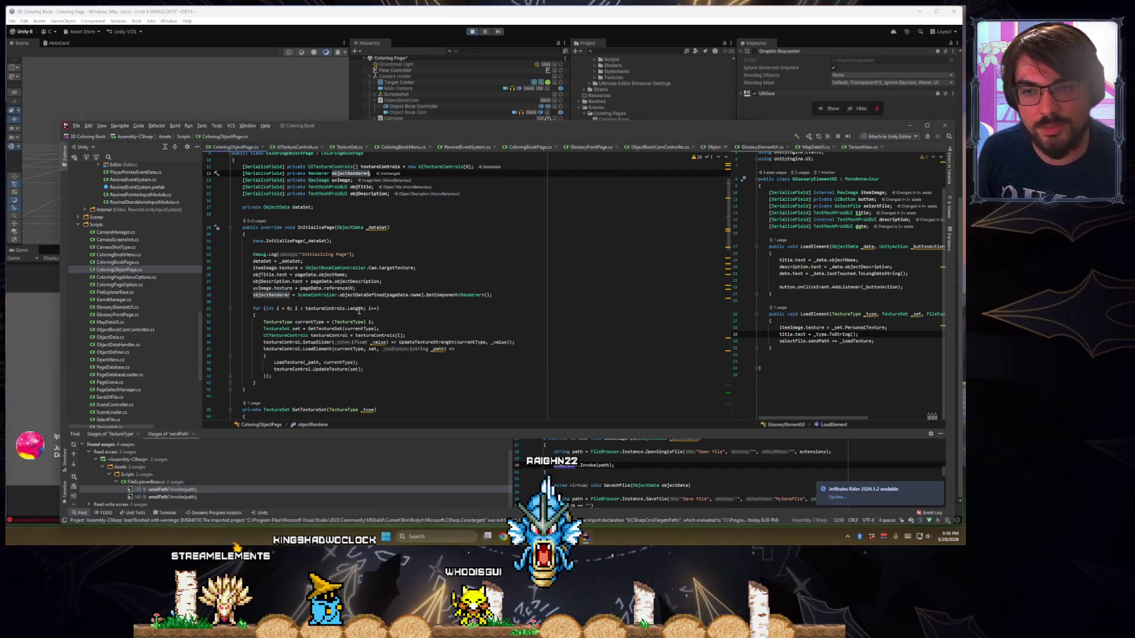
left_click(472, 32)
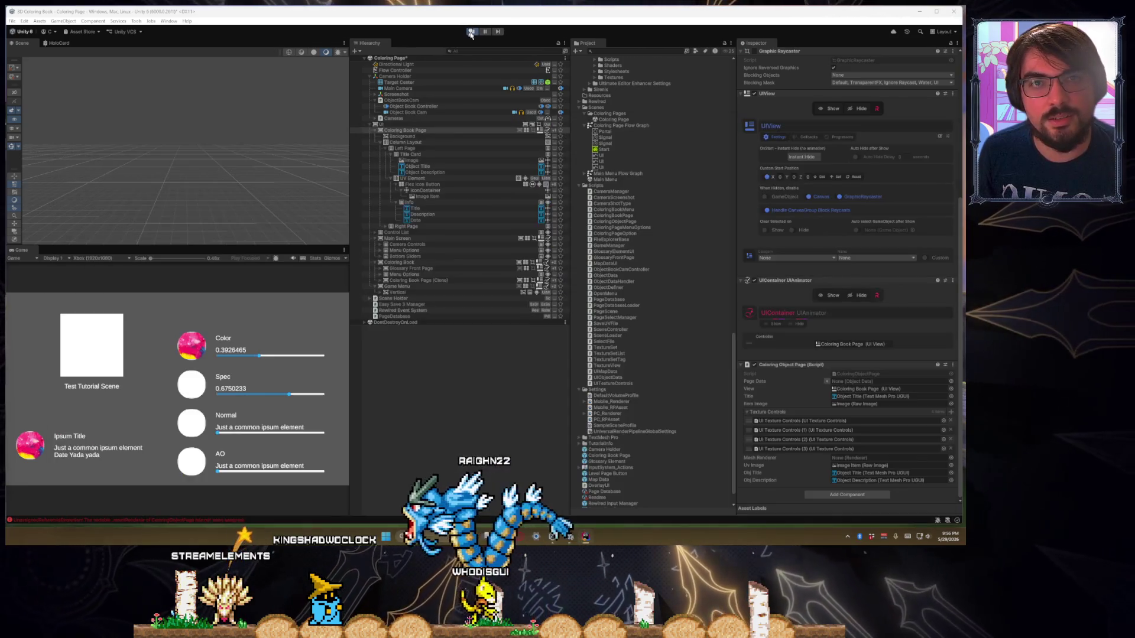
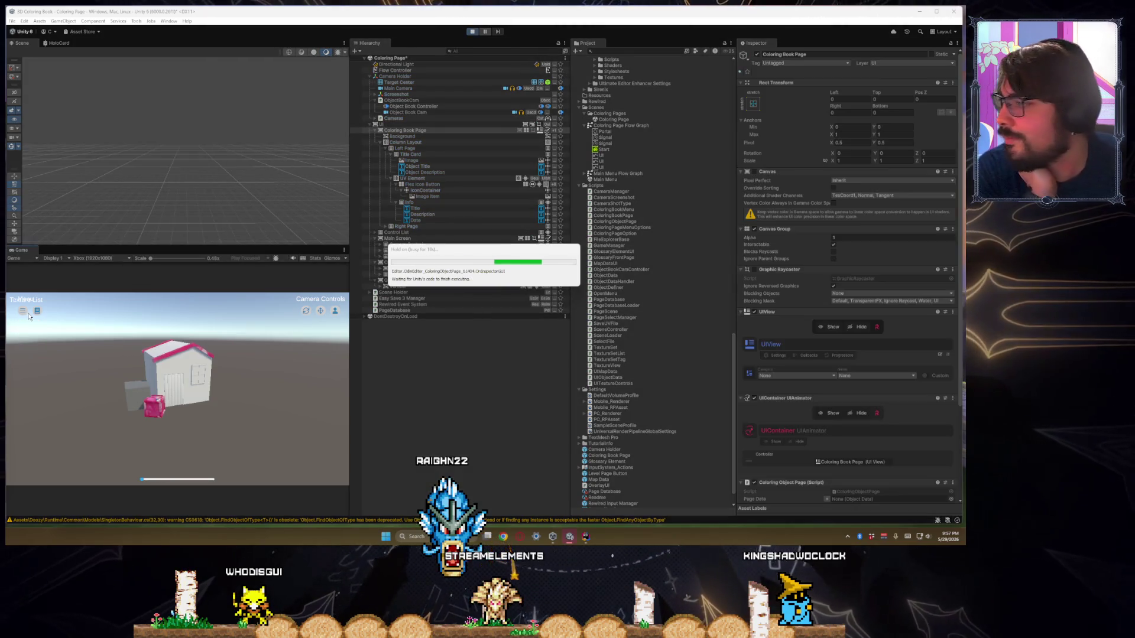
Open the coloring page in play mode and trace the NullReferenceException to ObjectBookCamController.cs line 13
left_click(37, 311)
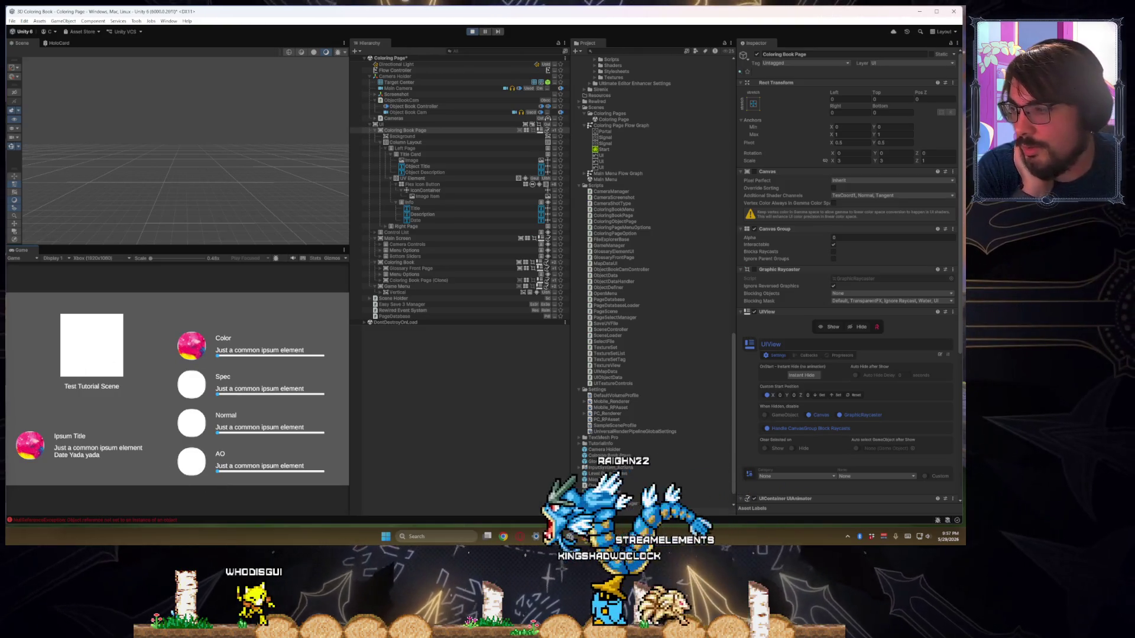
left_click(88, 520)
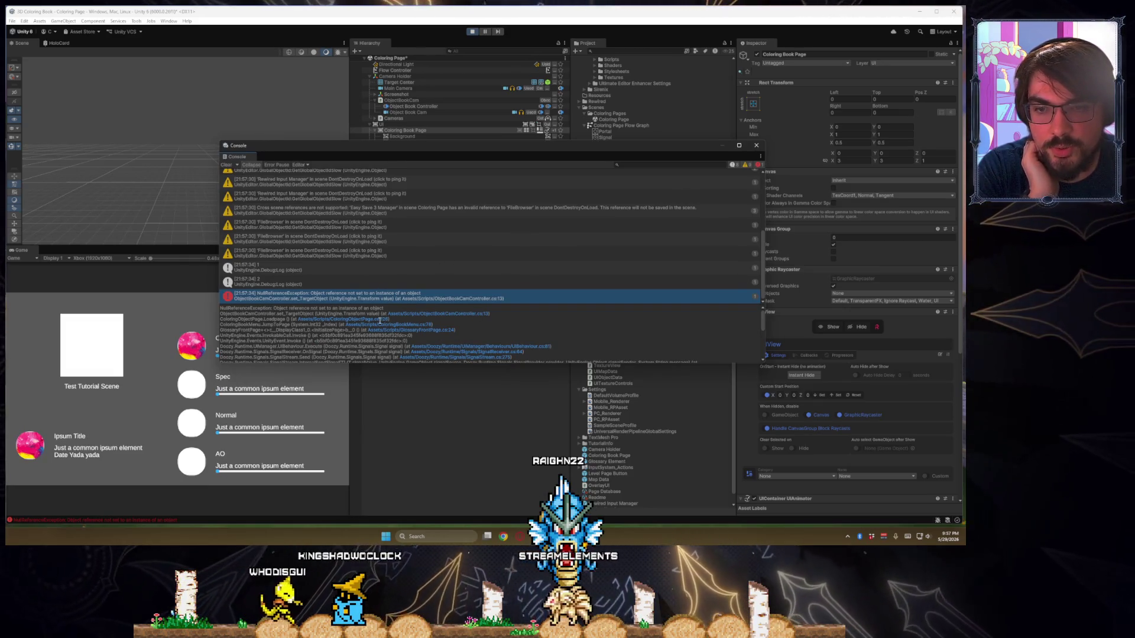
left_click(447, 314)
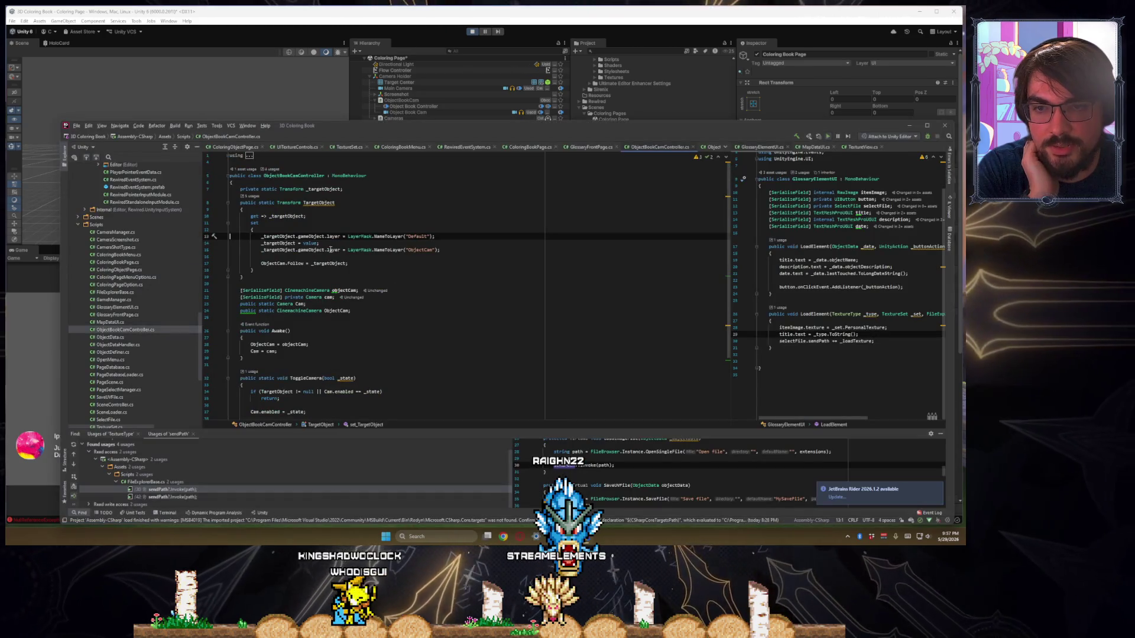
Guard the old target's Default-layer reset with 'if(_targetObject != null)'
left_click_drag(261, 237, 435, 238)
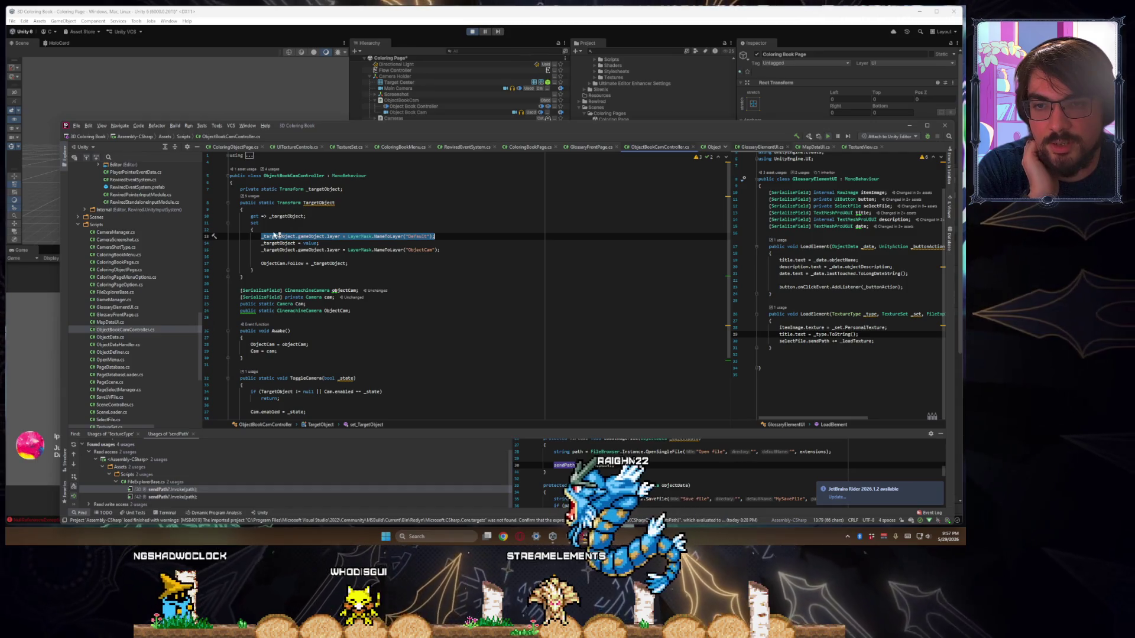
key("Up")
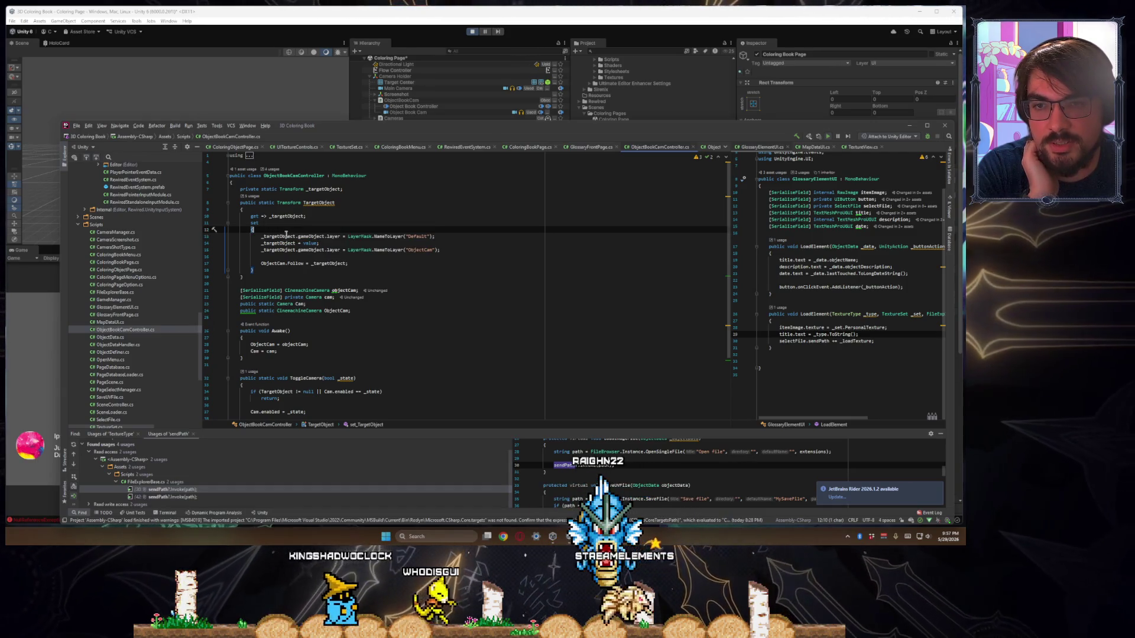
double_click(286, 236)
key("Up")
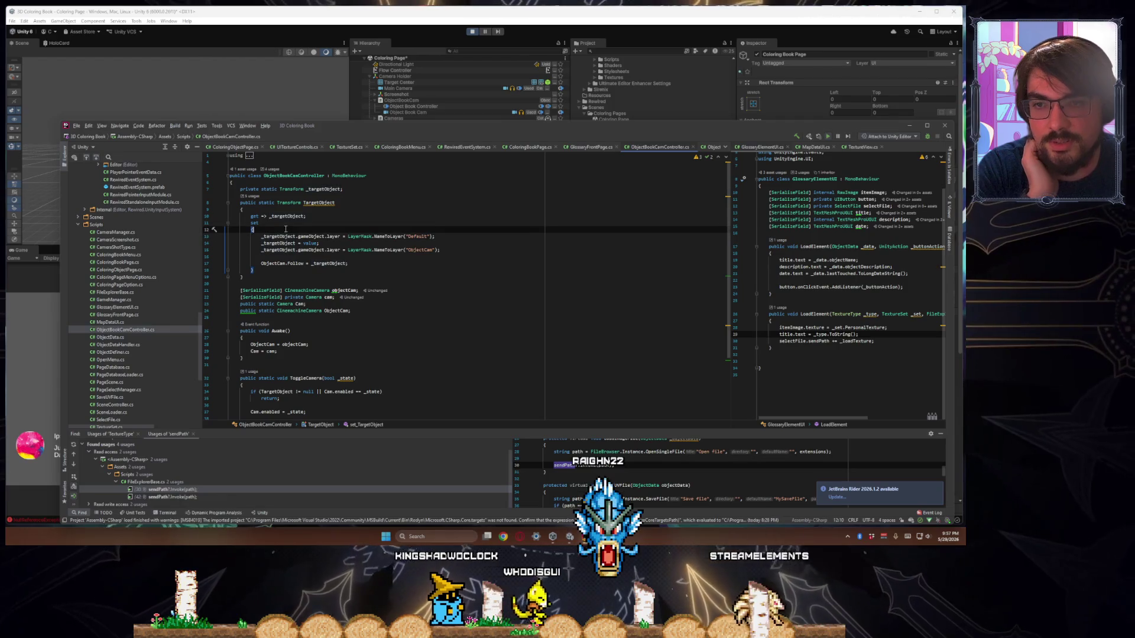
key("Return")
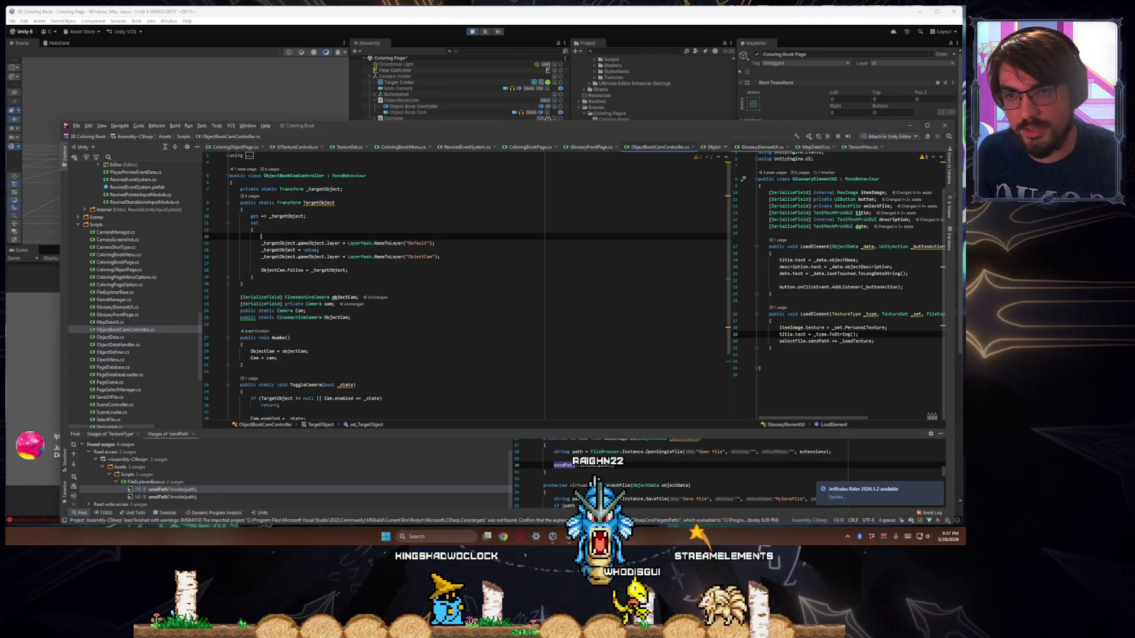
type("f(_targetObject)")
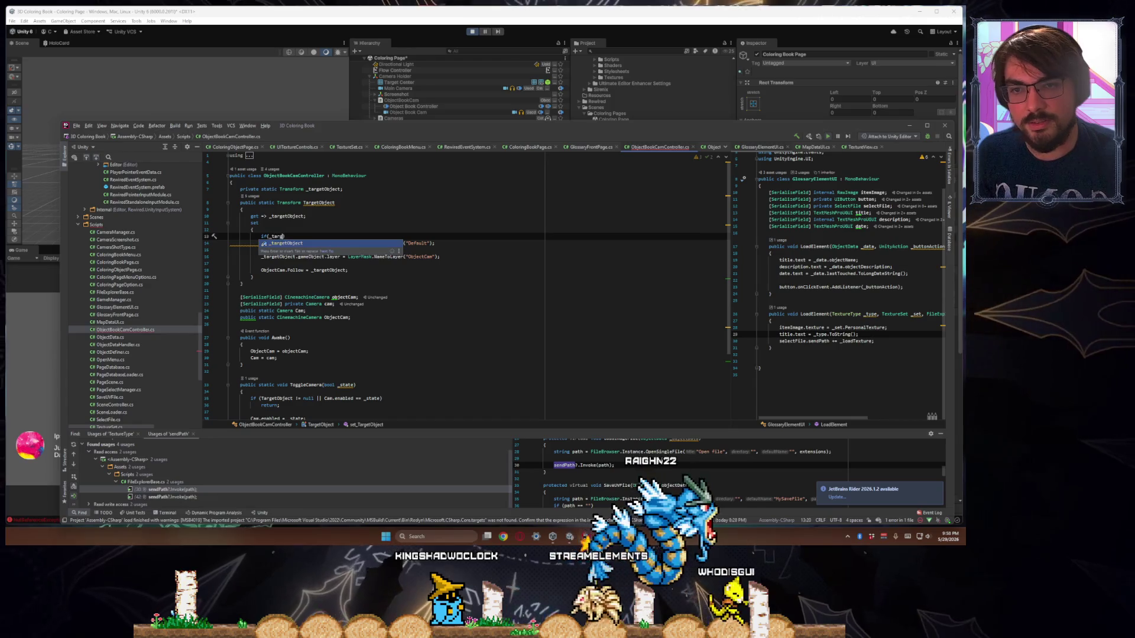
type(" != n")
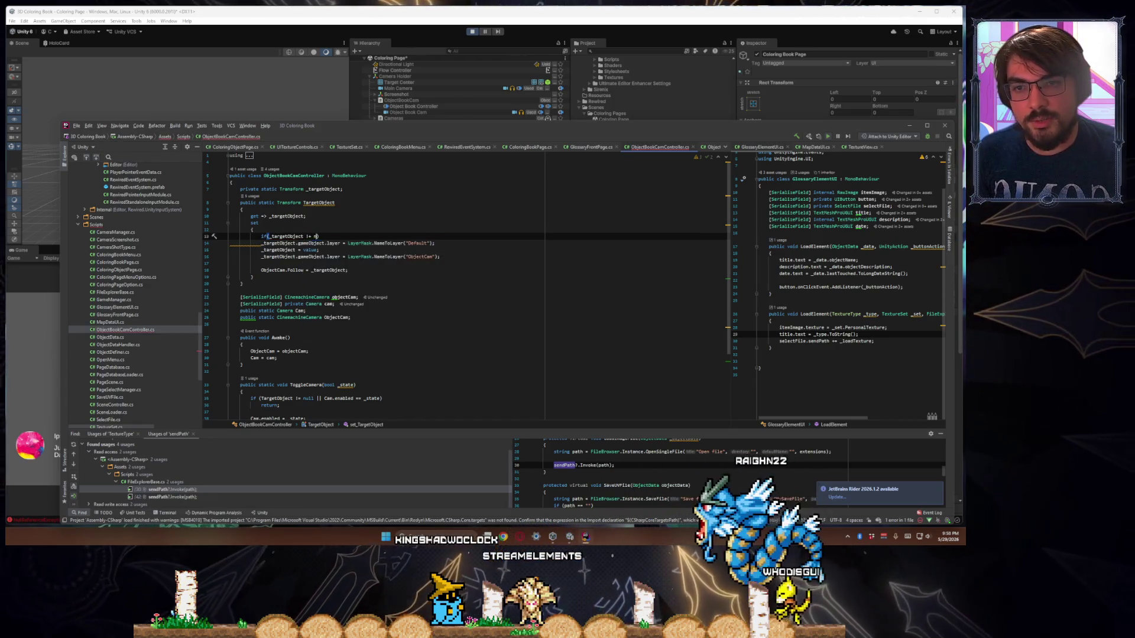
type("ull")
left_click(295, 243)
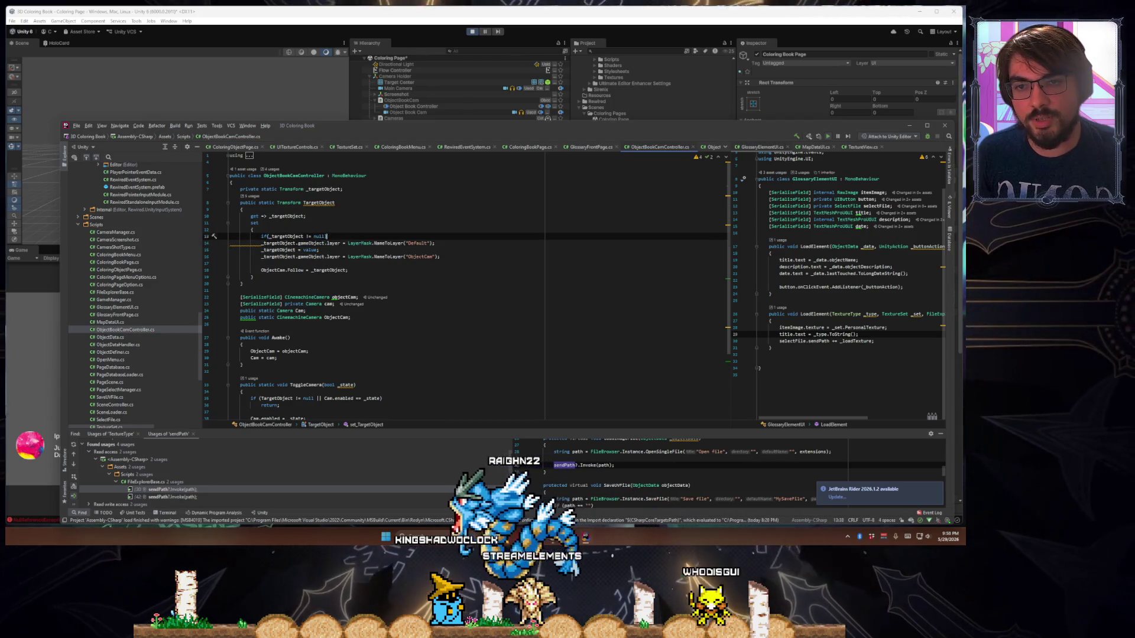
Add a blank line after the guarded reset, review the ObjectCam and Follow lines, then return to Unity
key("End")
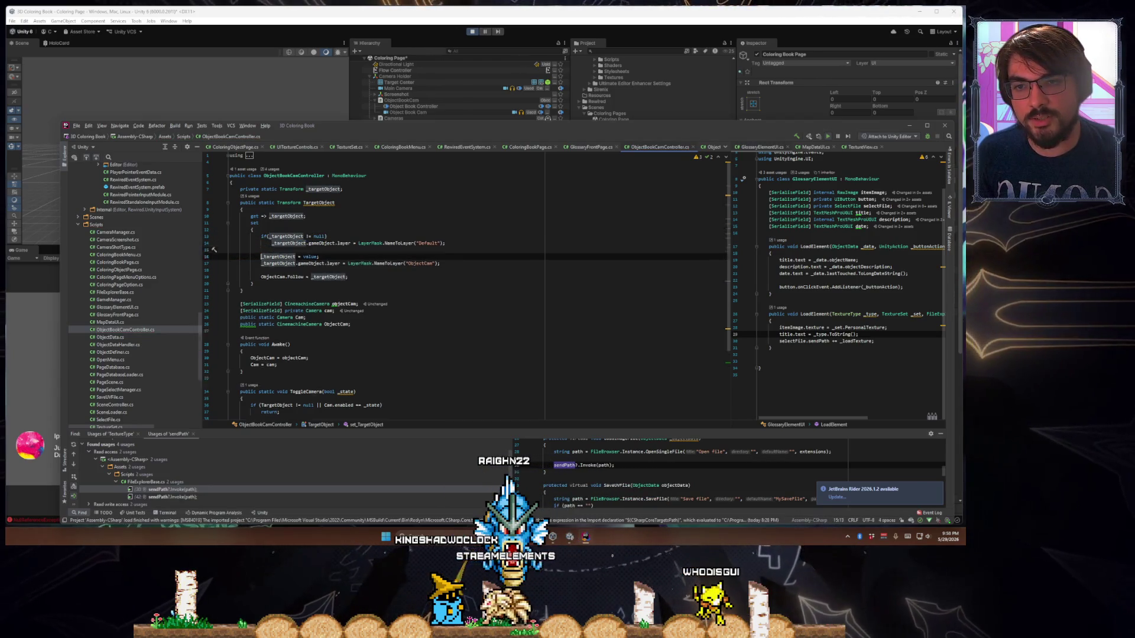
key("Return")
key("Down")
key("Down")
key("Down")
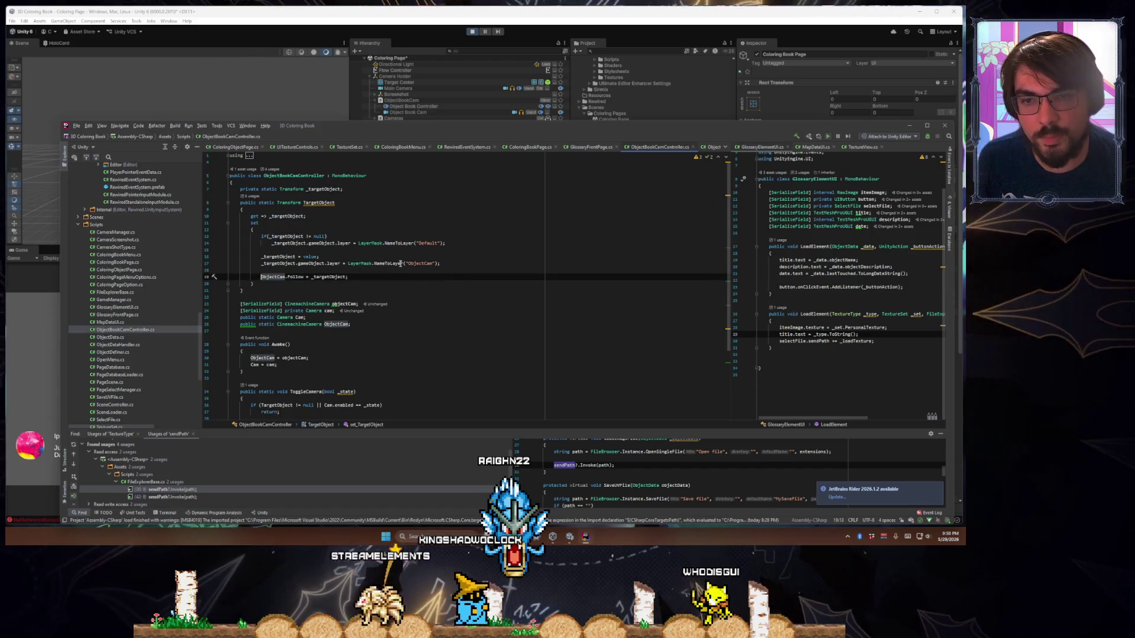
left_click(402, 263)
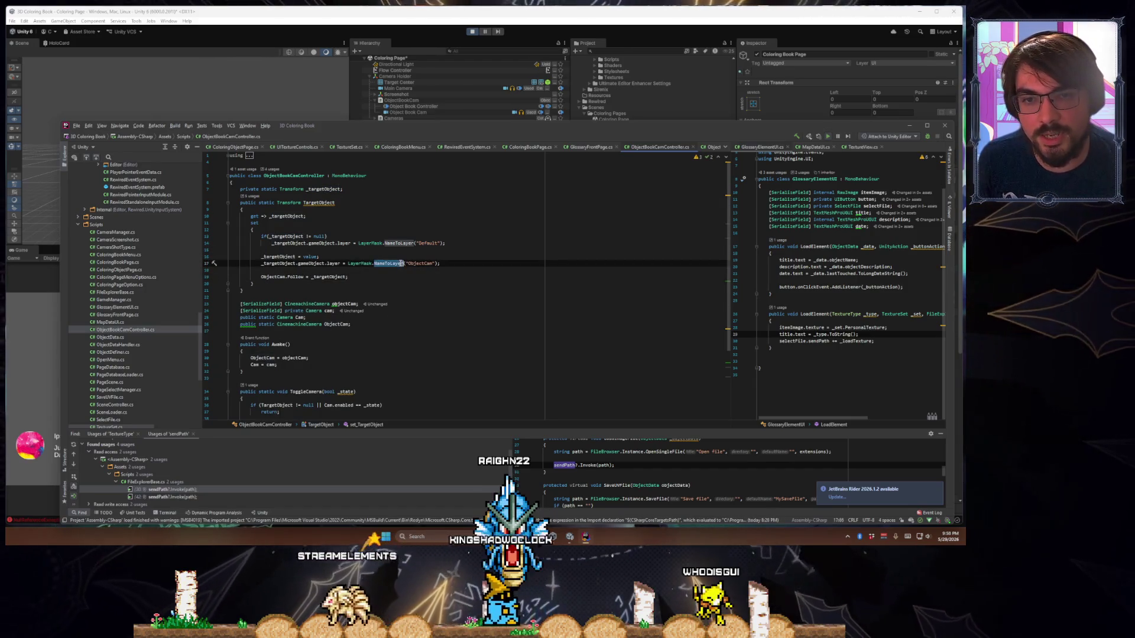
double_click(319, 276)
left_click(421, 269)
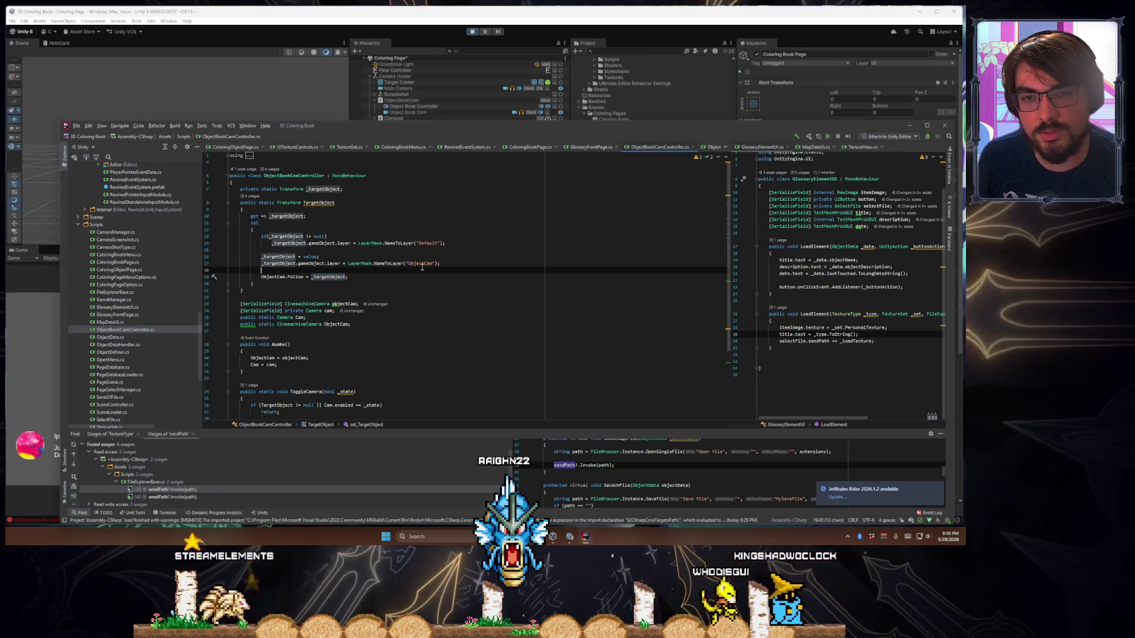
double_click(421, 263)
double_click(324, 277)
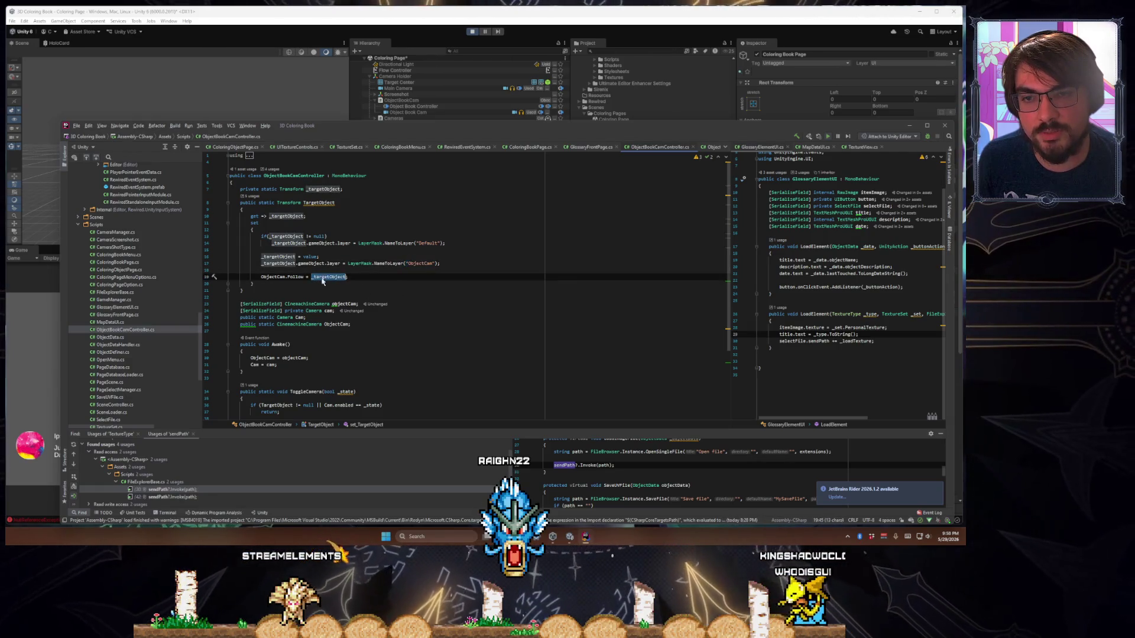
key("alt+Tab")
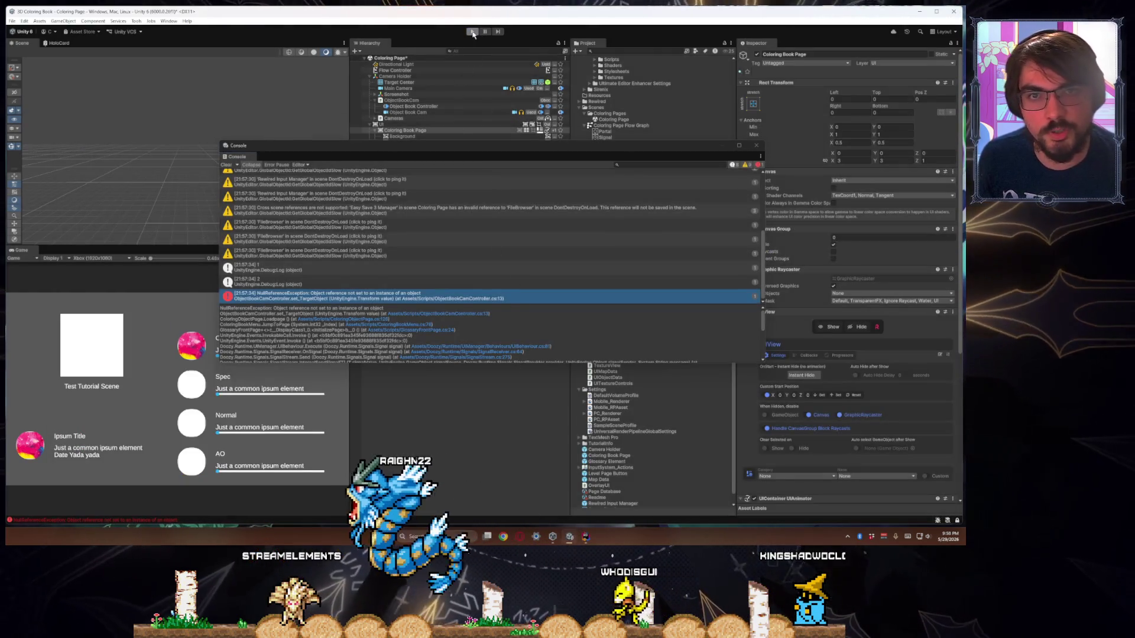
Go back to the house scene while scripts recompile, then return to the TargetObject property in Rider
left_click(92, 346)
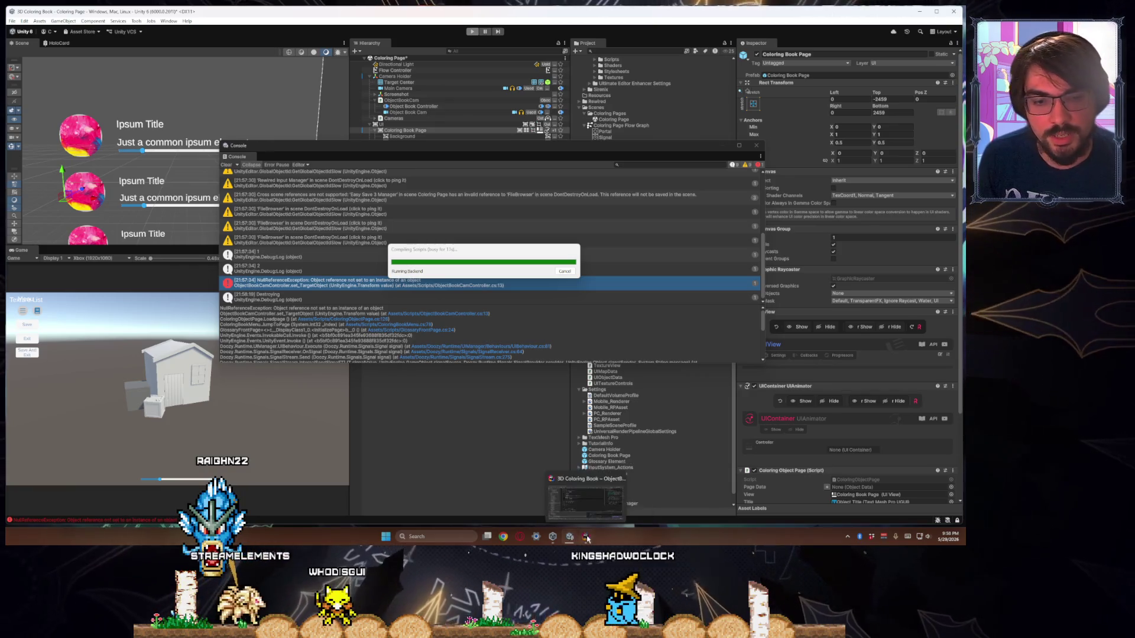
key("alt+Tab")
mouse_move(307, 290)
left_mouse_down()
mouse_move(195, 236)
mouse_move(159, 204)
left_mouse_up()
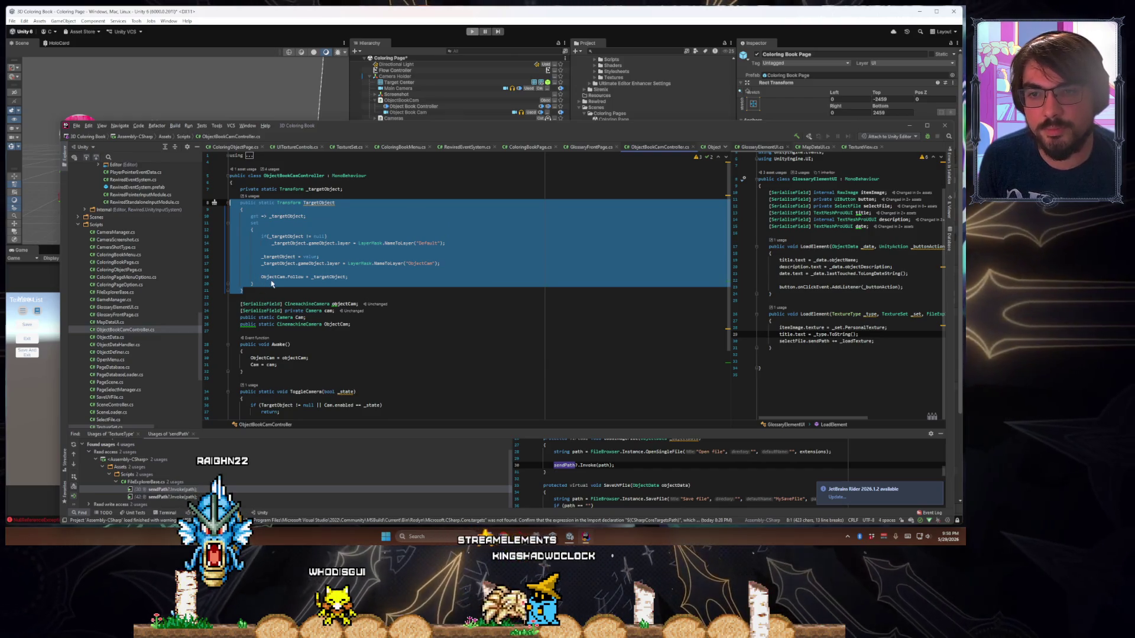
Review the TargetObject getter, setter and _targetObject usages, then return to the Unity editor
mouse_move(254, 284)
left_mouse_down()
mouse_move(224, 269)
mouse_move(198, 220)
left_mouse_up()
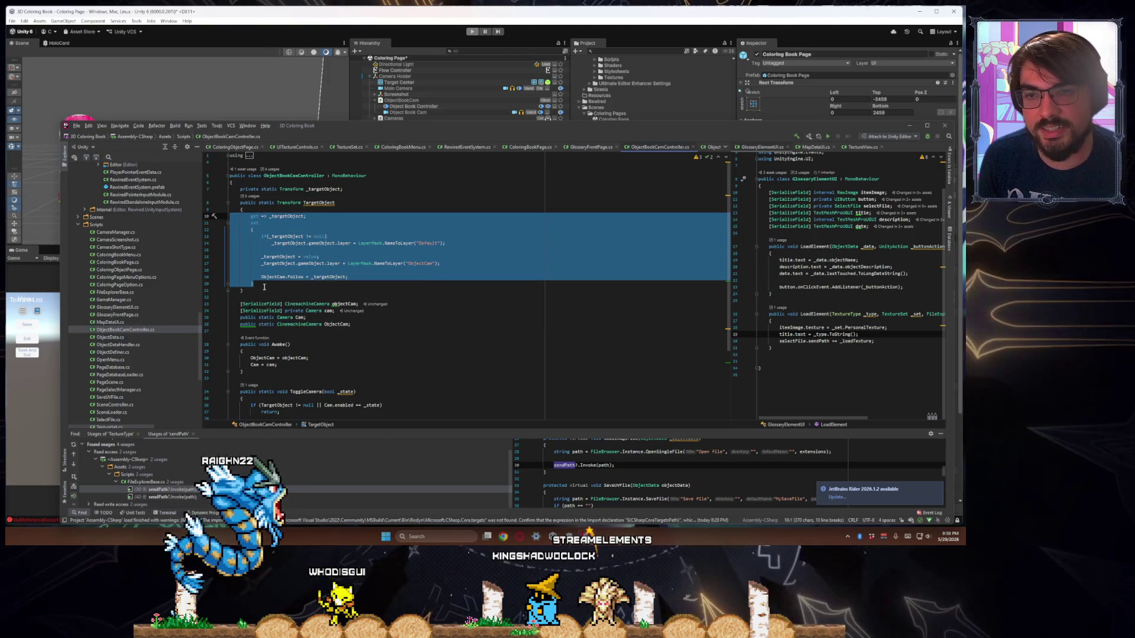
left_click_drag(255, 284, 216, 231)
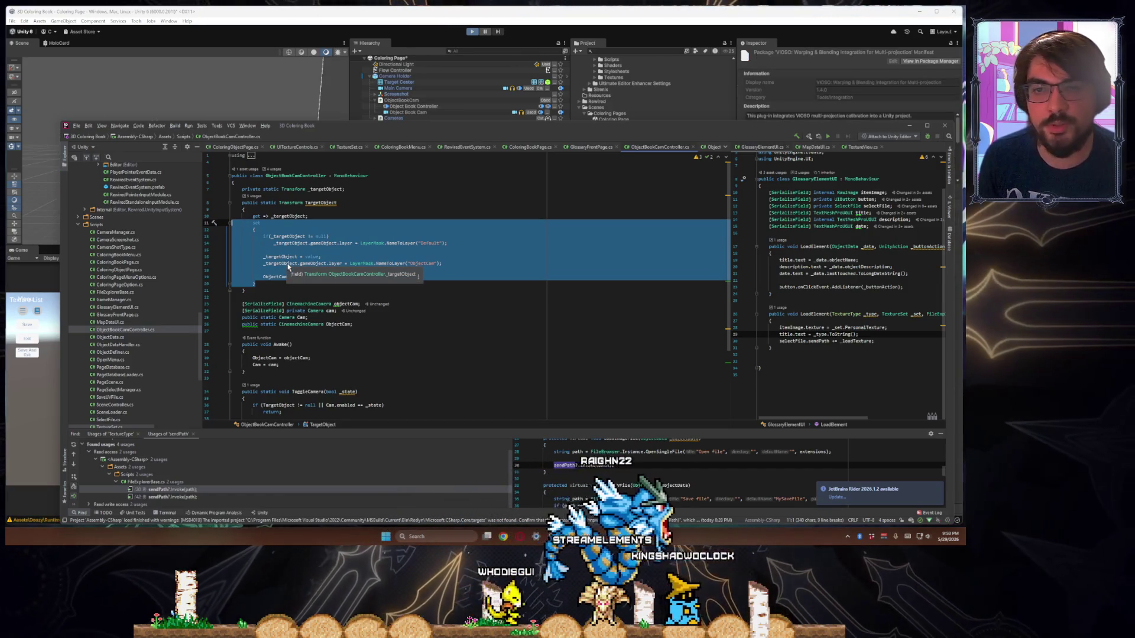
left_click(314, 189)
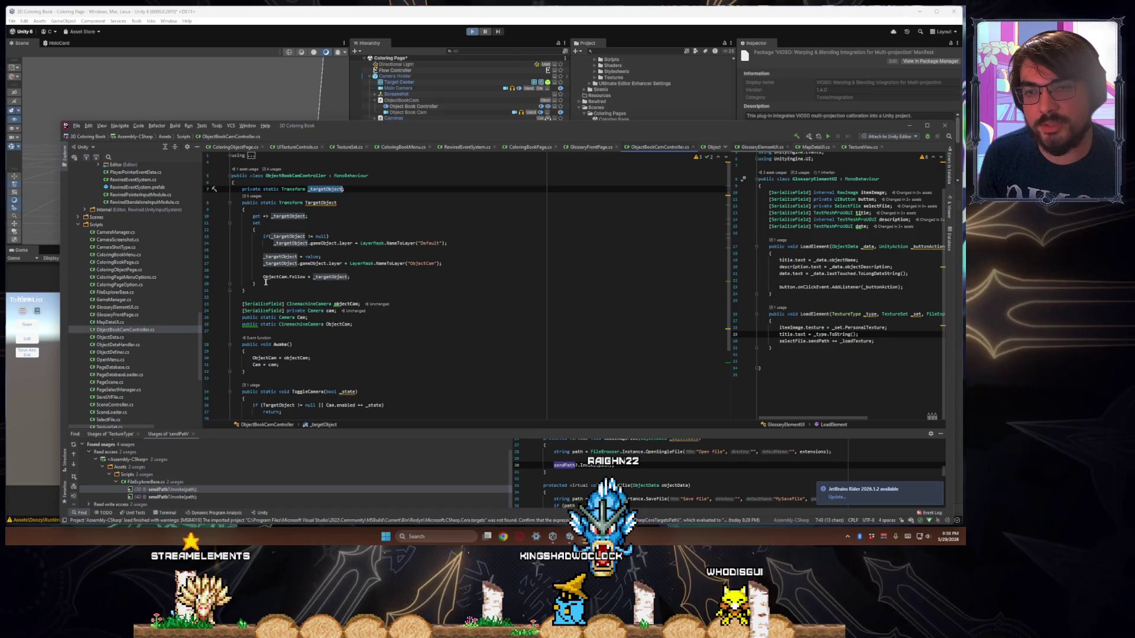
left_click_drag(265, 281, 199, 226)
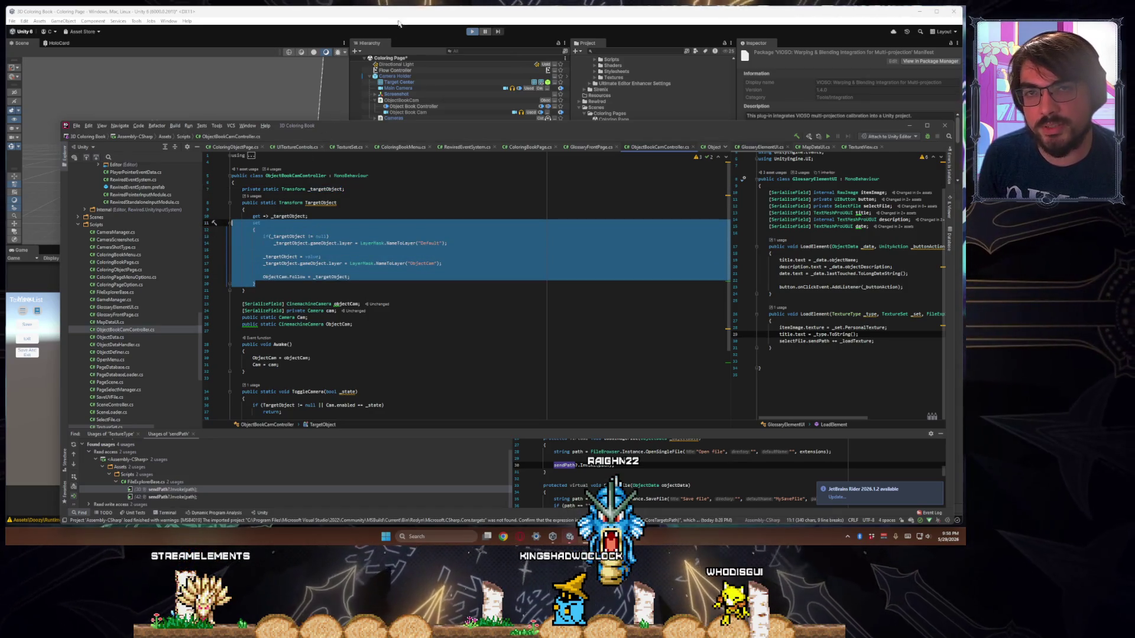
double_click(265, 216)
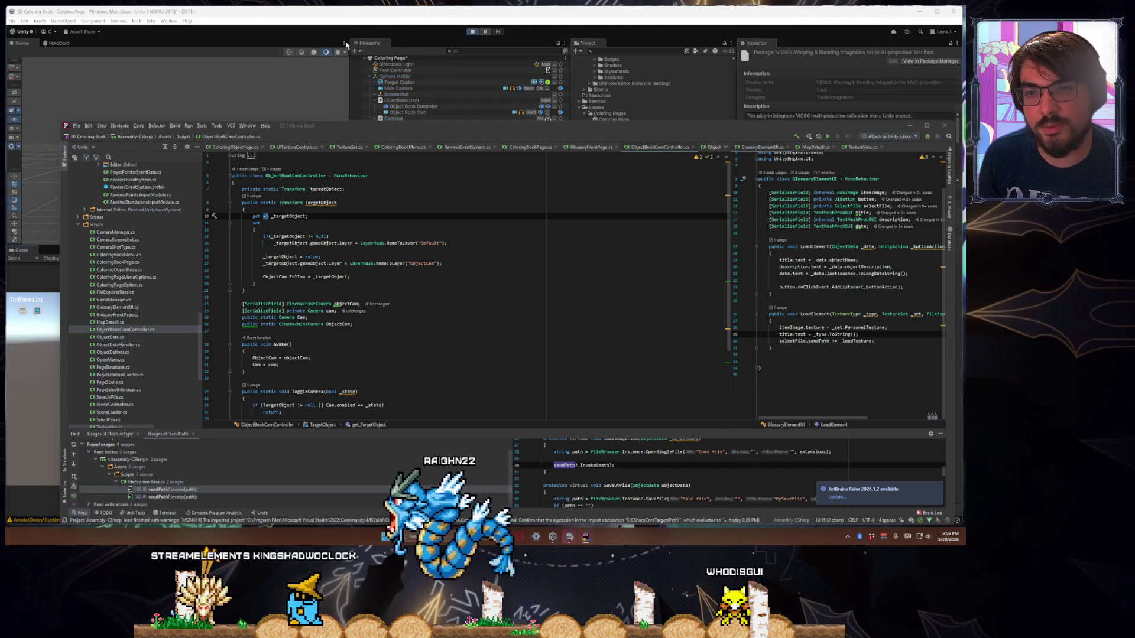
left_click(414, 18)
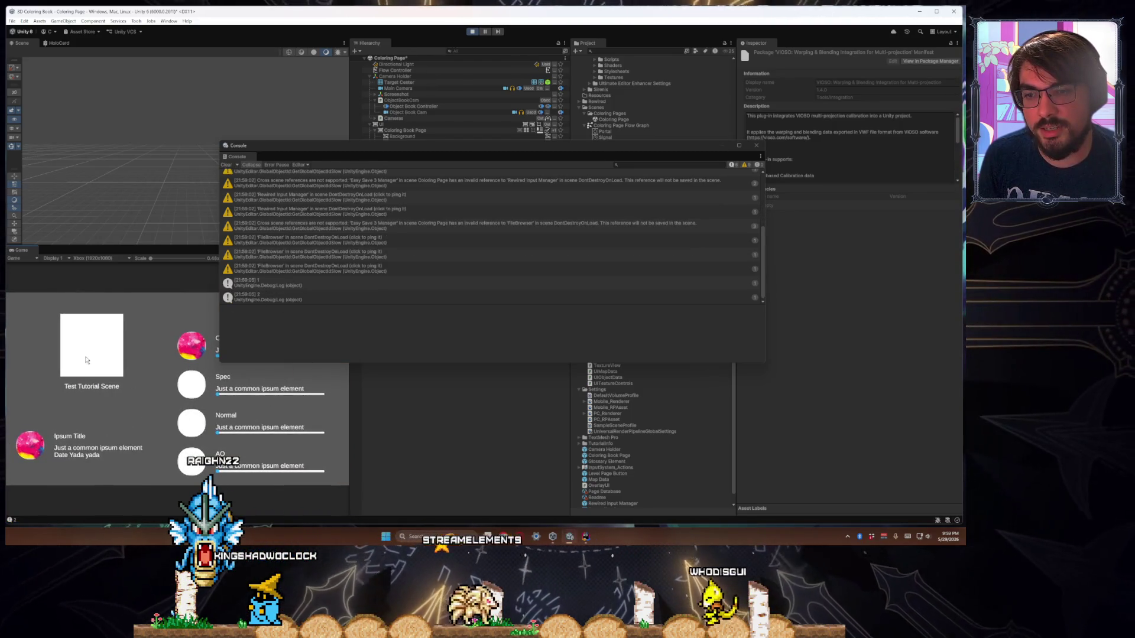
Rearrange the console and panels, look over the book camera, and stop play mode
left_click_drag(446, 148, 448, 459)
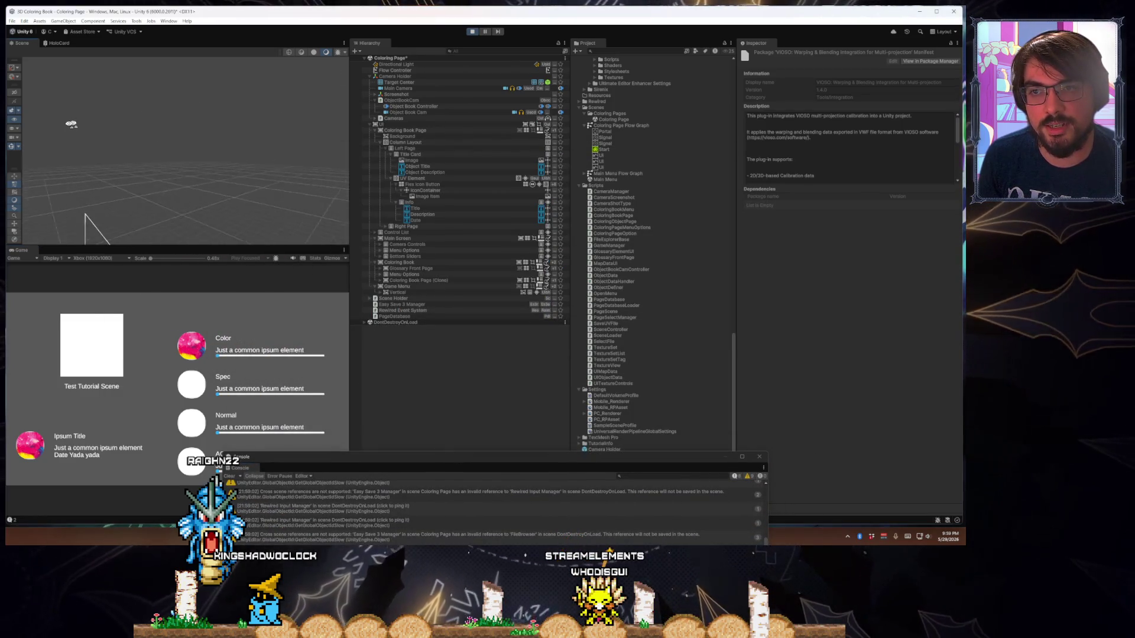
scroll(71, 123, "up", 2)
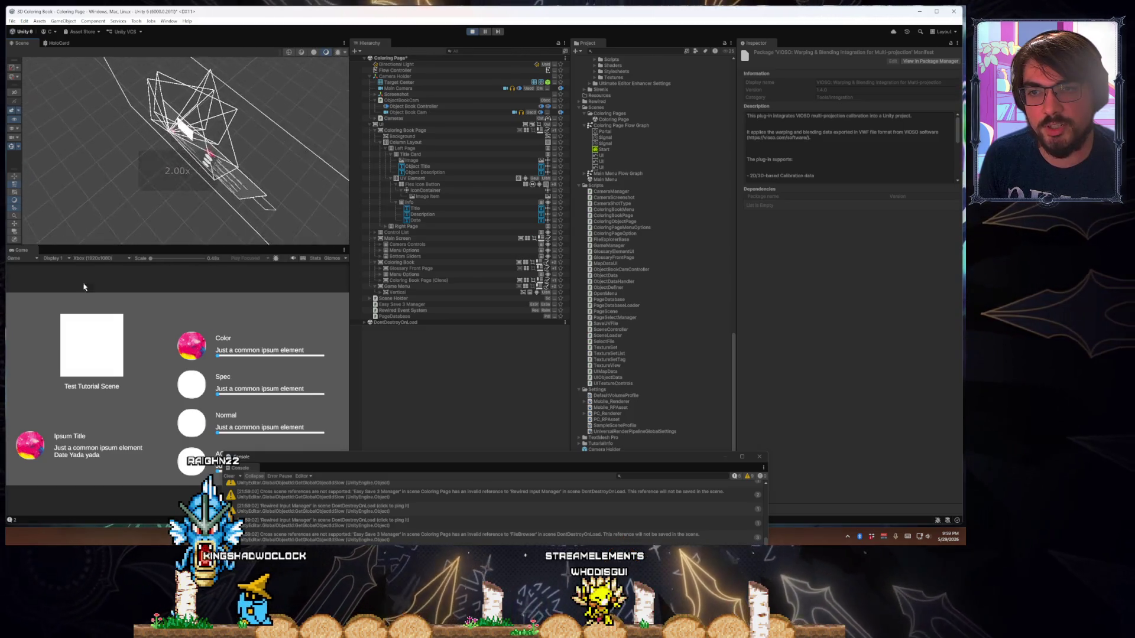
left_click_drag(83, 287, 222, 221)
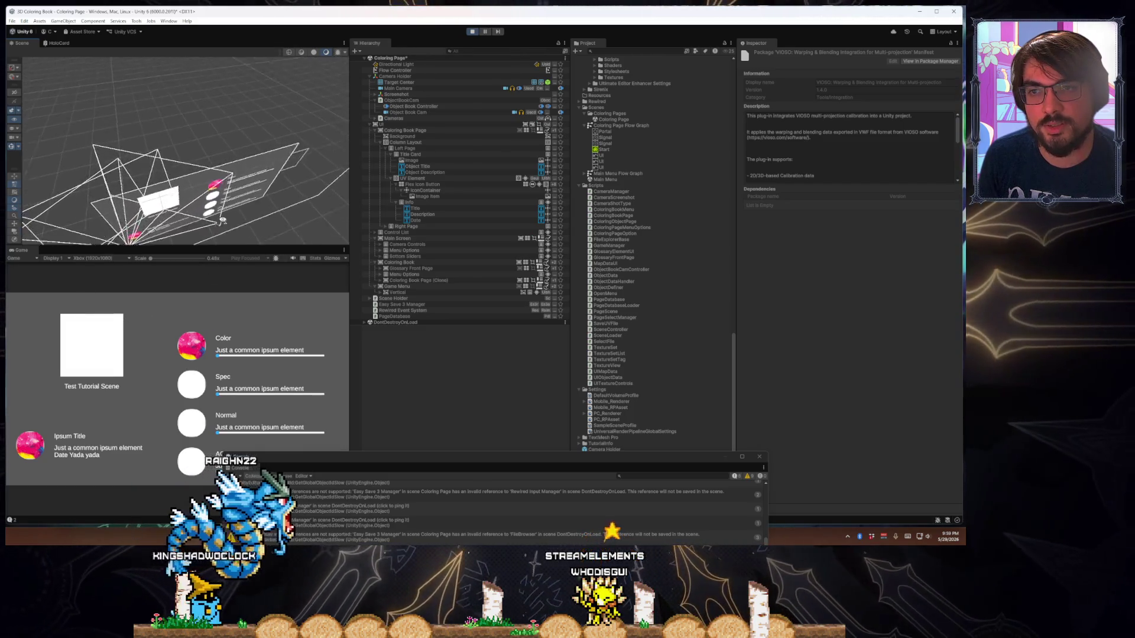
scroll(222, 220, "up", 5)
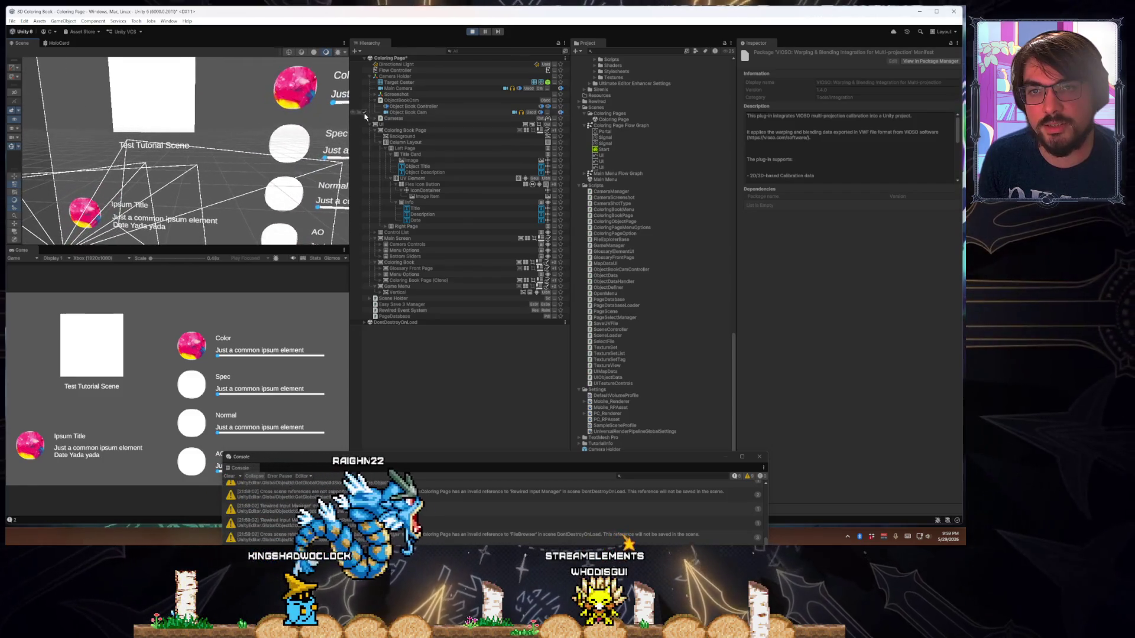
mouse_move(351, 122)
left_mouse_down()
mouse_move(552, 136)
mouse_move(430, 156)
left_mouse_up()
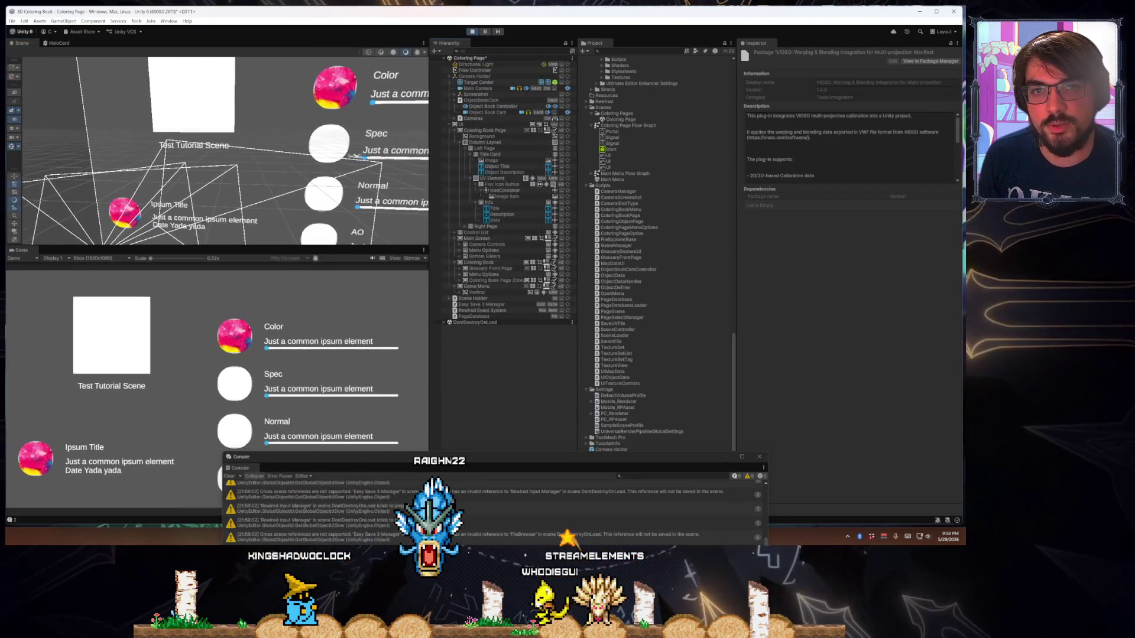
left_click_drag(354, 156, 319, 159)
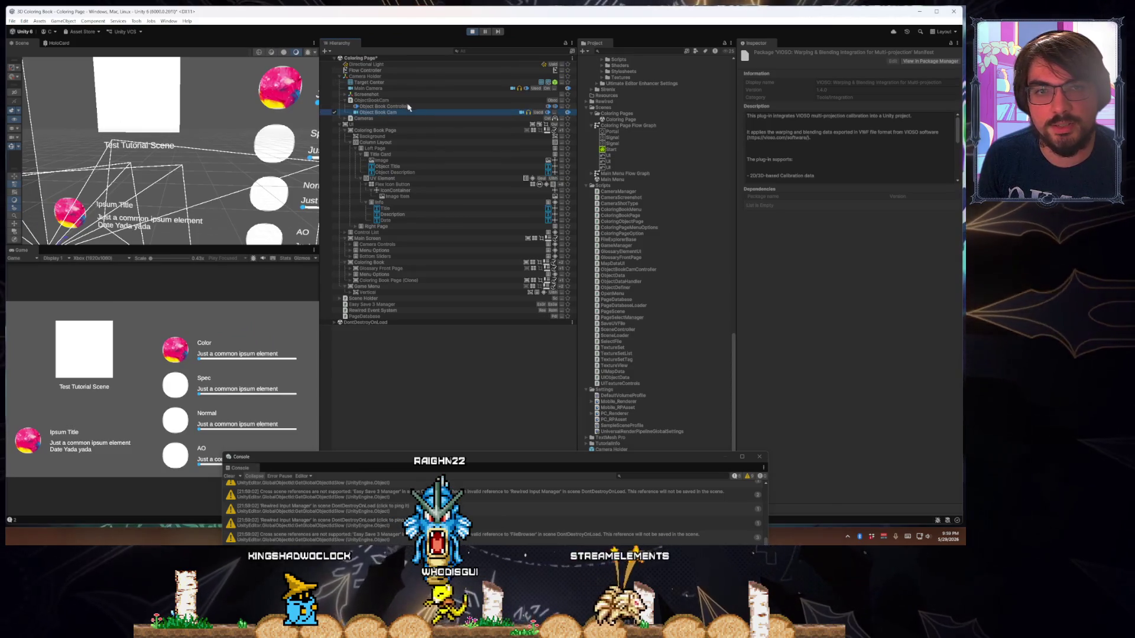
scroll(762, 391, "down", 5)
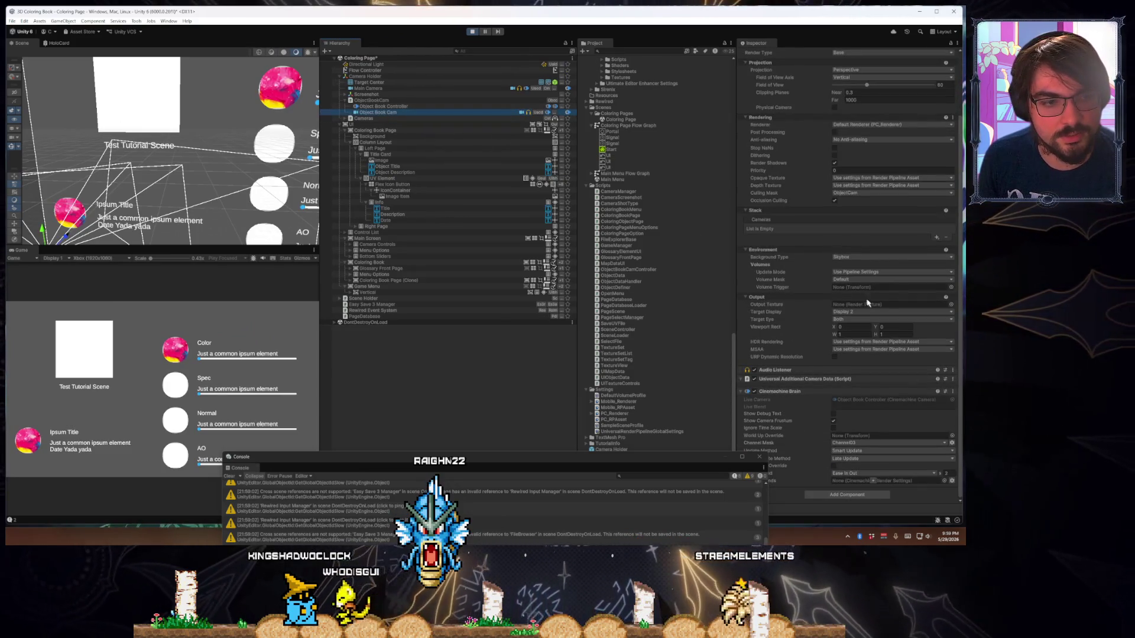
left_click(471, 32)
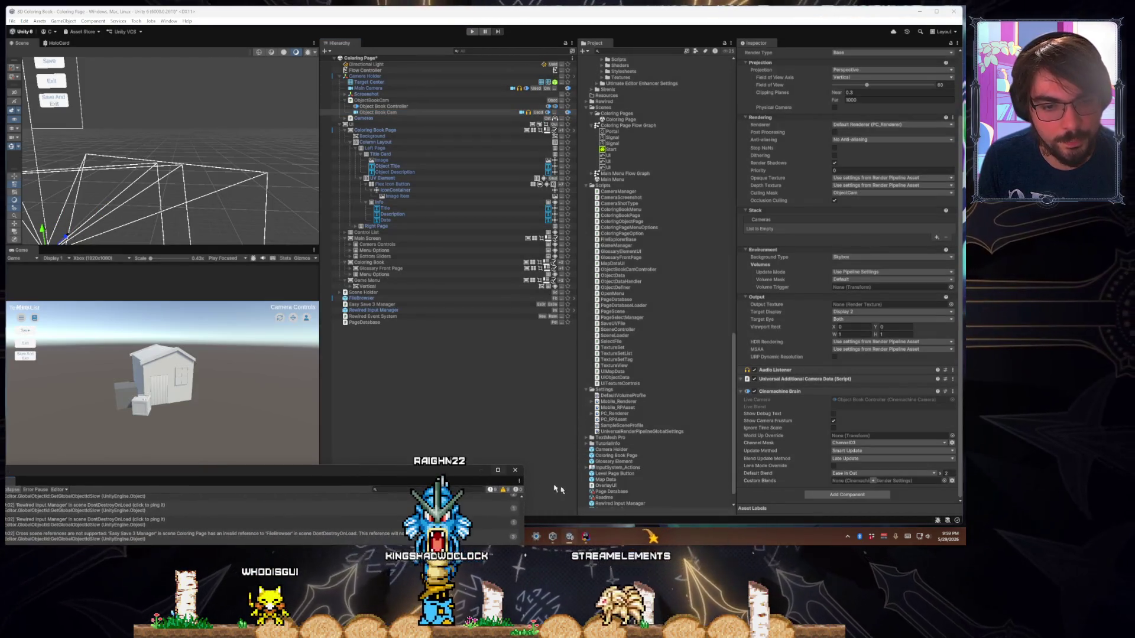
Duplicate the ScreenShotCam render texture into a new ObjectCam render texture
right_click(601, 478)
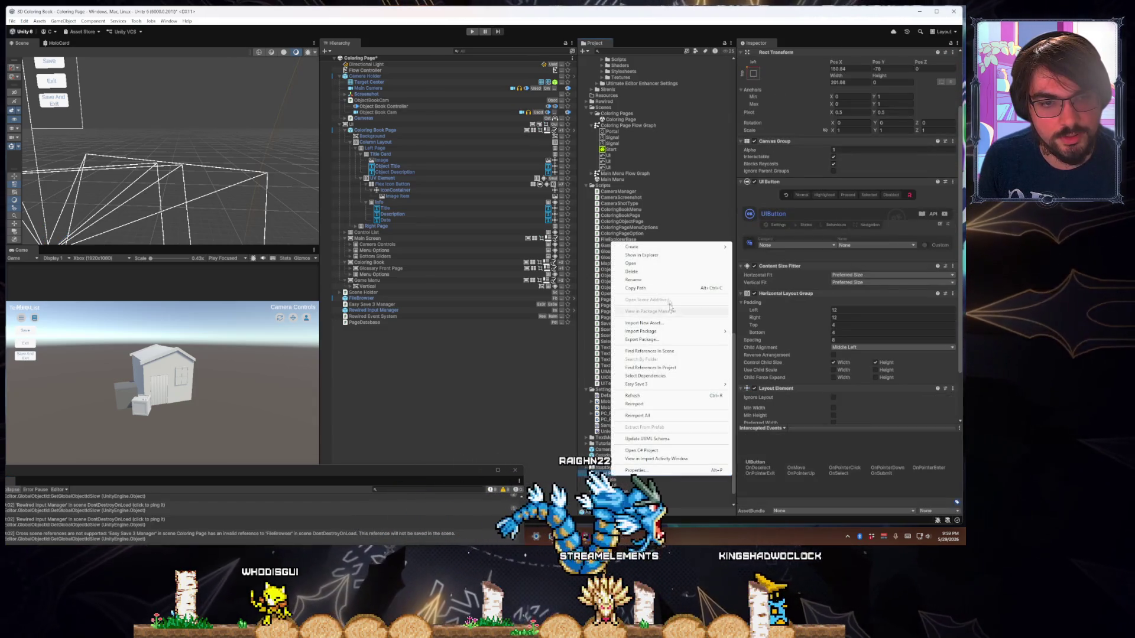
mouse_move(709, 247)
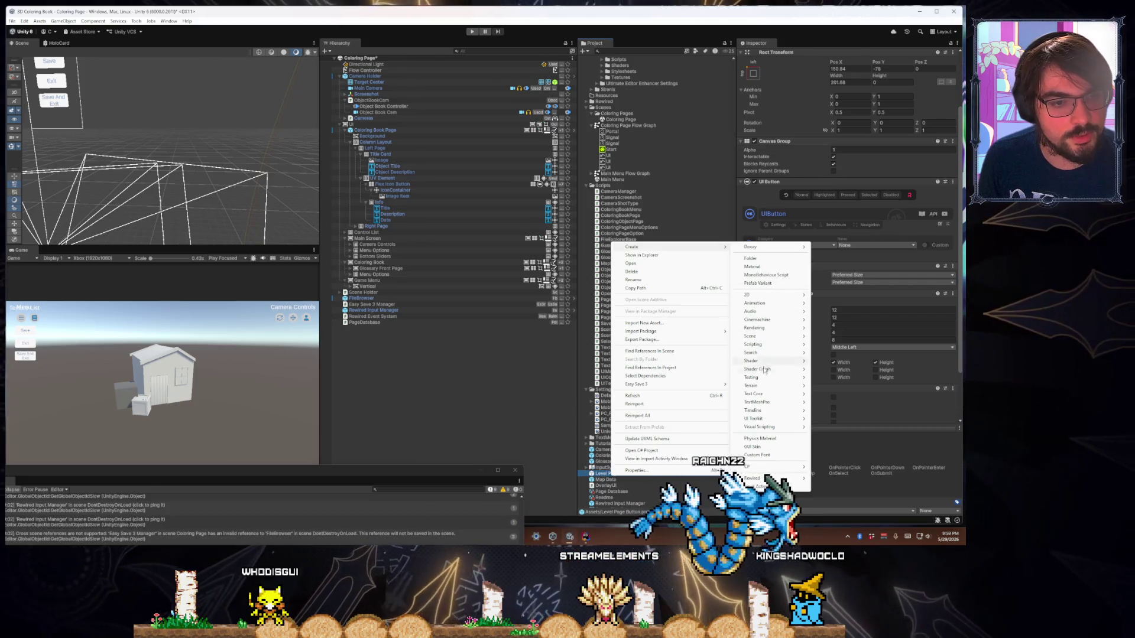
mouse_move(769, 407)
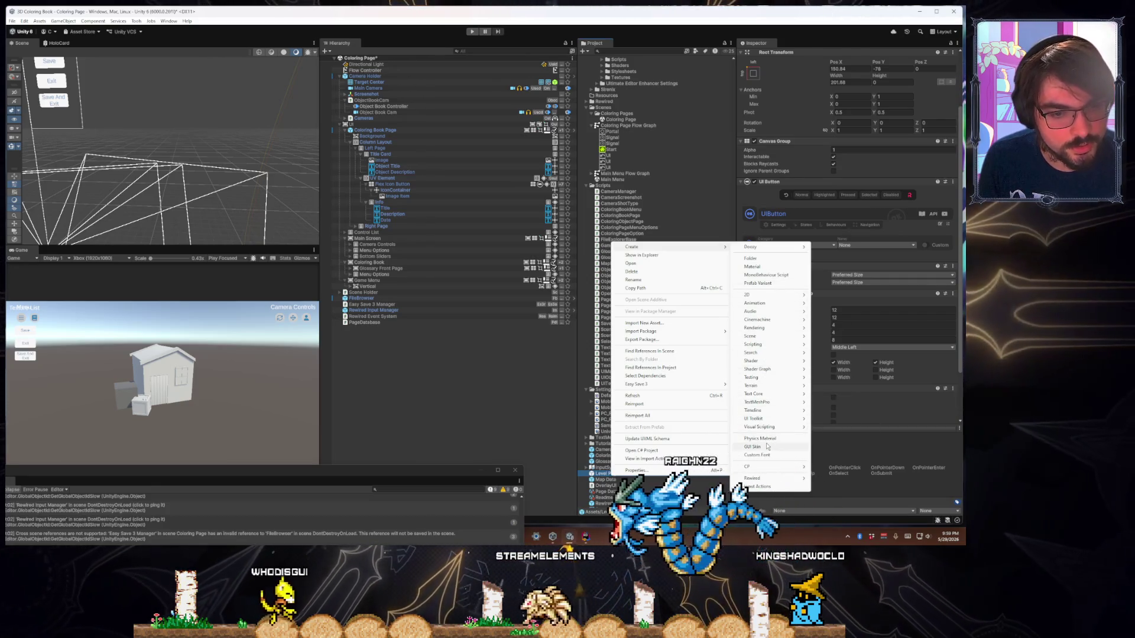
left_click(1002, 423)
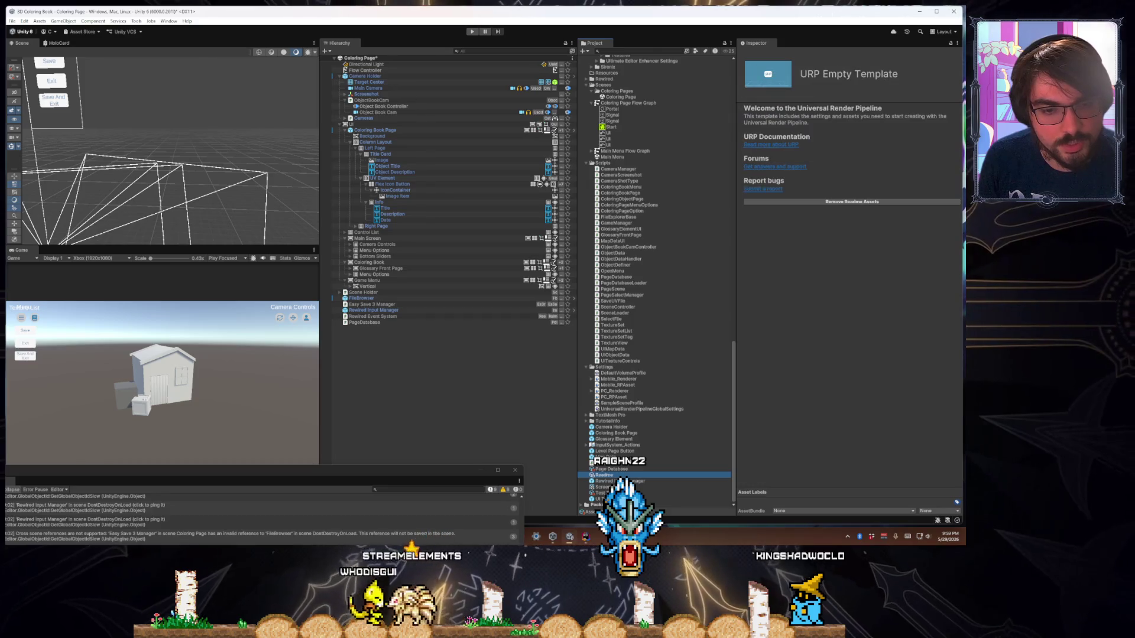
left_click(602, 487)
key("ctrl+d")
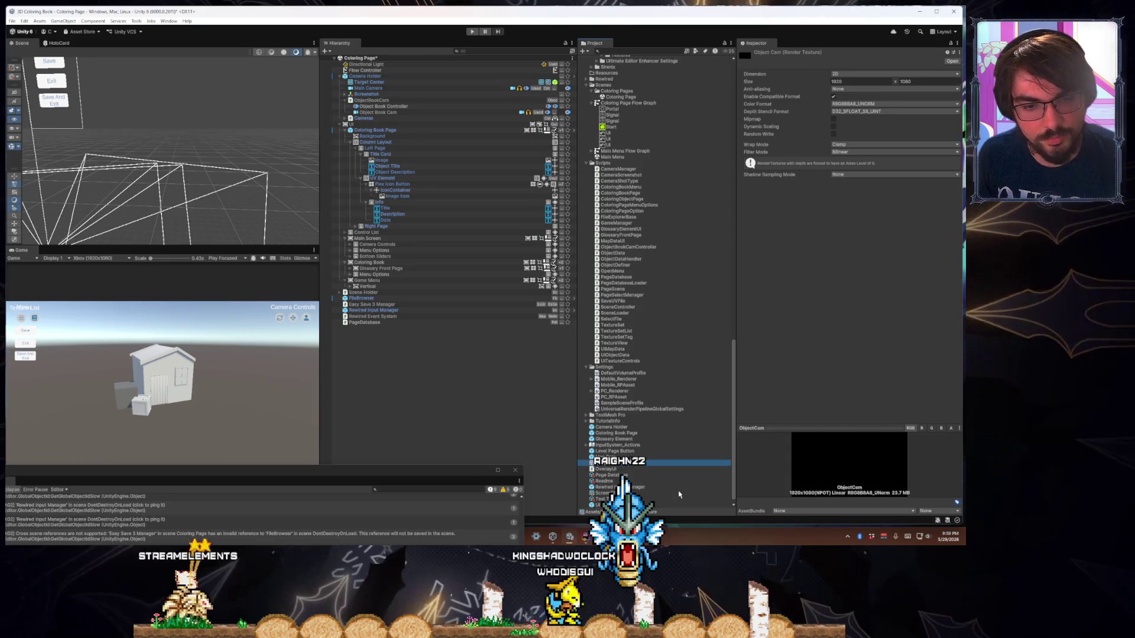
Assign ObjectCam as the Object Book Cam's Output Texture
left_click(377, 112)
left_click(861, 379)
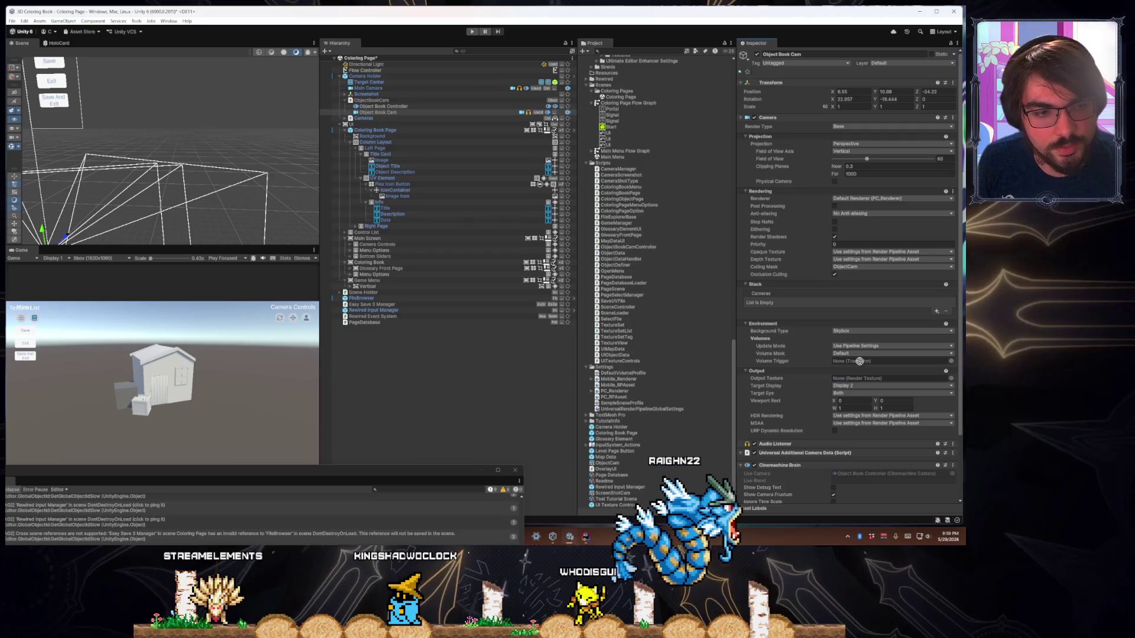
left_click_drag(862, 379, 862, 379)
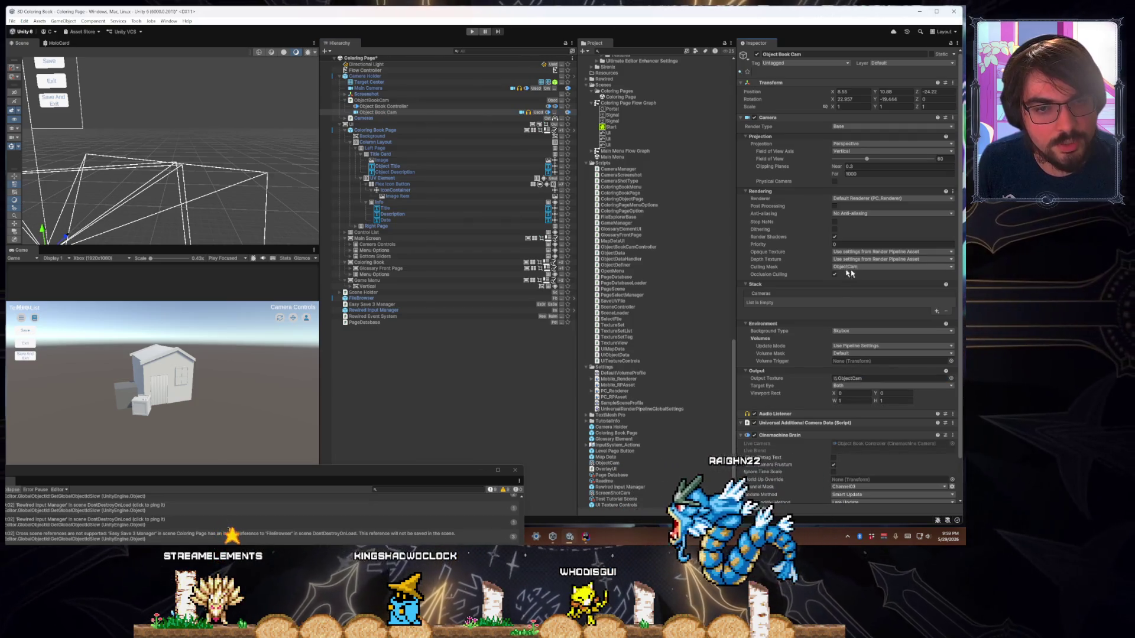
mouse_move(201, 224)
left_mouse_down()
mouse_move(223, 208)
mouse_move(203, 217)
left_mouse_up()
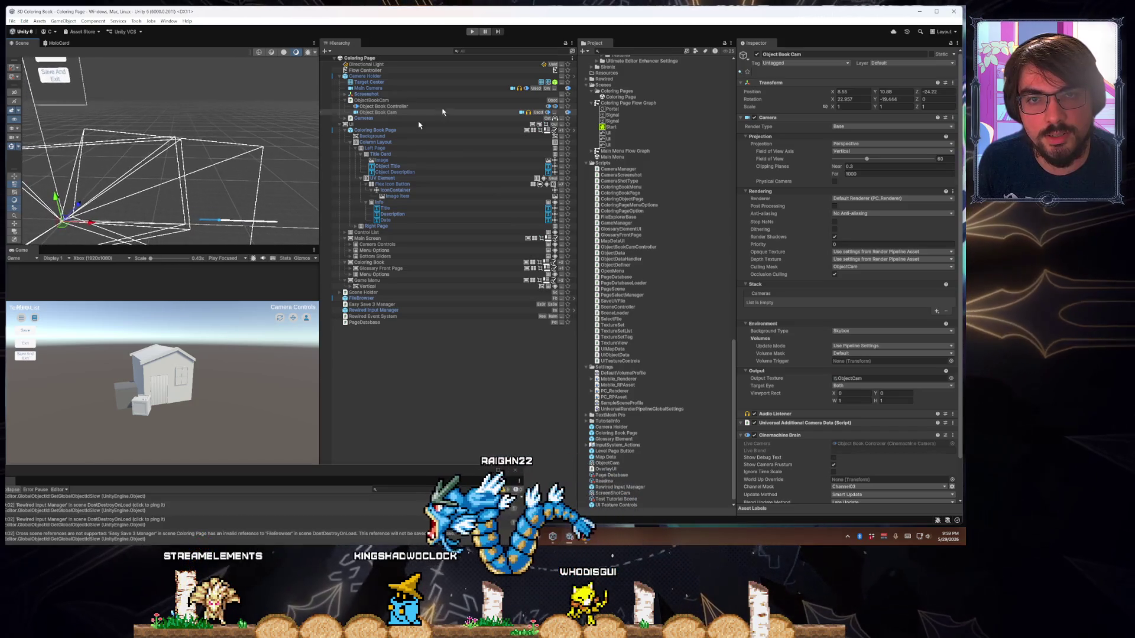
Run the game and open the coloring page to test the book camera
left_click(472, 32)
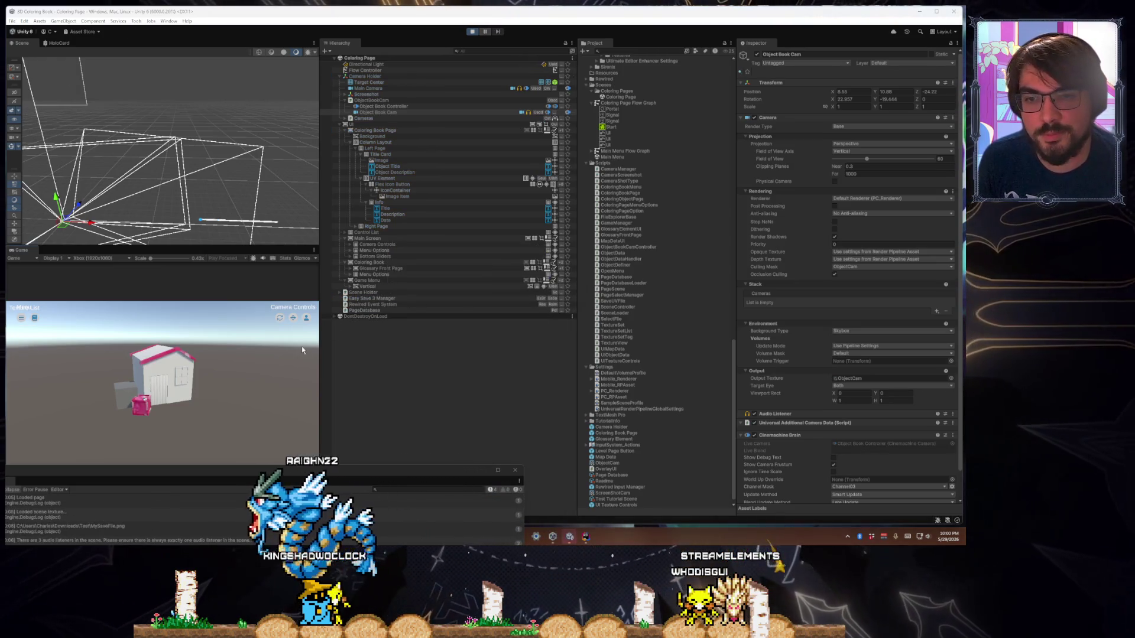
left_click(140, 378)
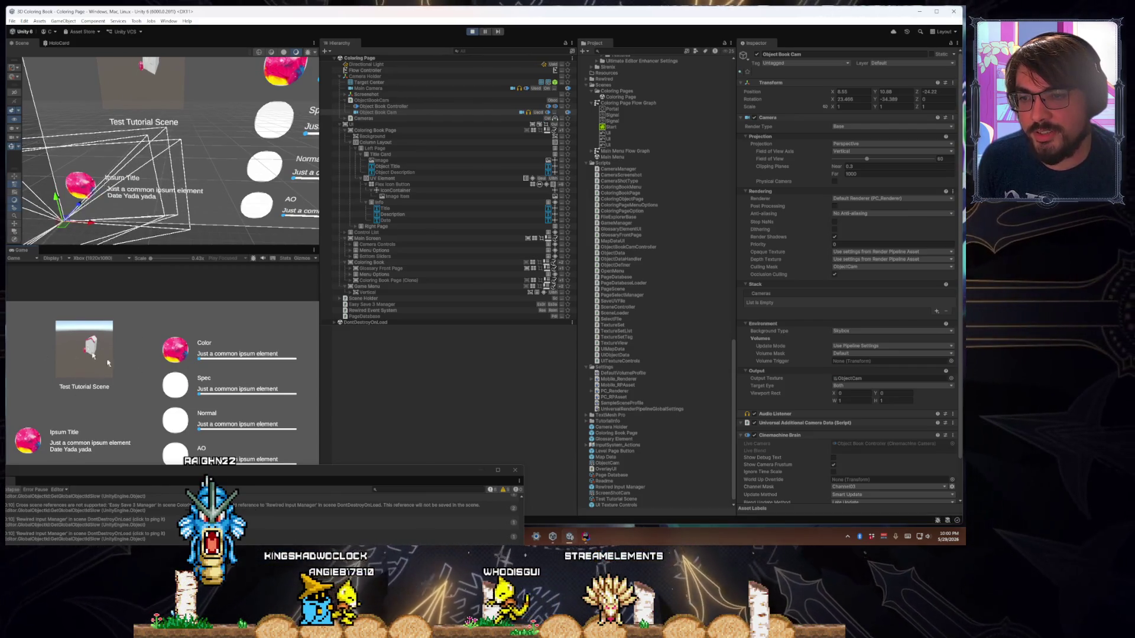
left_click_drag(225, 170, 199, 185)
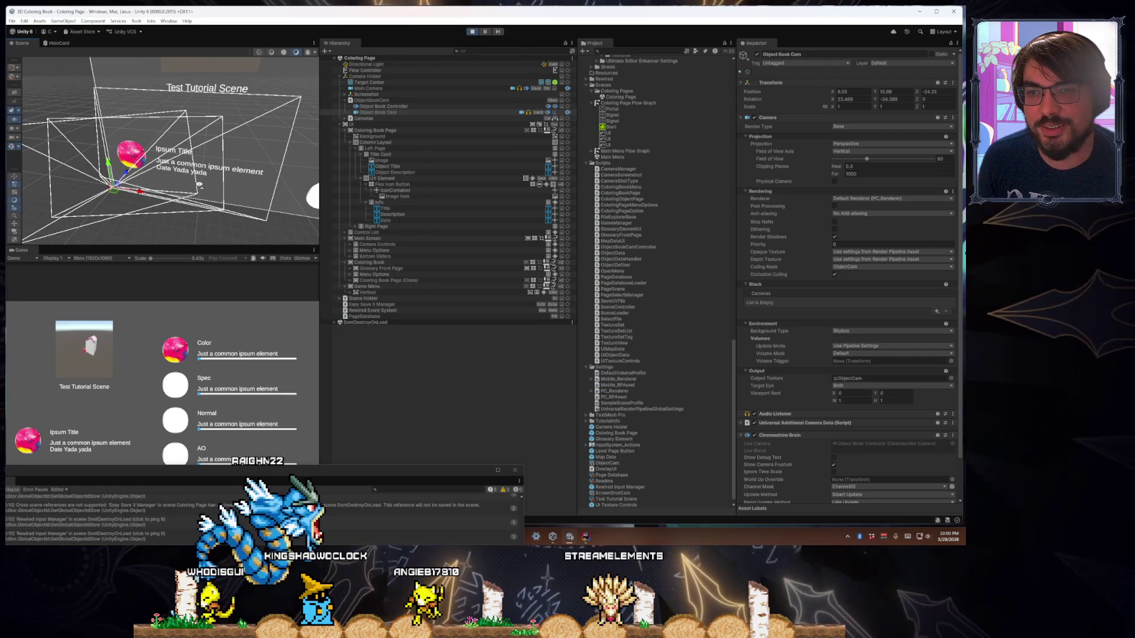
right_click(206, 246)
mouse_move(206, 246)
left_mouse_down()
mouse_move(258, 215)
mouse_move(236, 200)
mouse_move(236, 229)
left_mouse_up()
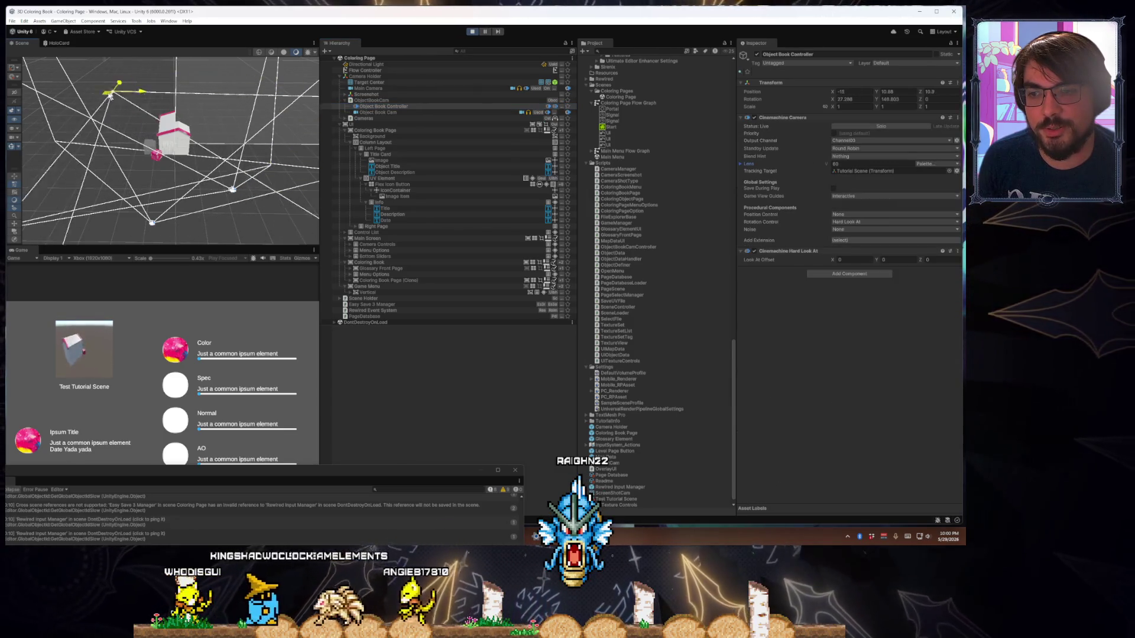
Move the Object Book Controller, check Object Book Cam, and slide Color down to 0
mouse_move(248, 114)
left_mouse_down()
mouse_move(102, 127)
mouse_move(215, 177)
mouse_move(191, 95)
mouse_move(97, 140)
mouse_move(161, 115)
mouse_move(160, 93)
mouse_move(266, 145)
mouse_move(157, 185)
mouse_move(127, 167)
mouse_move(204, 127)
mouse_move(228, 195)
mouse_move(231, 177)
left_mouse_up()
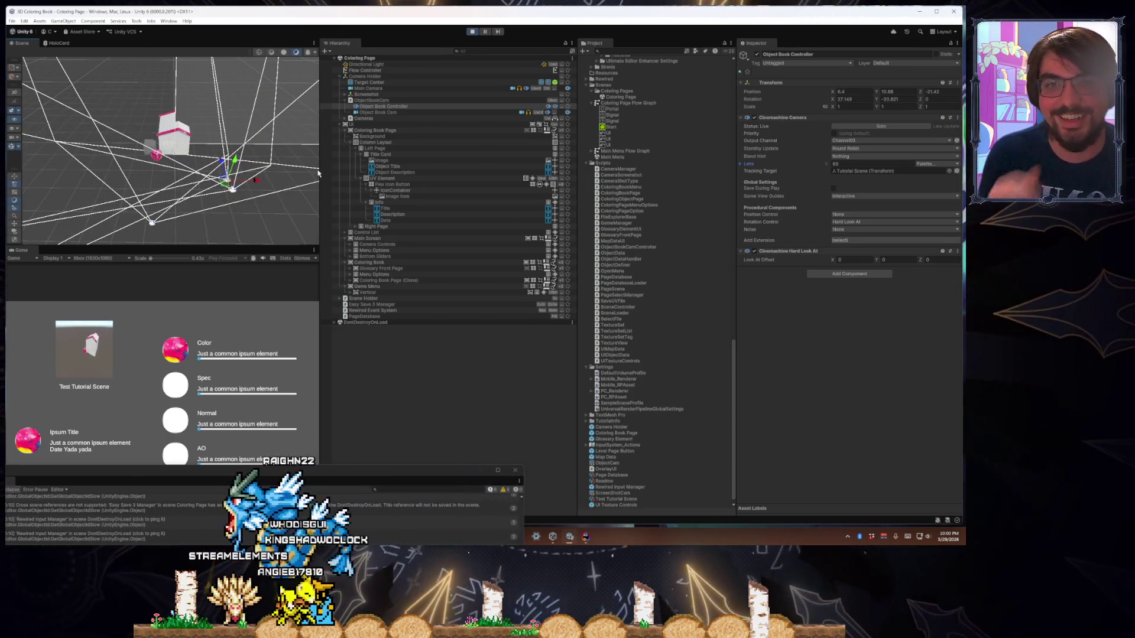
left_click(452, 113)
scroll(823, 329, "down", 3)
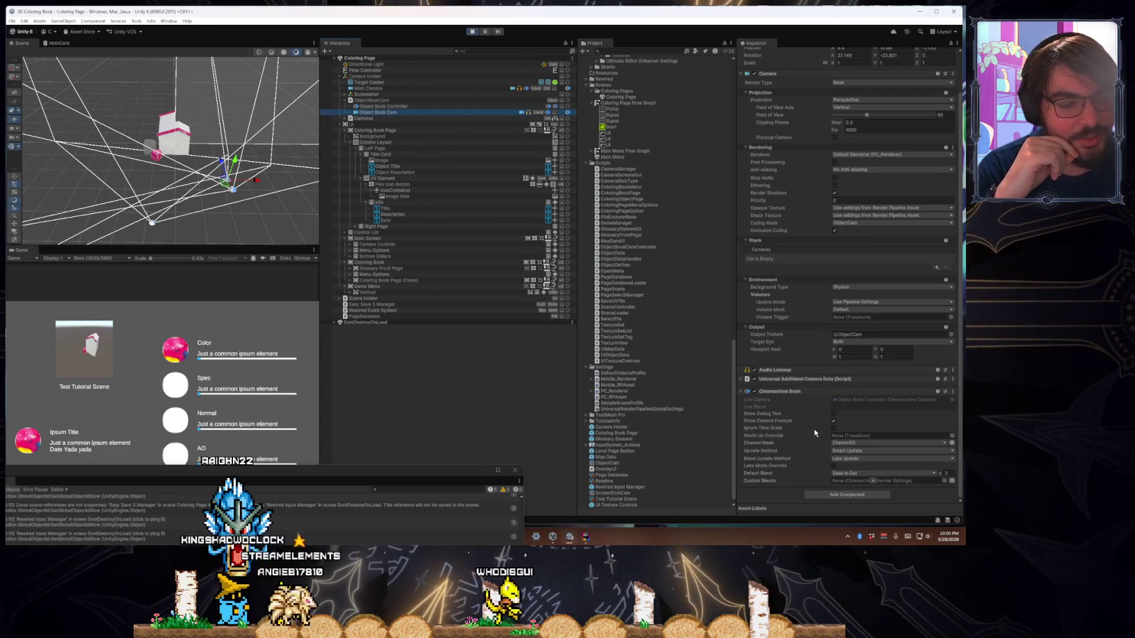
scroll(815, 433, "up", 3)
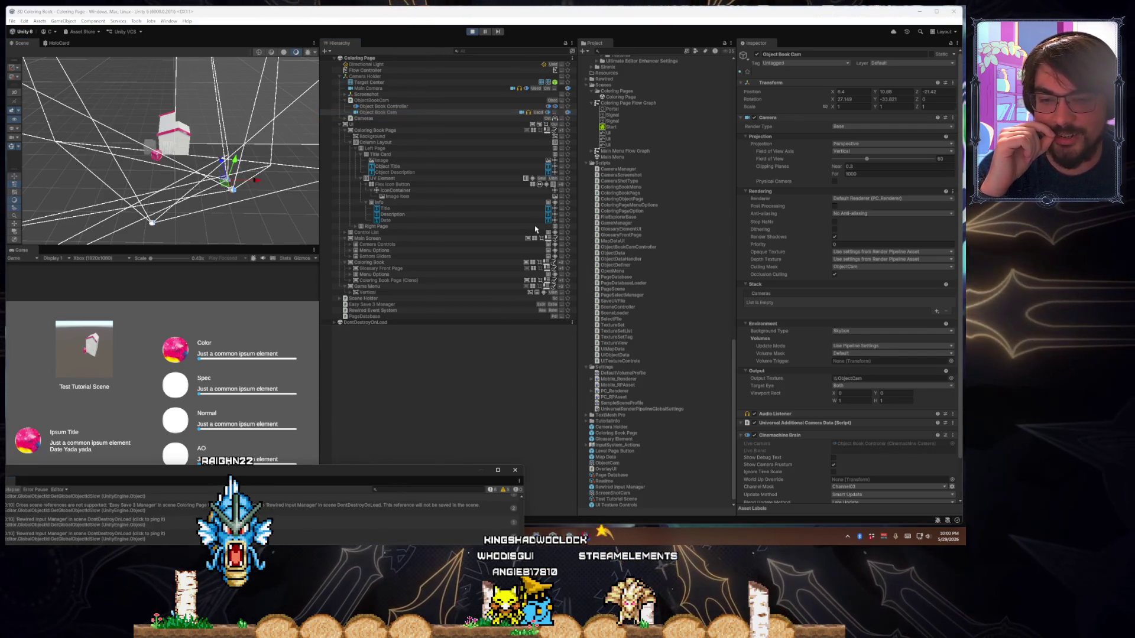
mouse_move(445, 475)
left_mouse_down()
mouse_move(724, 175)
mouse_move(617, 436)
mouse_move(744, 234)
mouse_move(686, 216)
mouse_move(455, 508)
left_mouse_up()
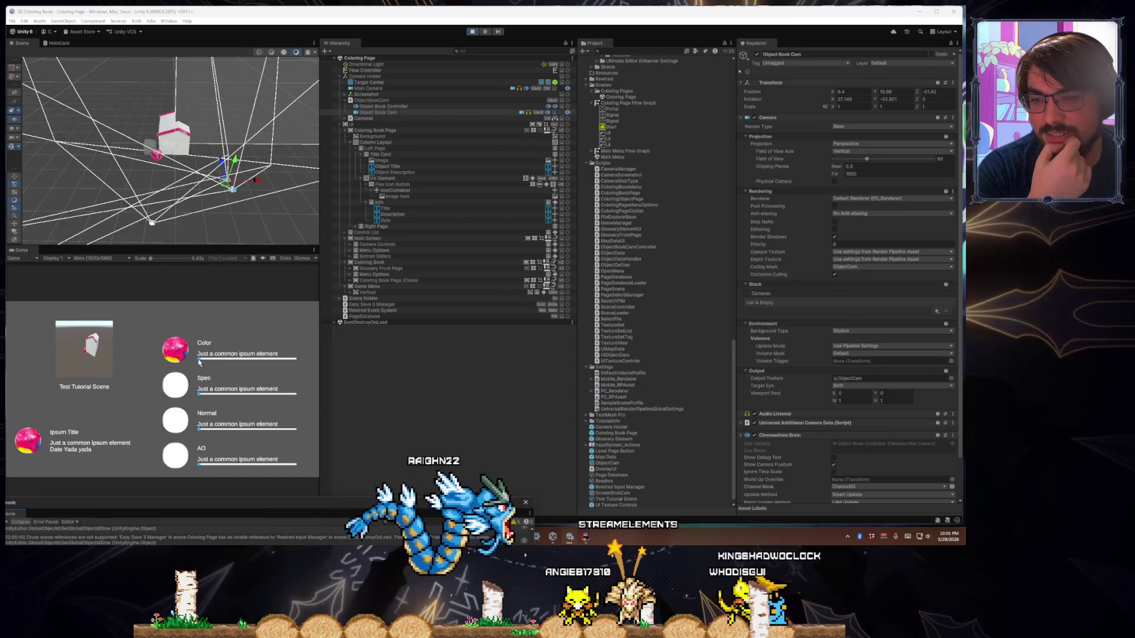
left_click_drag(199, 359, 224, 359)
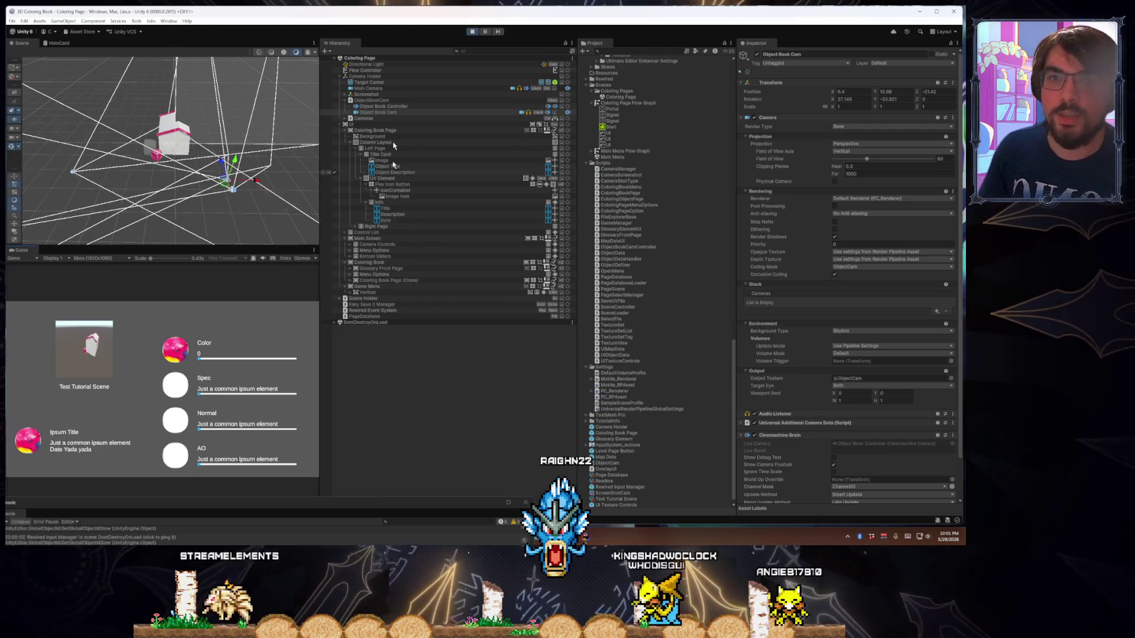
Set Object Book Cam's Background Type to Uninitialized and move the Object Book Controller
left_click(390, 112)
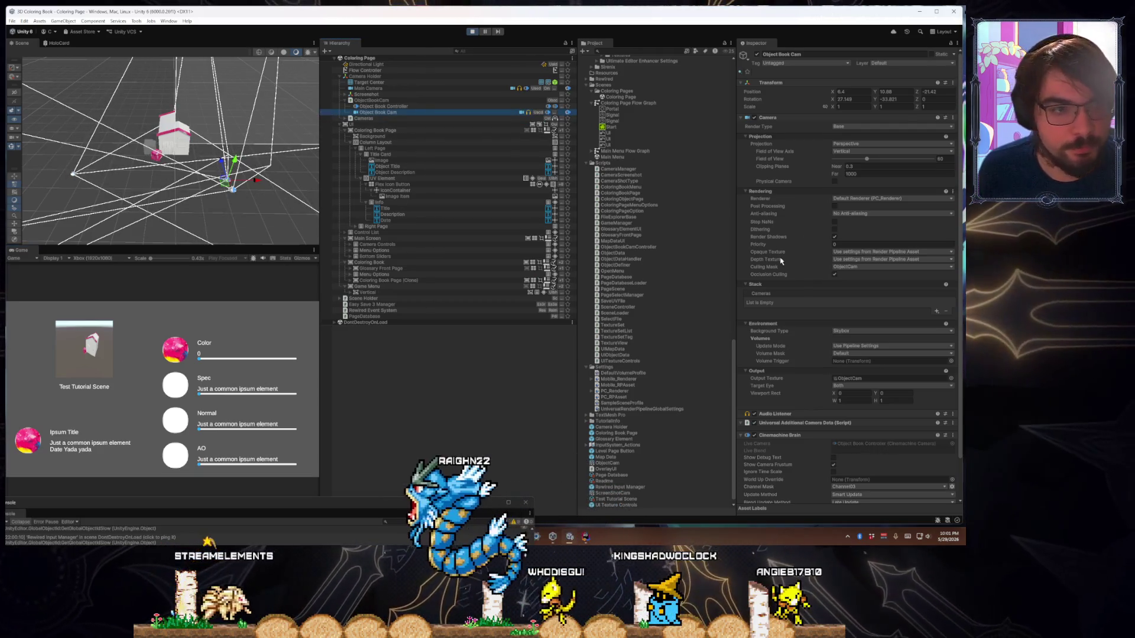
scroll(866, 230, "down", 3)
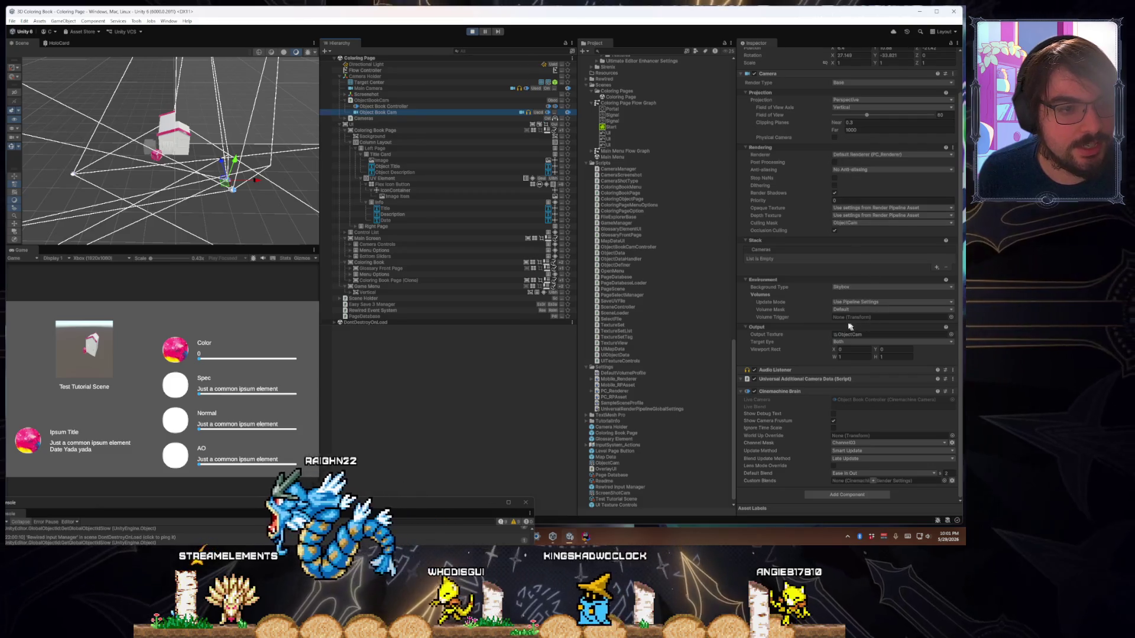
left_click(851, 287)
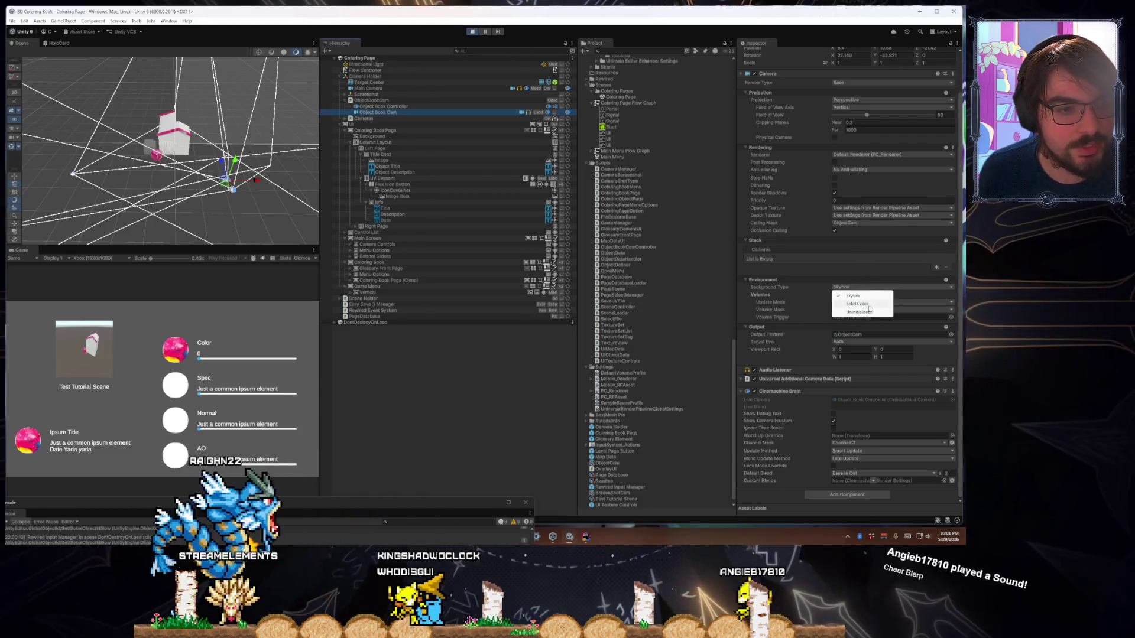
key("Down")
key("Down")
key("Return")
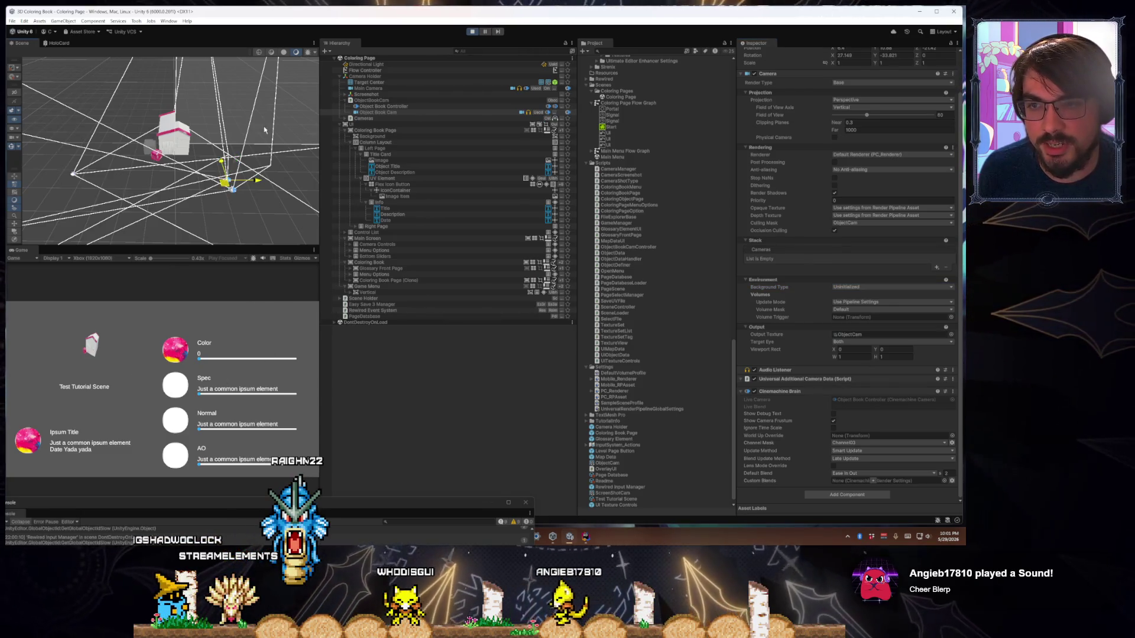
left_click(396, 107)
mouse_move(225, 189)
left_mouse_down()
mouse_move(283, 147)
mouse_move(233, 89)
mouse_move(233, 189)
mouse_move(125, 211)
mouse_move(248, 142)
mouse_move(236, 183)
mouse_move(147, 165)
mouse_move(229, 148)
mouse_move(210, 160)
mouse_move(254, 105)
mouse_move(195, 170)
mouse_move(114, 108)
mouse_move(286, 110)
mouse_move(172, 178)
mouse_move(201, 125)
mouse_move(227, 105)
mouse_move(224, 137)
mouse_move(278, 189)
left_mouse_up()
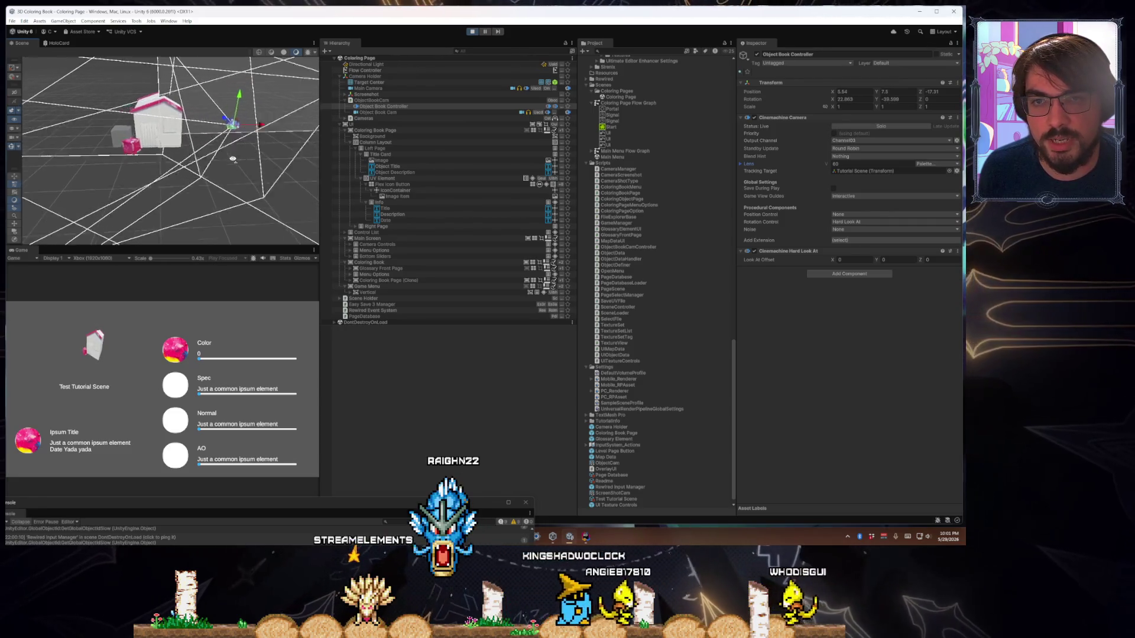
Keep the original page Background white and darken the cloned coloring page's Background colour
left_click(380, 137)
left_click(853, 209)
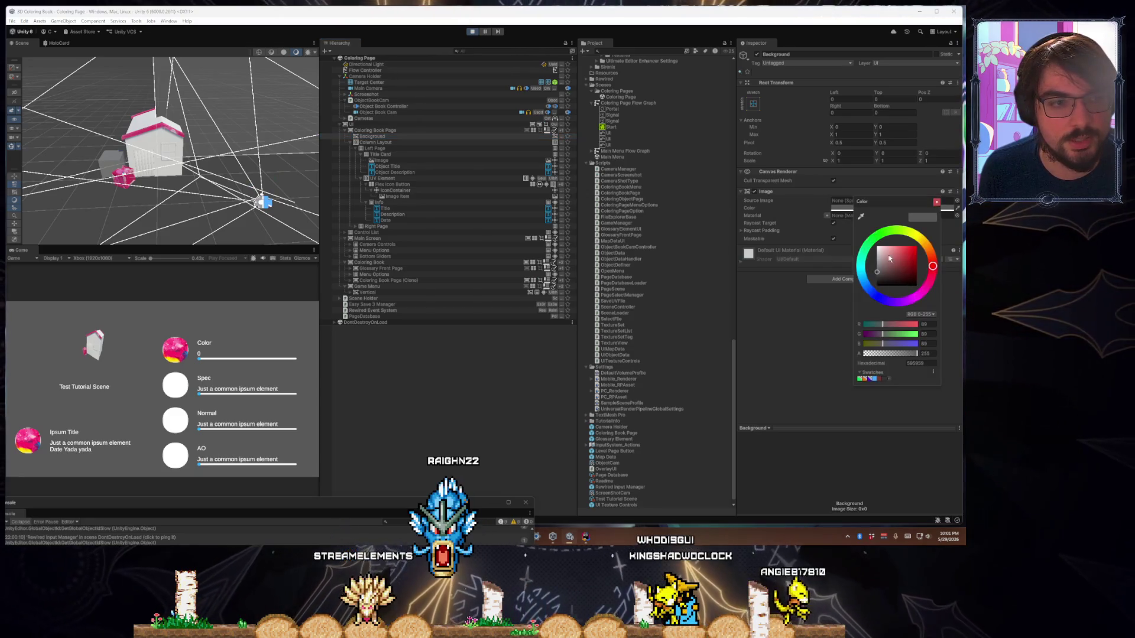
left_click(786, 347)
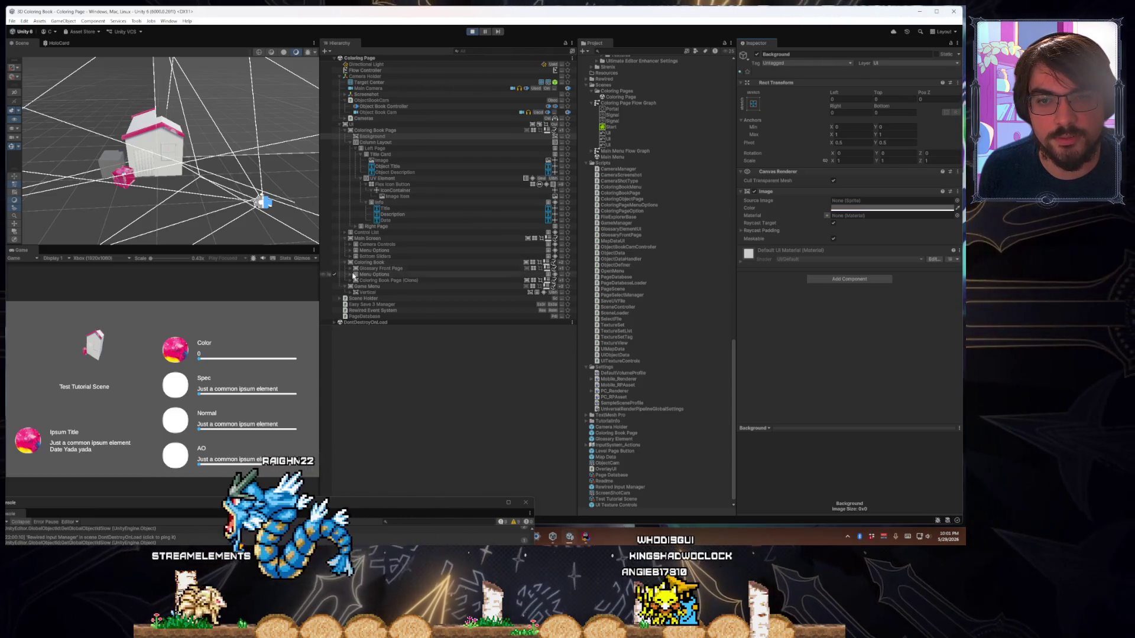
key("ctrl+z")
left_click(351, 281)
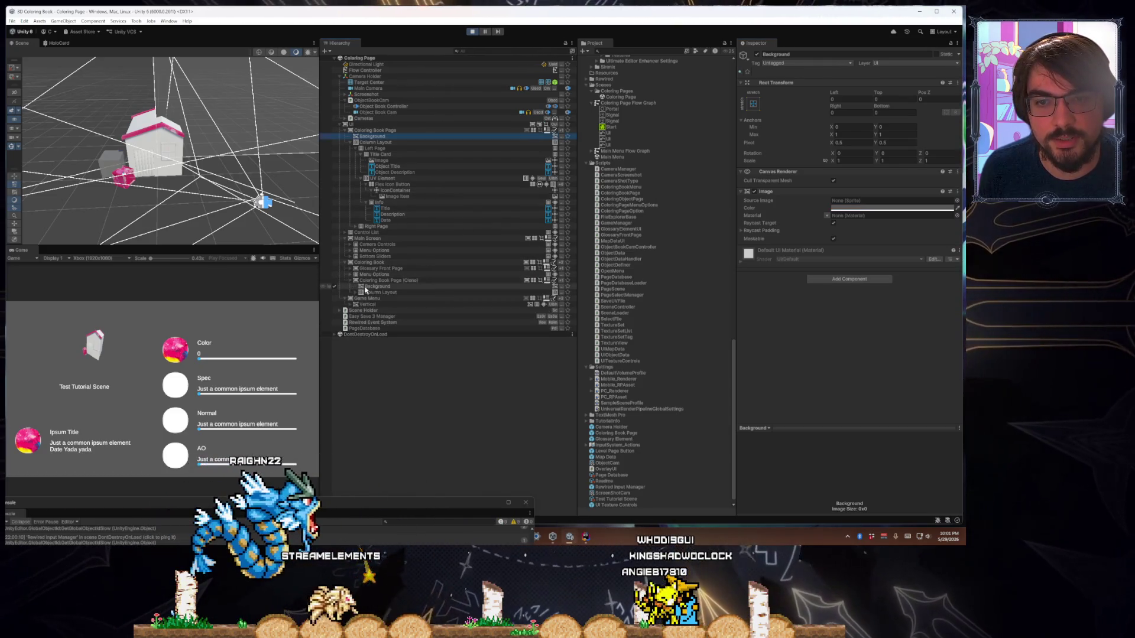
left_click(374, 286)
left_click(871, 208)
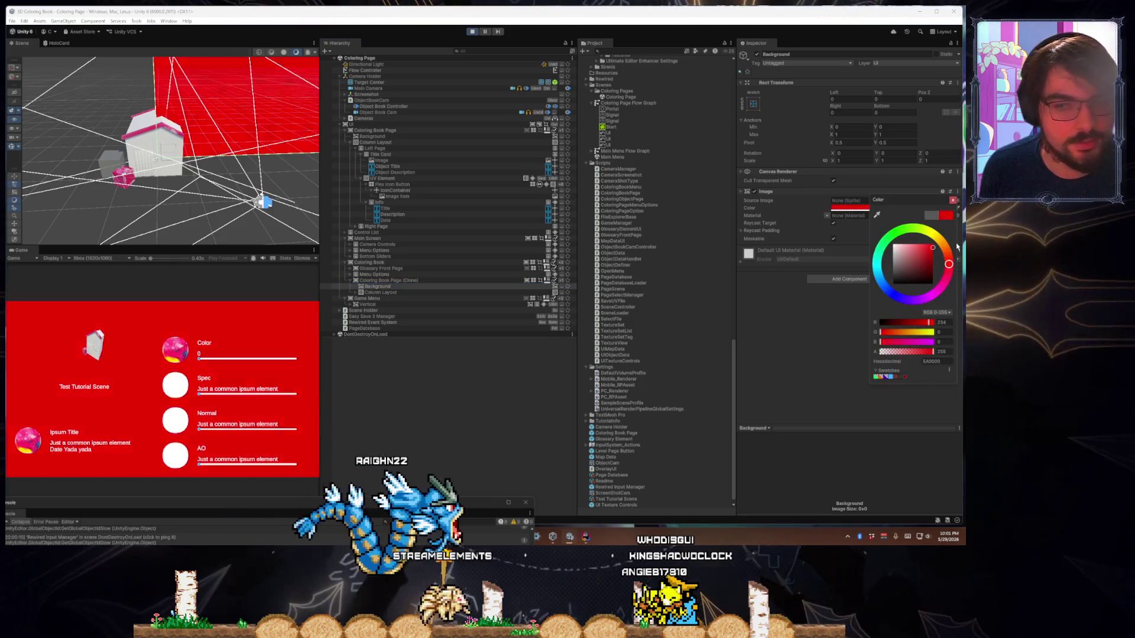
left_click(903, 286)
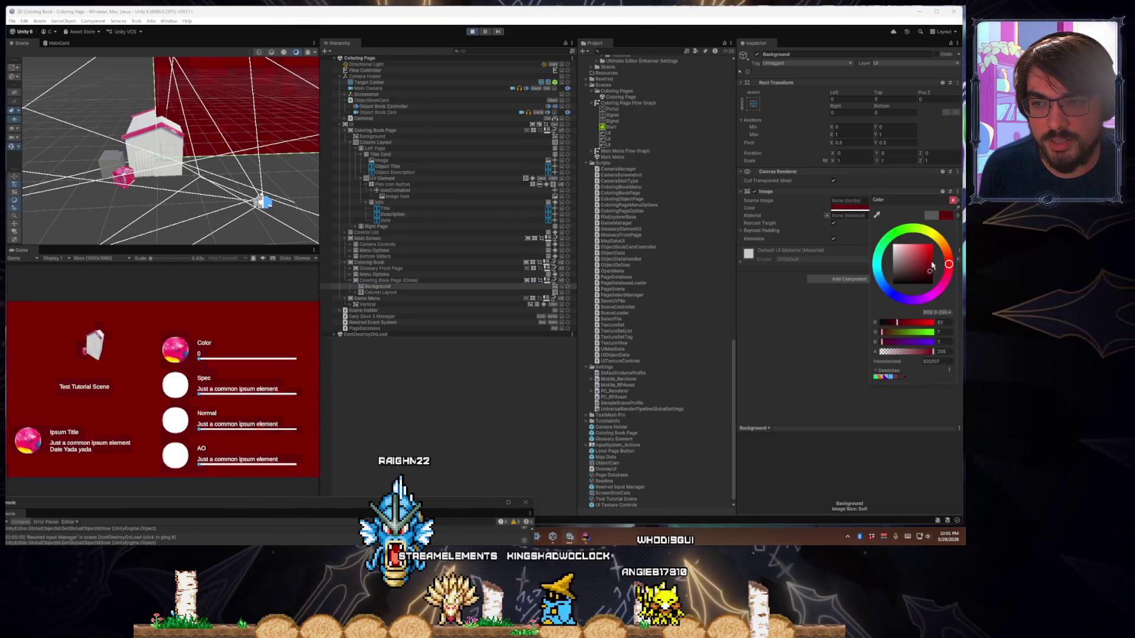
left_click_drag(903, 286, 896, 267)
left_click(397, 397)
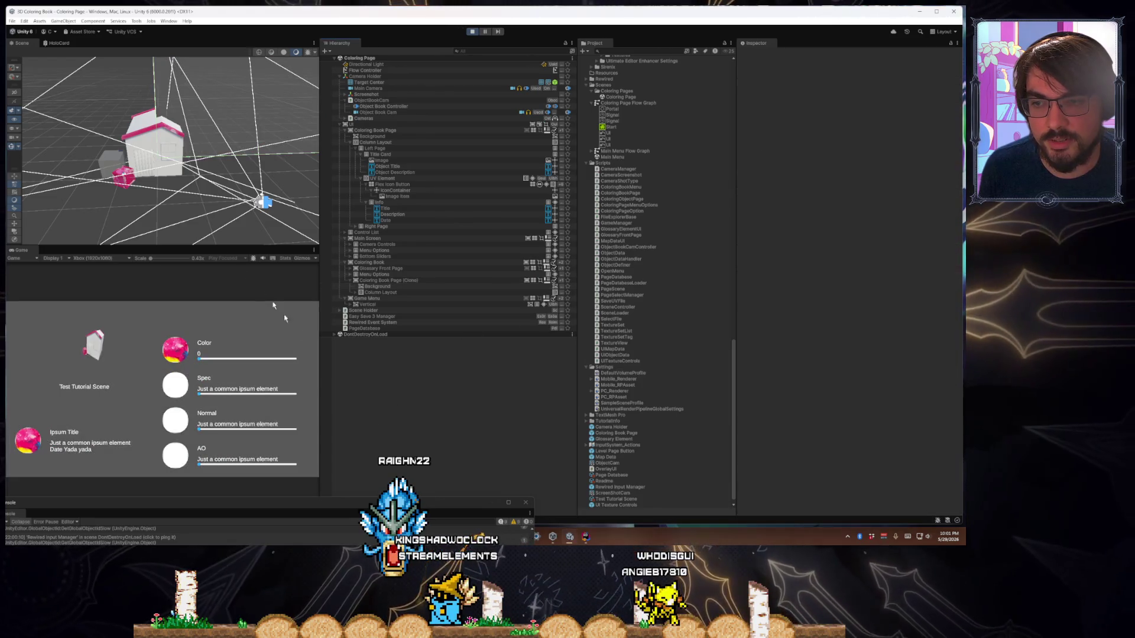
Raise the Color slider to about 0.52, then switch to the code editor
left_click_drag(204, 239, 222, 213)
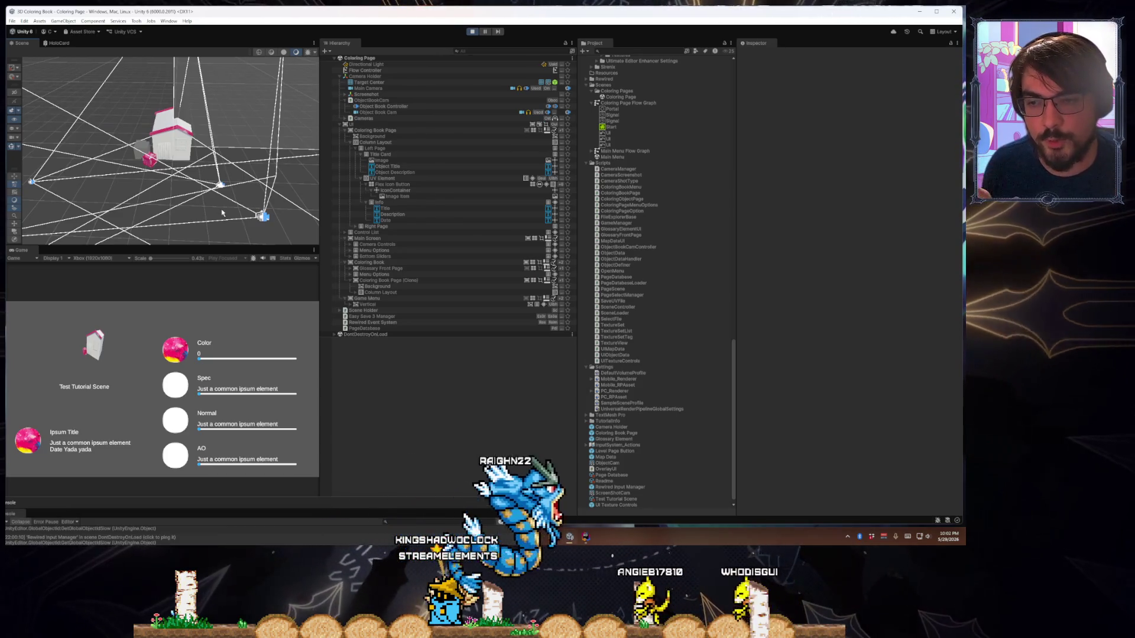
left_click_drag(222, 212, 221, 208)
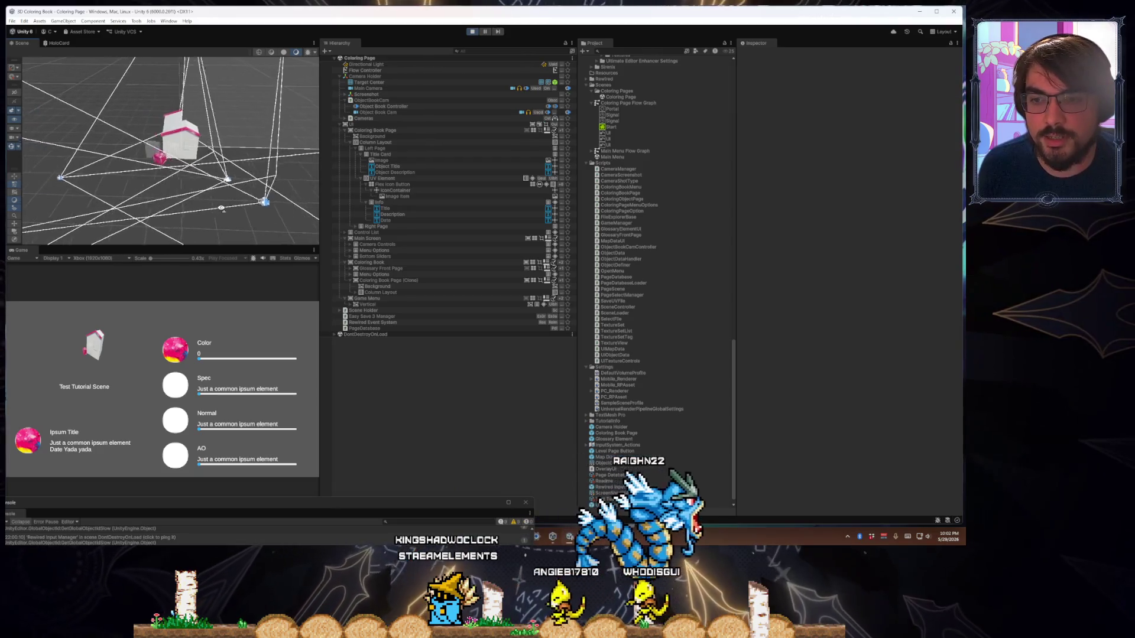
left_click(237, 358)
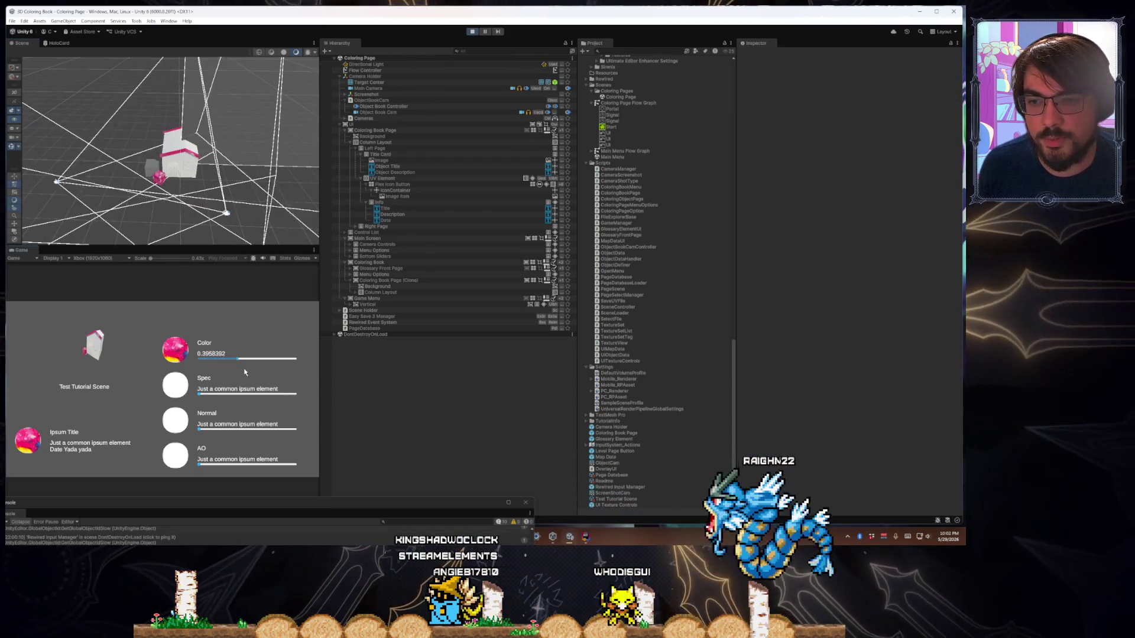
left_click(249, 358)
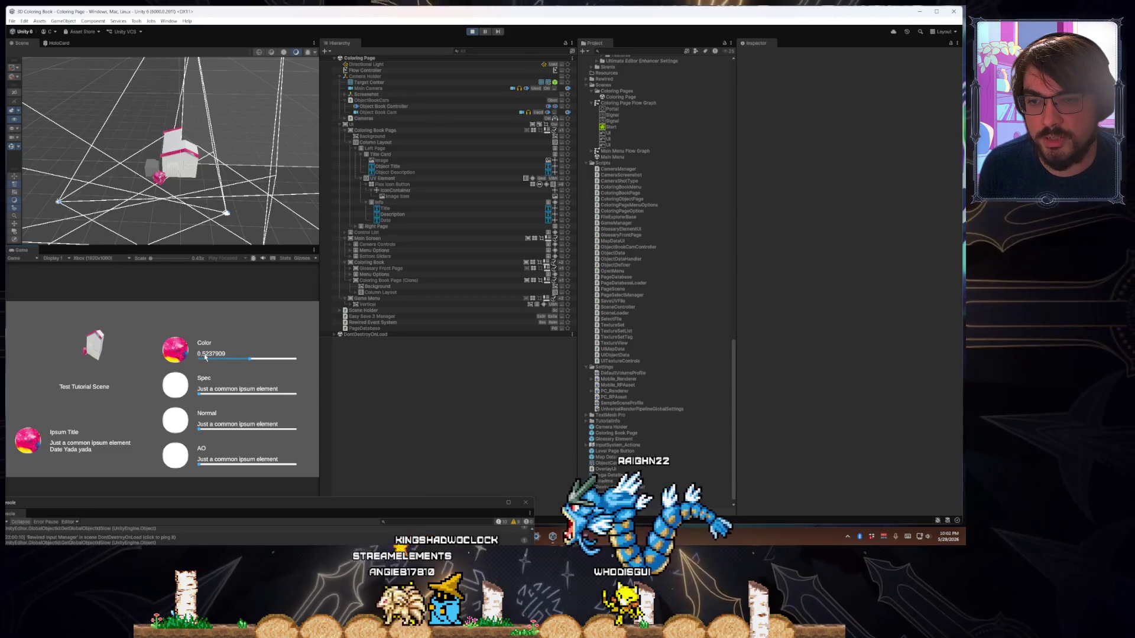
left_click(569, 536)
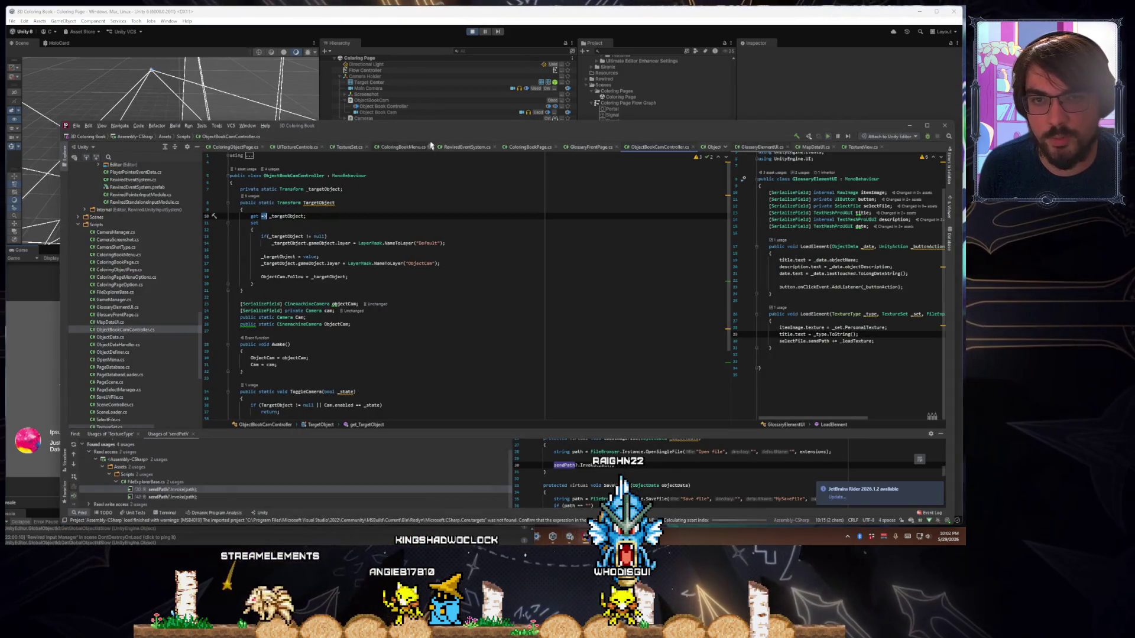
Look through the open scripts and switch to UITextureControls.cs
left_click_drag(430, 125, 400, 69)
left_click(496, 90)
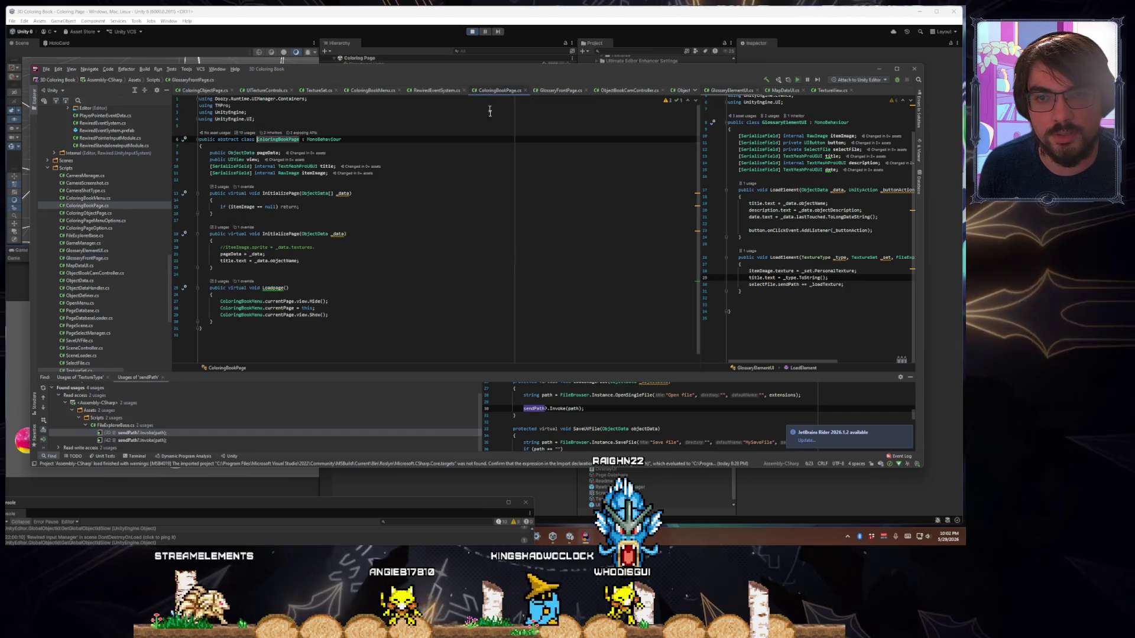
left_click(682, 92)
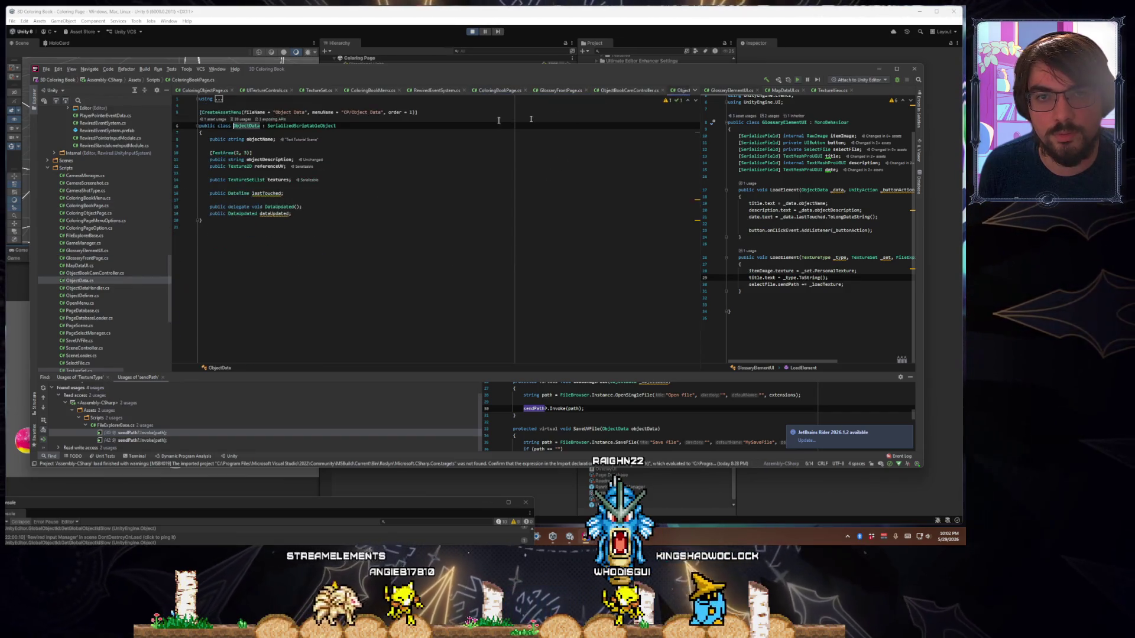
left_click(373, 90)
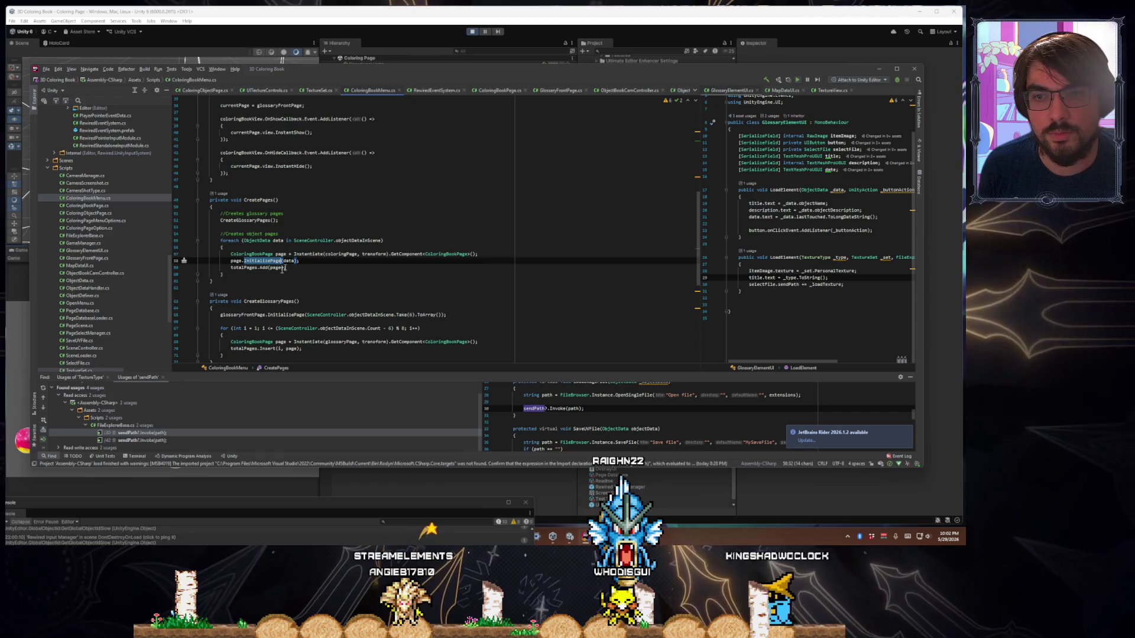
scroll(283, 268, "down", 2)
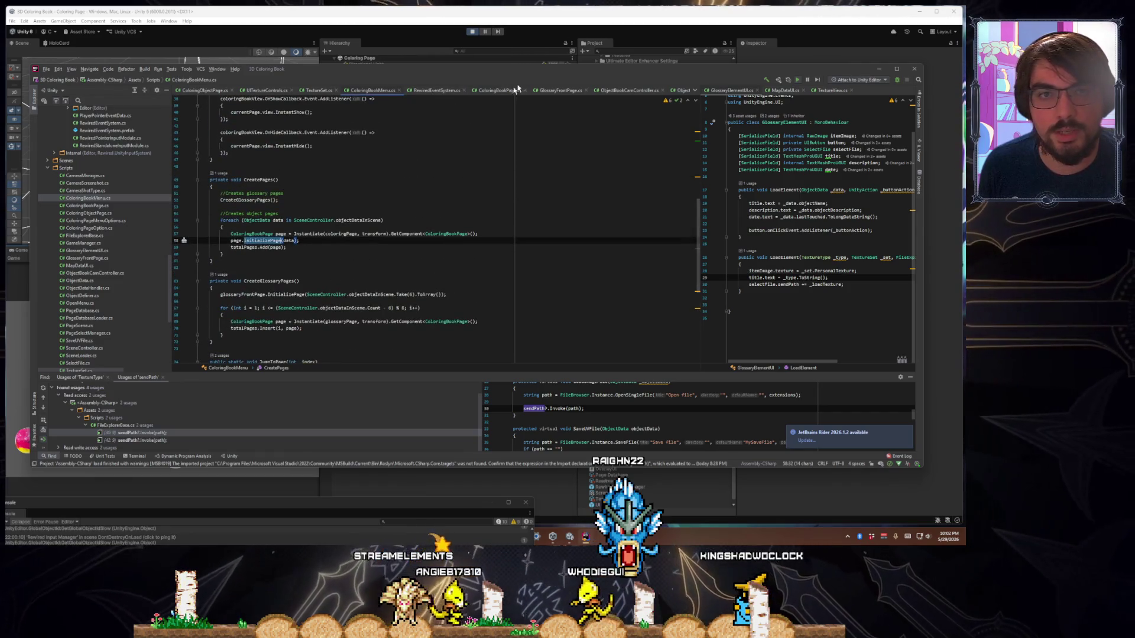
left_click(565, 91)
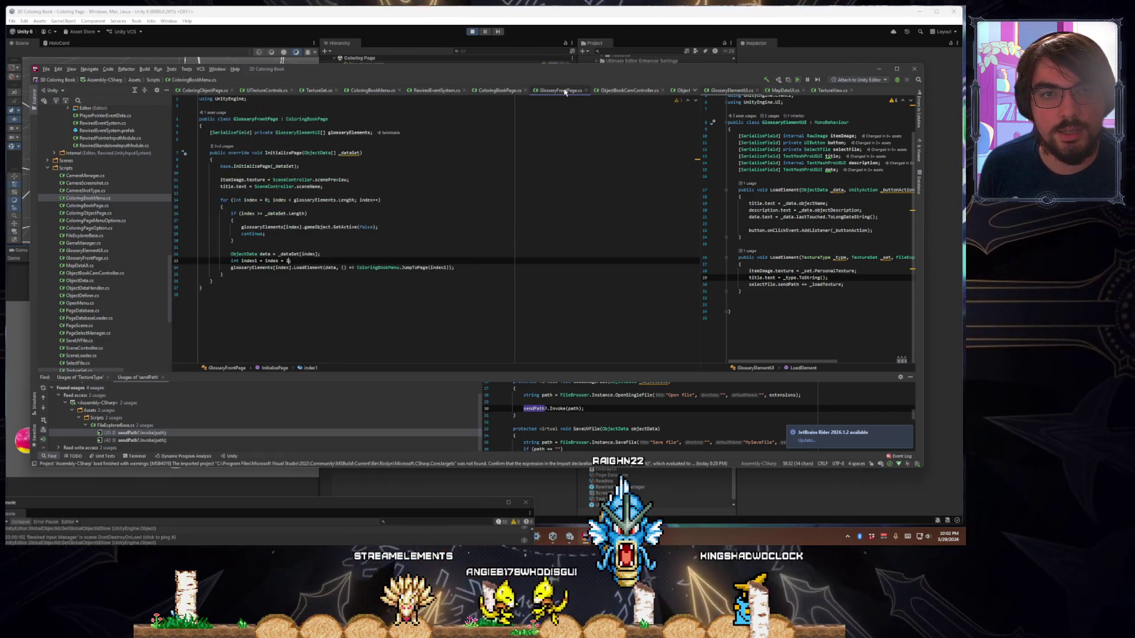
left_click(696, 92)
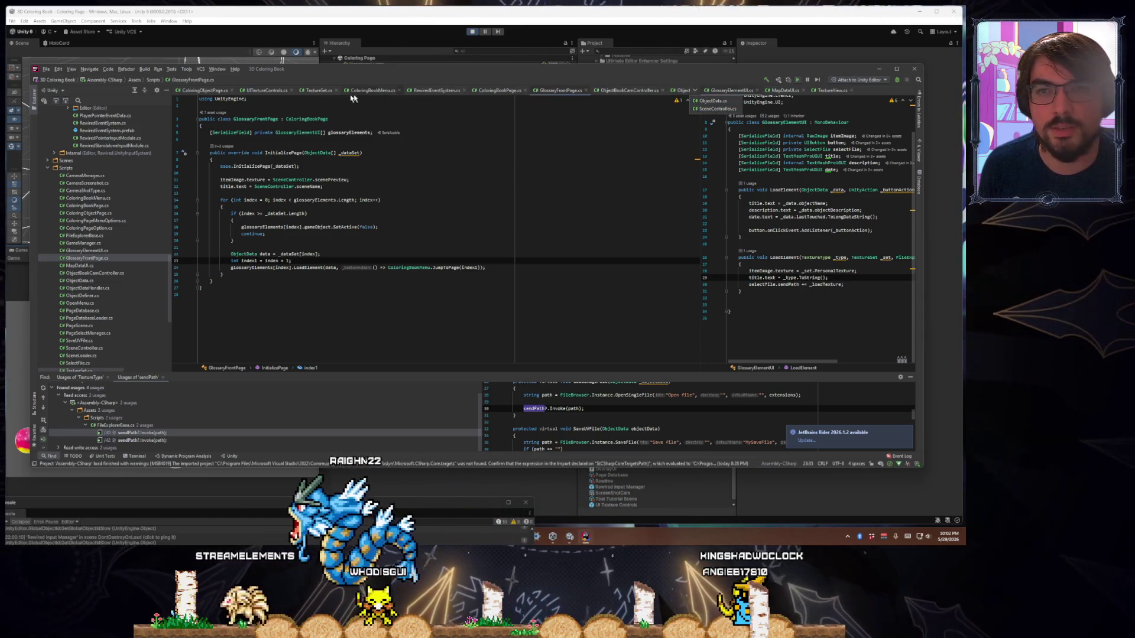
left_click(267, 90)
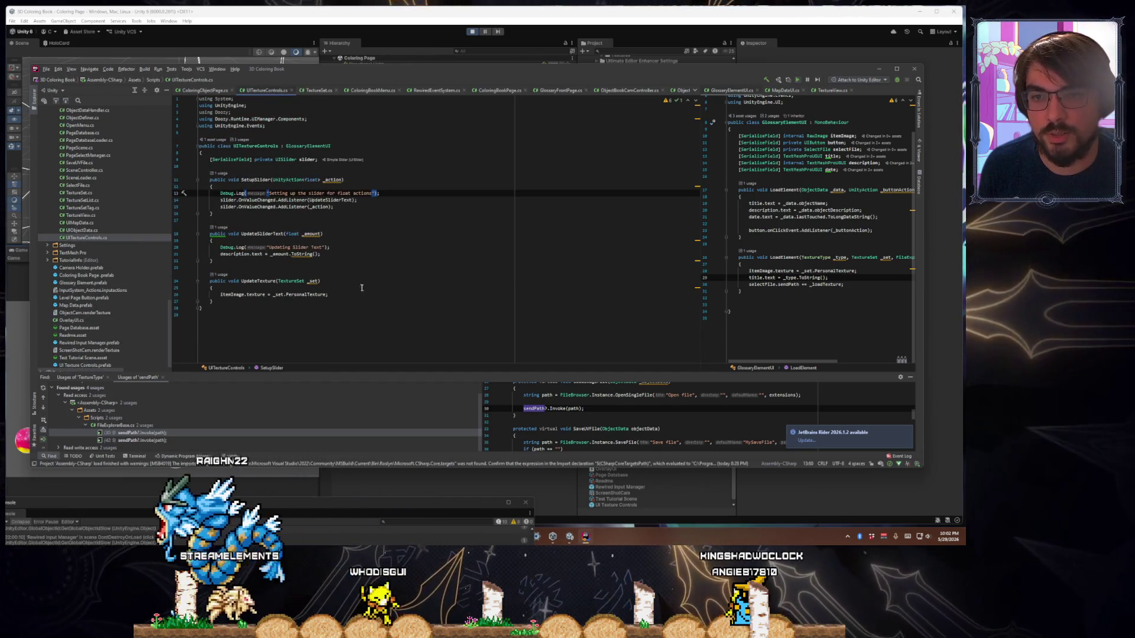
Complete the ToString("0.00") format in UpdateSliderText with its missing closing quote
left_click(316, 254)
key("Left")
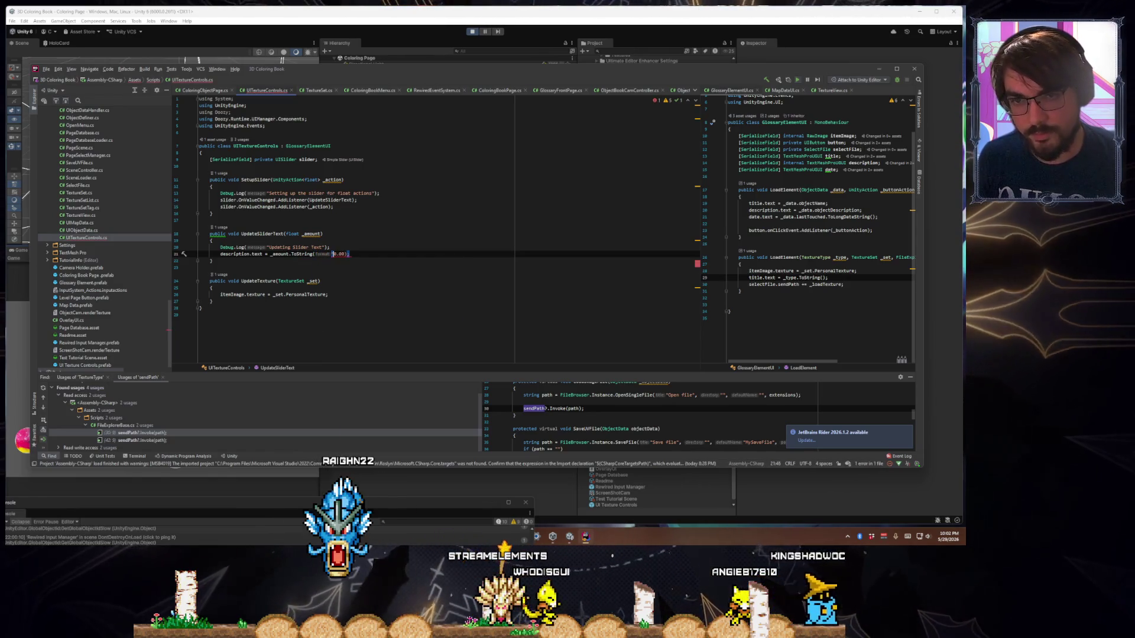
type("\"")
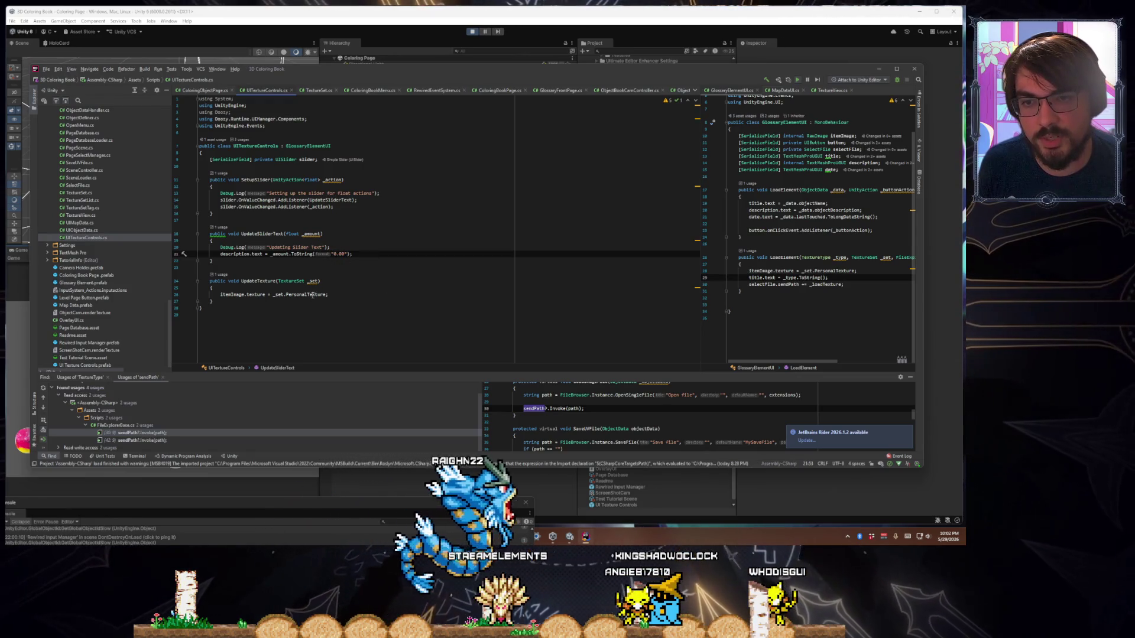
Add an UpdateSliderText(slider.value) call after the listener line in SetupSlider
left_click_drag(448, 78, 541, 121)
double_click(355, 277)
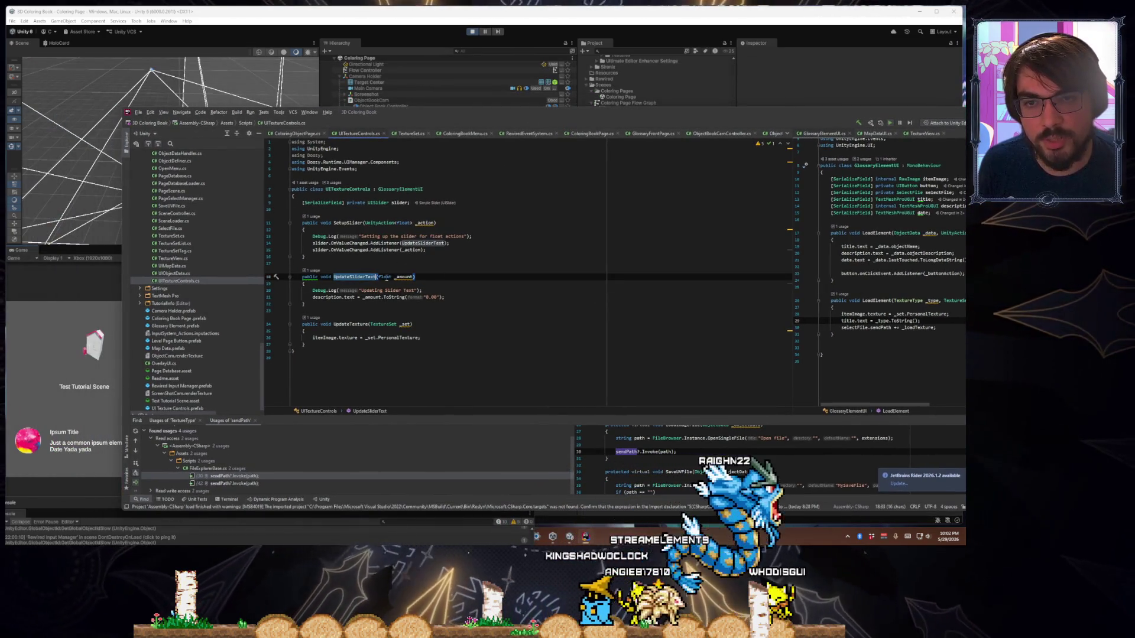
double_click(347, 222)
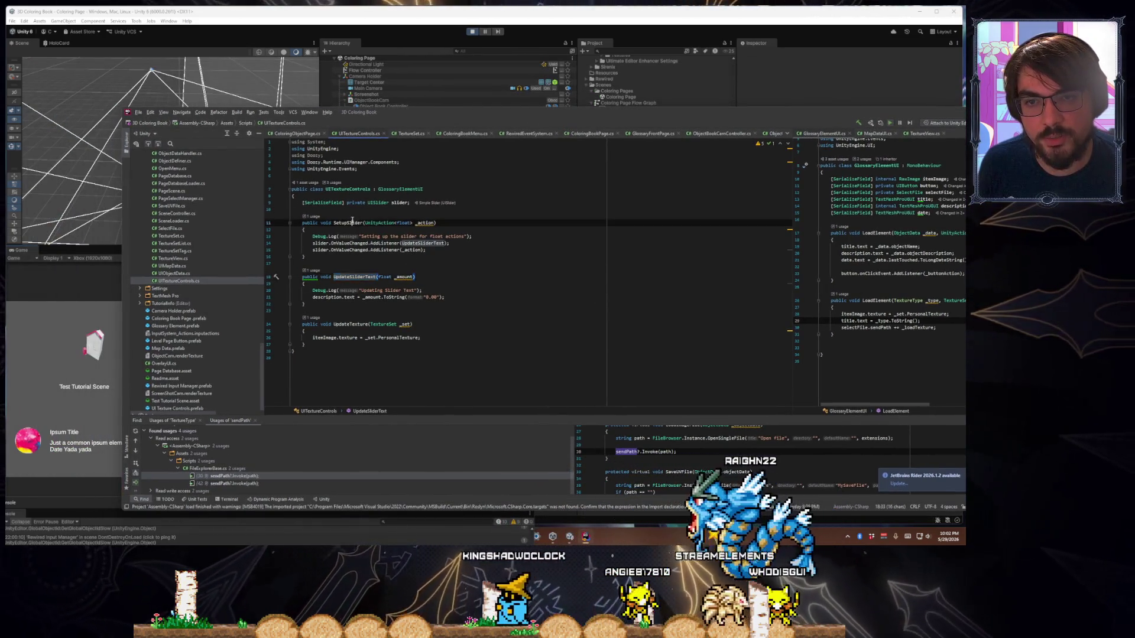
left_click(468, 242)
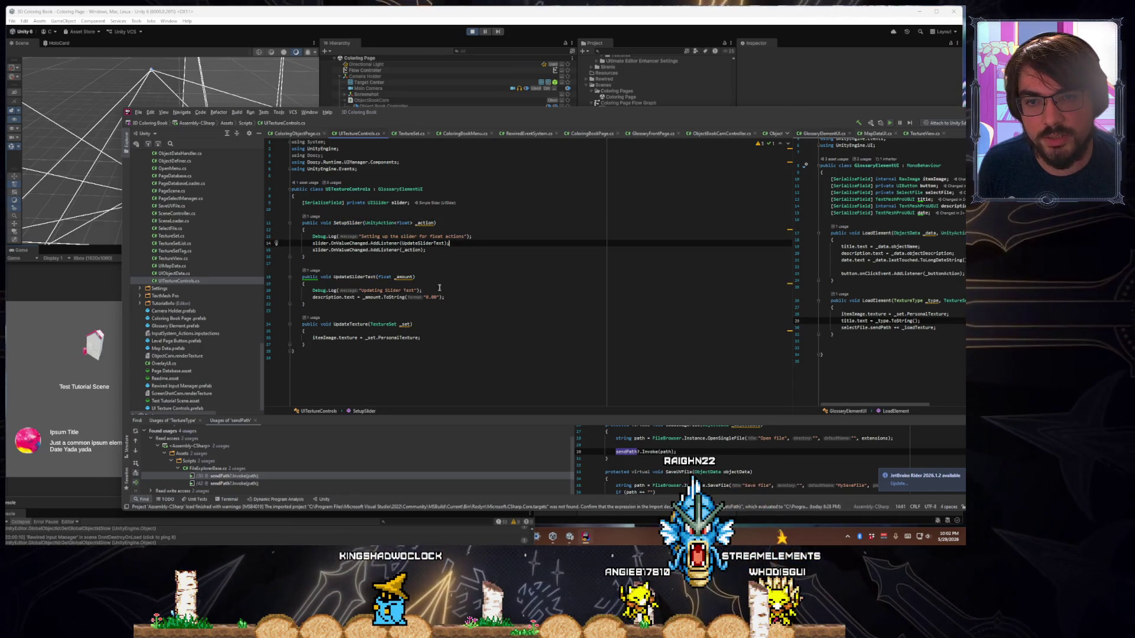
key("Return")
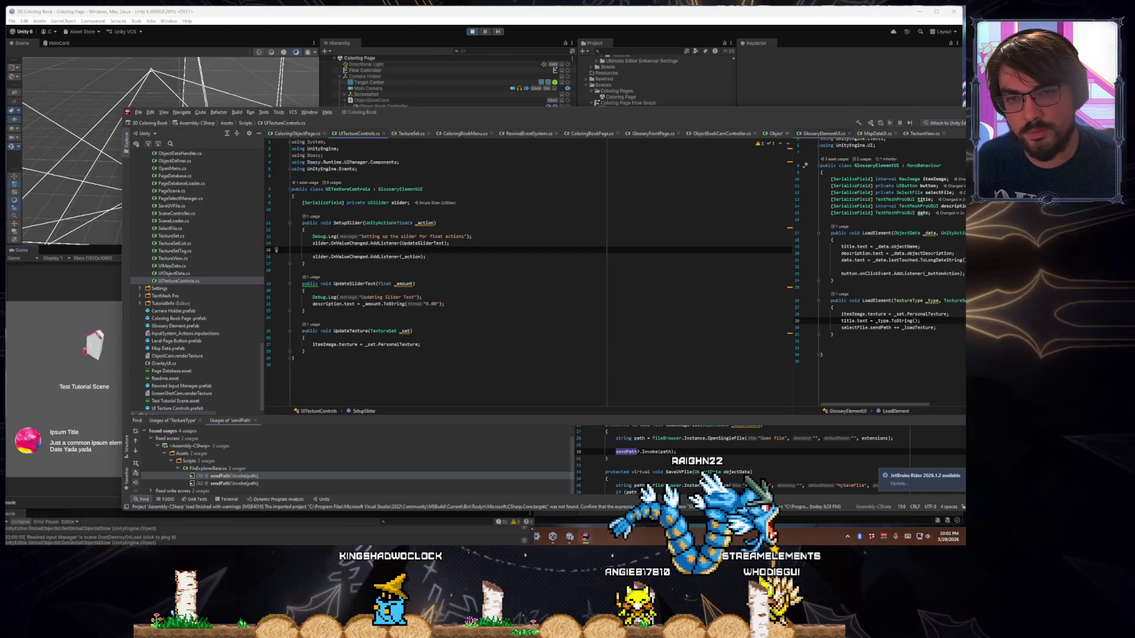
type("UpdateS")
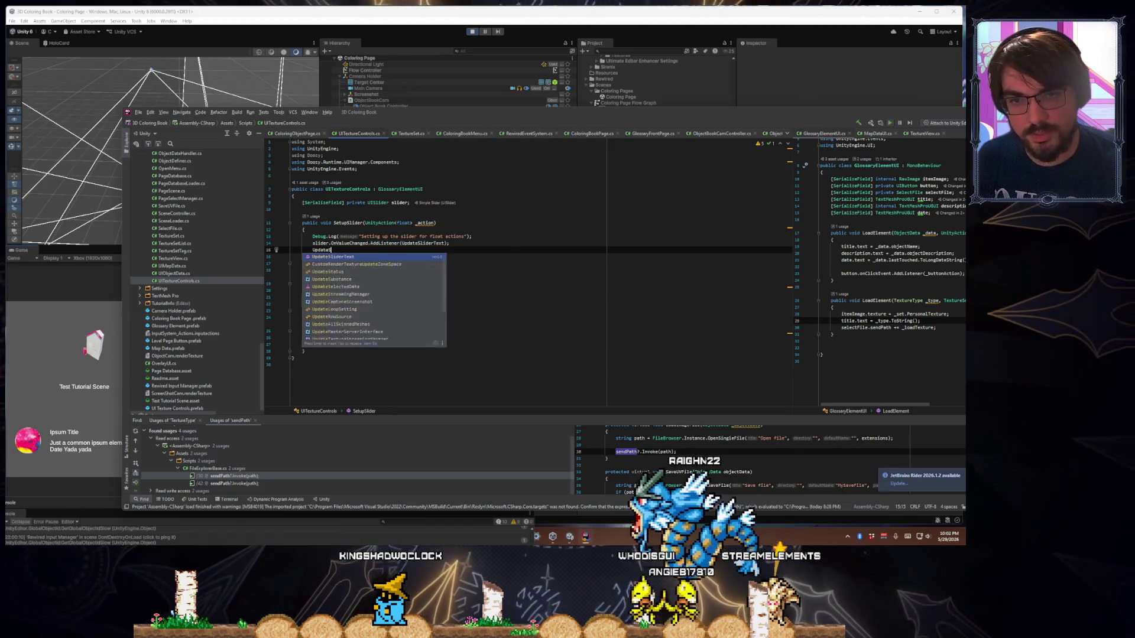
key("Return")
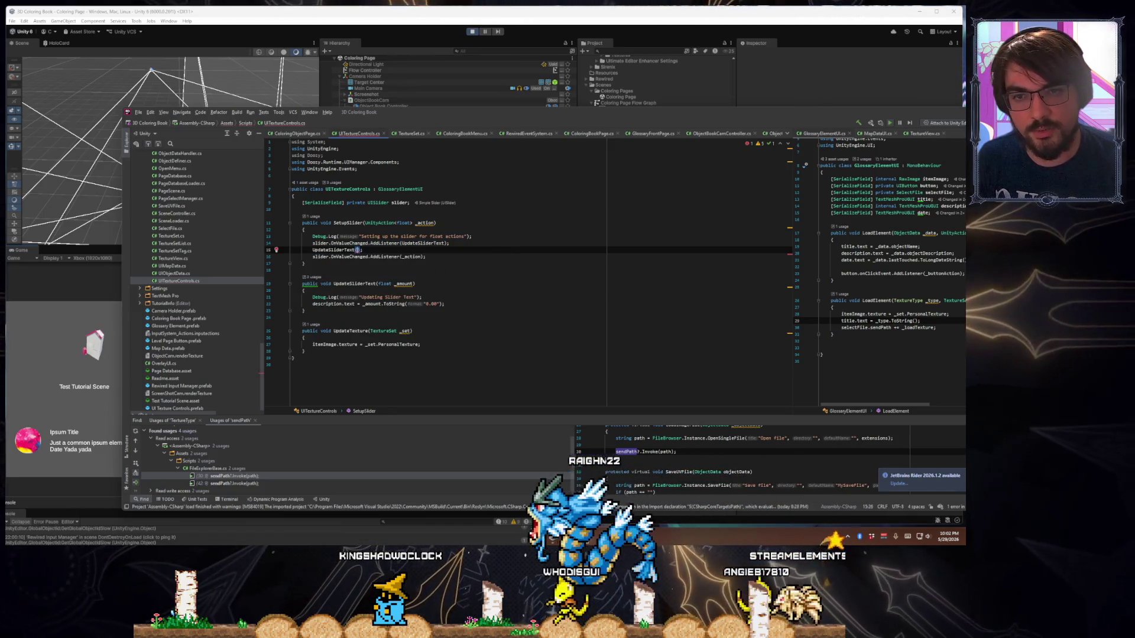
type("slider.value")
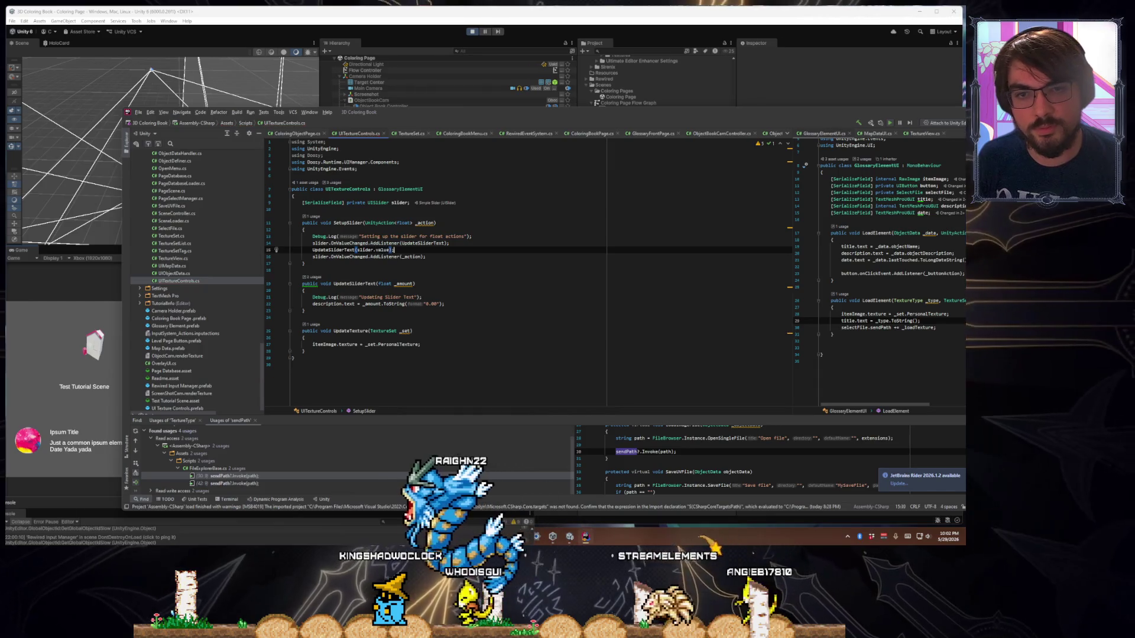
key("Down")
key("Down")
key("Down")
left_click(444, 338)
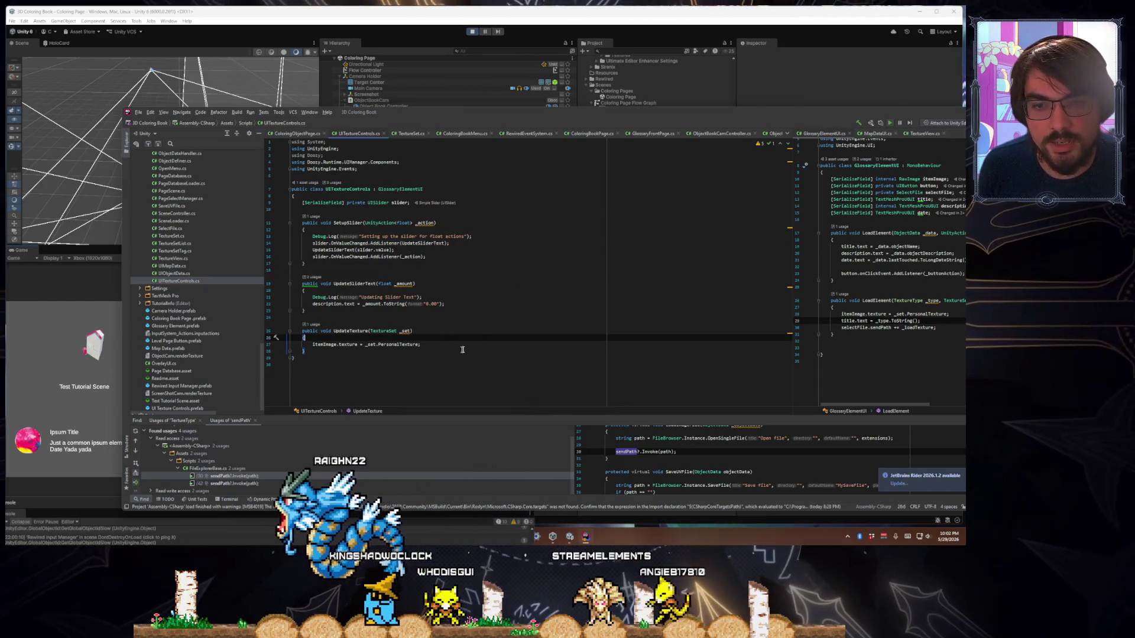
mouse_move(544, 109)
left_mouse_down()
mouse_move(543, 449)
mouse_move(496, 112)
mouse_move(672, 197)
mouse_move(703, 185)
mouse_move(690, 104)
mouse_move(613, 85)
mouse_move(648, 86)
left_mouse_up()
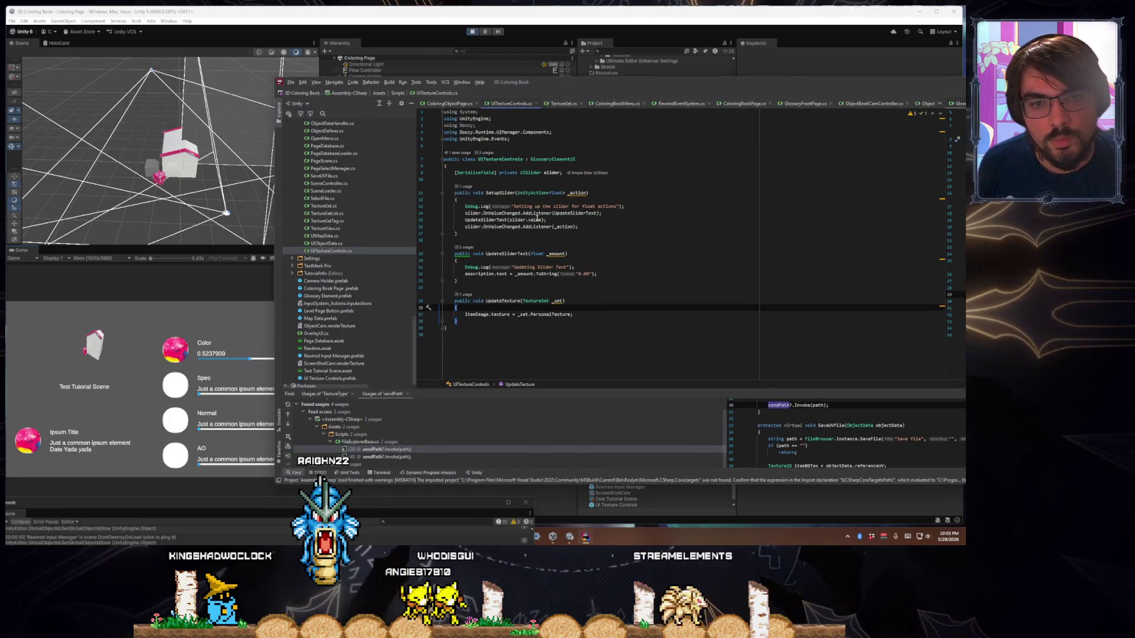
Add a 'float _initialValue = 0' parameter to SetupSlider
left_click(514, 220)
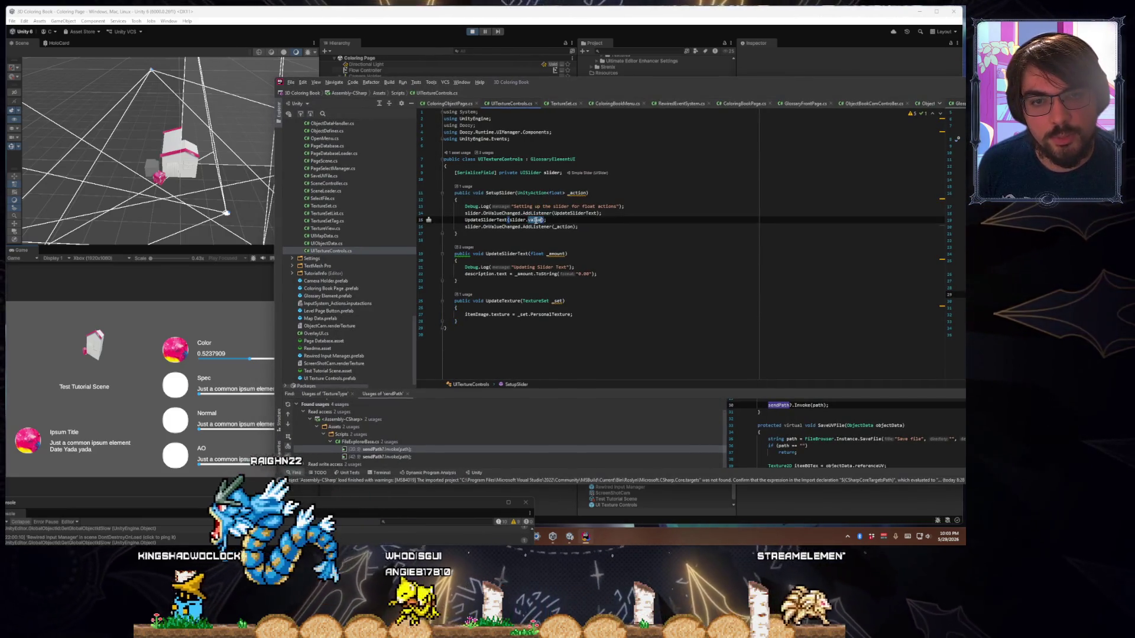
mouse_move(536, 221)
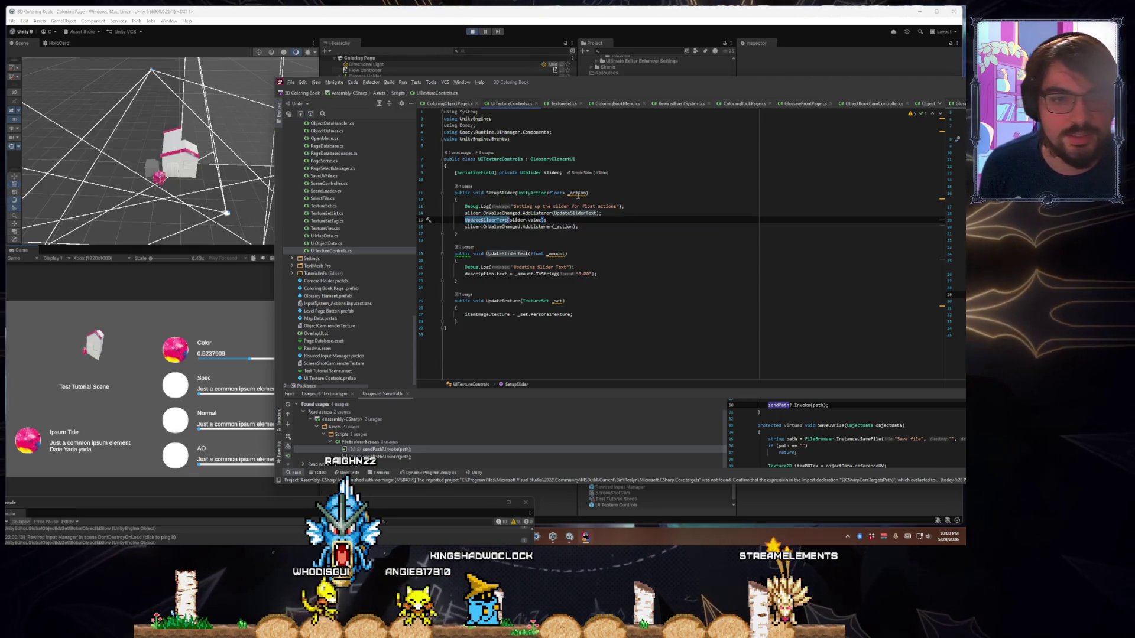
left_click(587, 192)
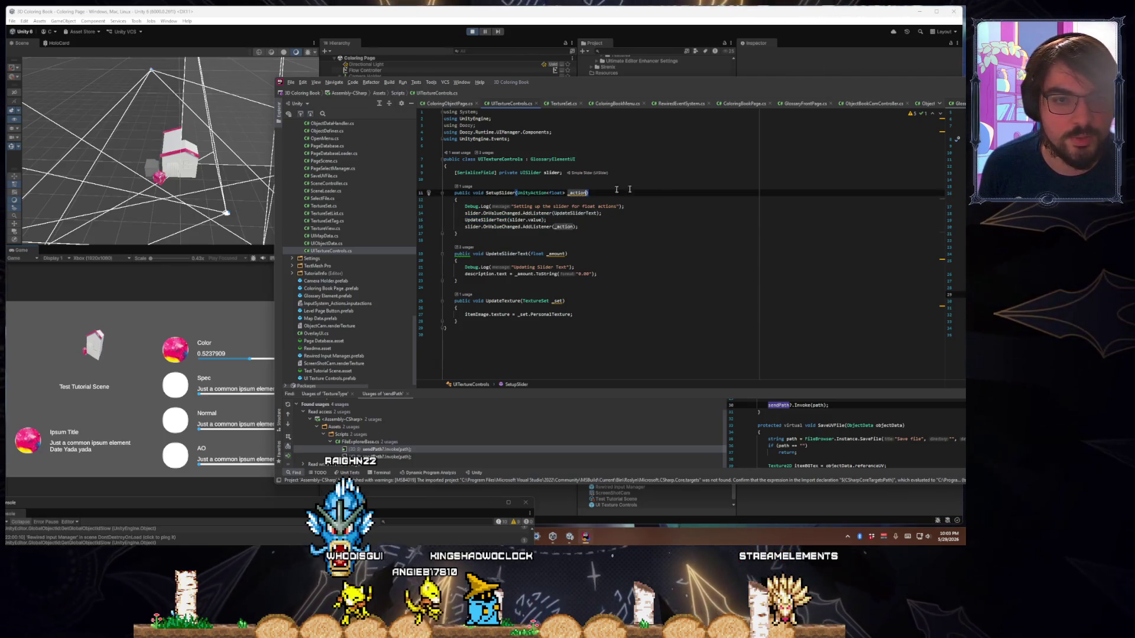
type(", float ")
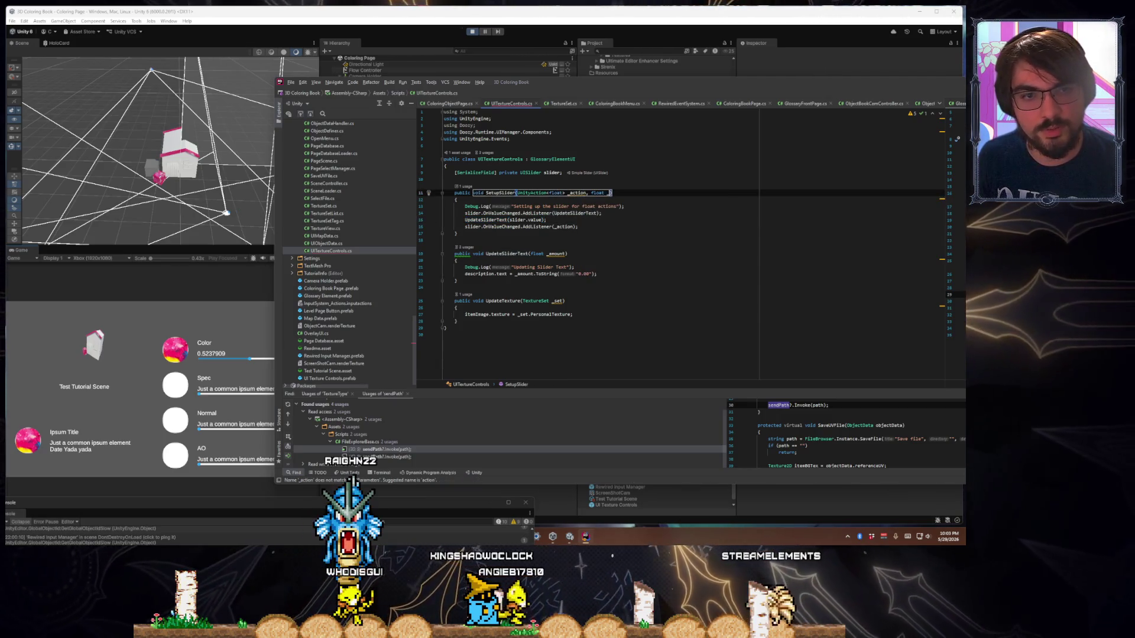
type("_initialV")
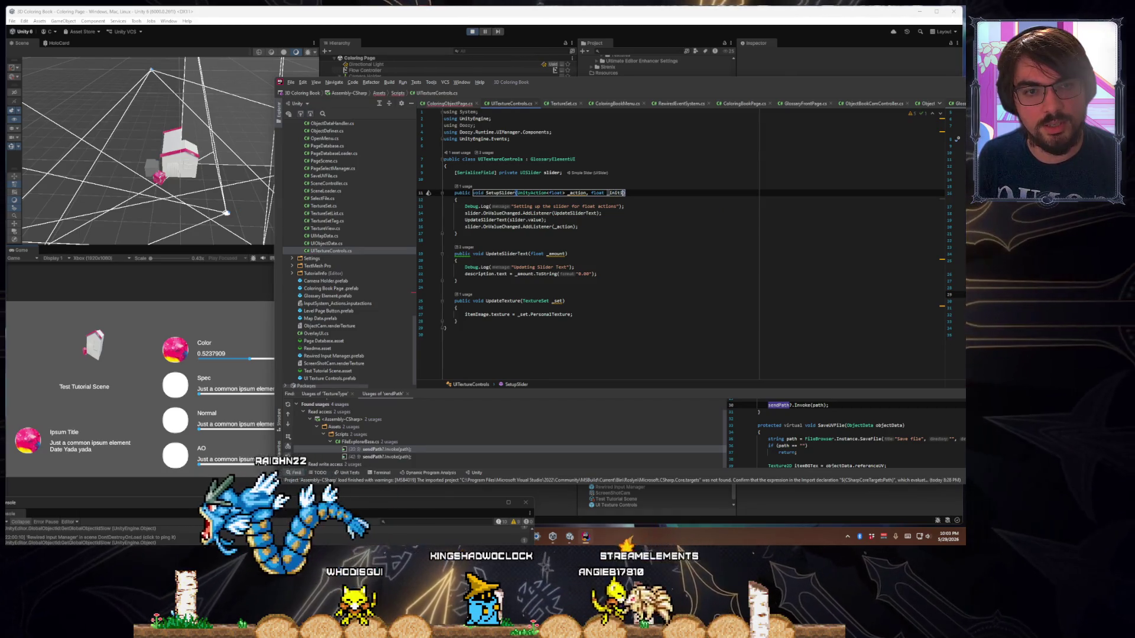
type("alue = 0")
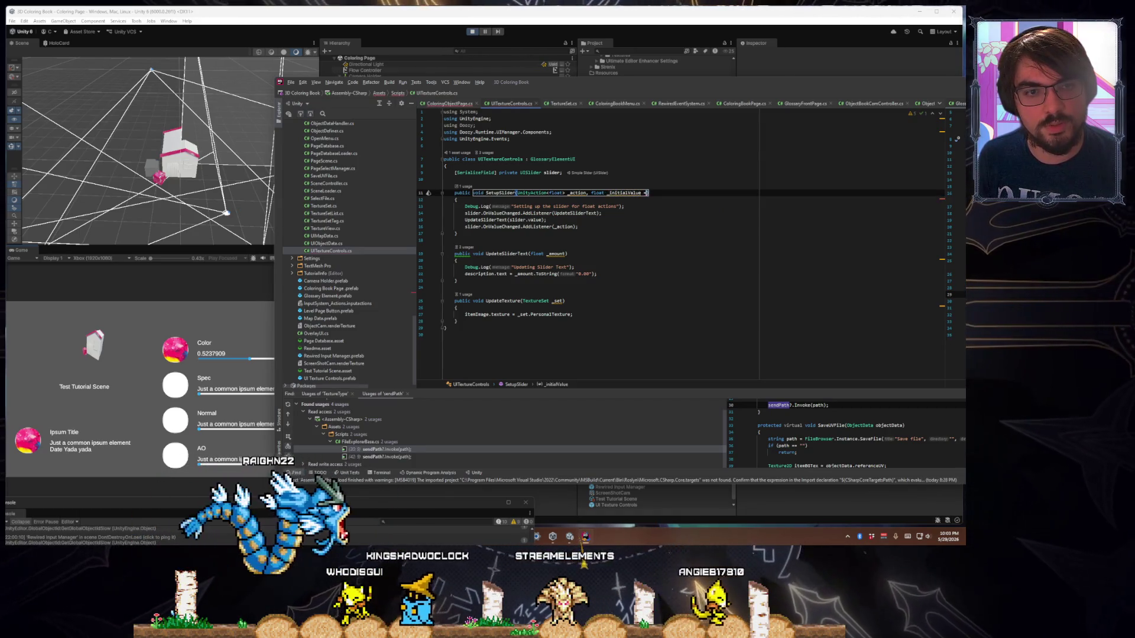
Insert 'slider.value = _initialValue;' below the listener and delete the UpdateSliderText(slider.value) line
key("Down")
key("Down")
key("Down")
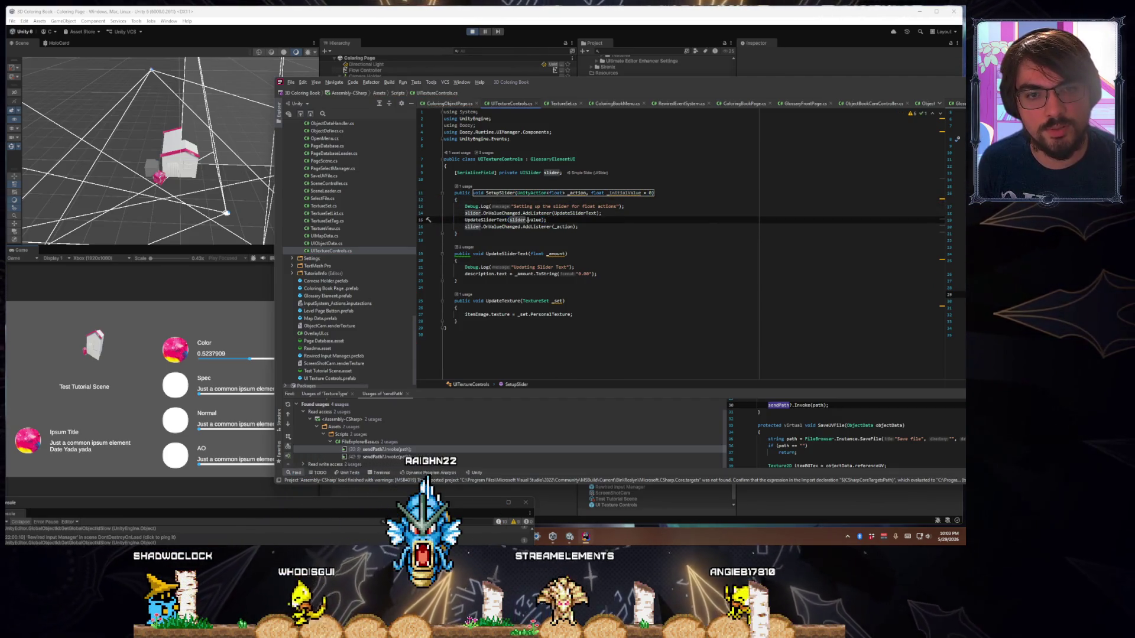
key("Up")
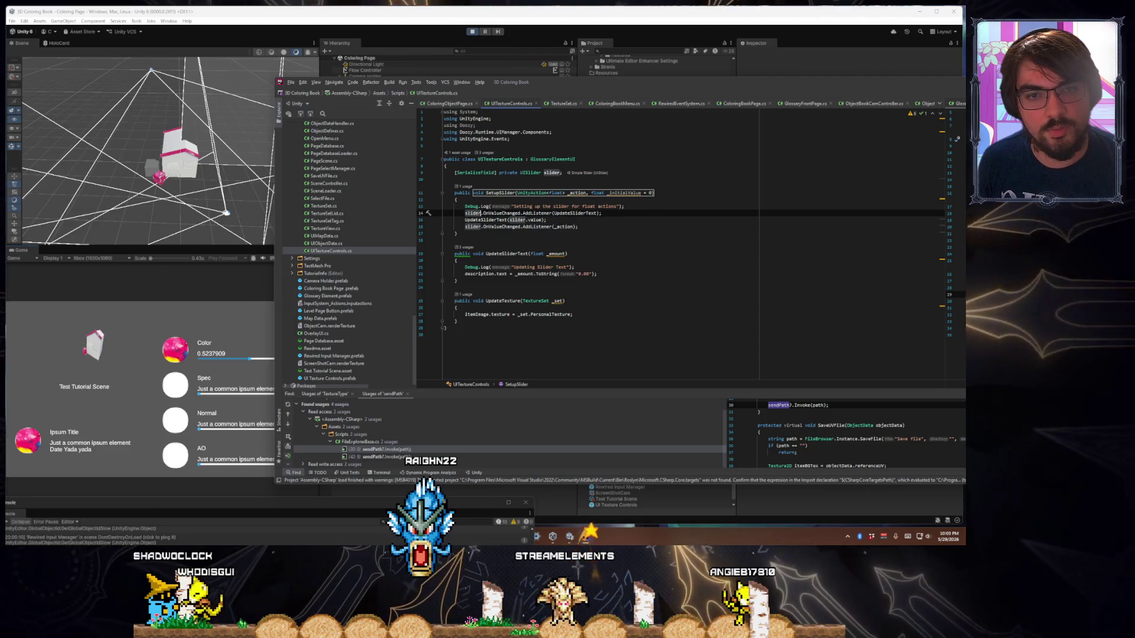
key("End")
key("Return")
type("s")
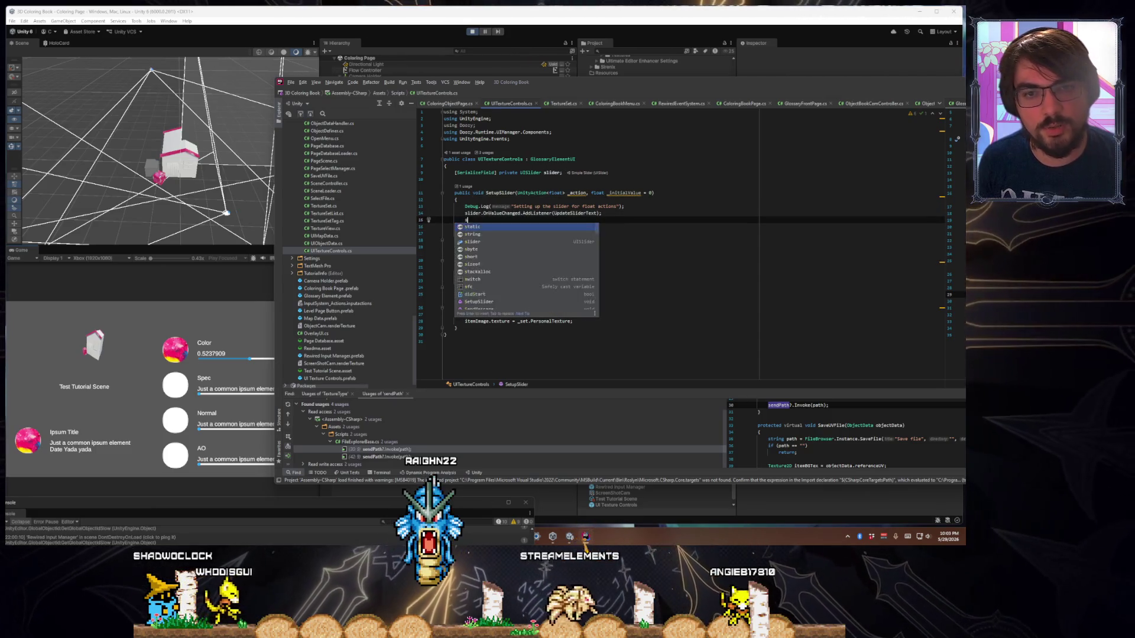
type("lider.value = ")
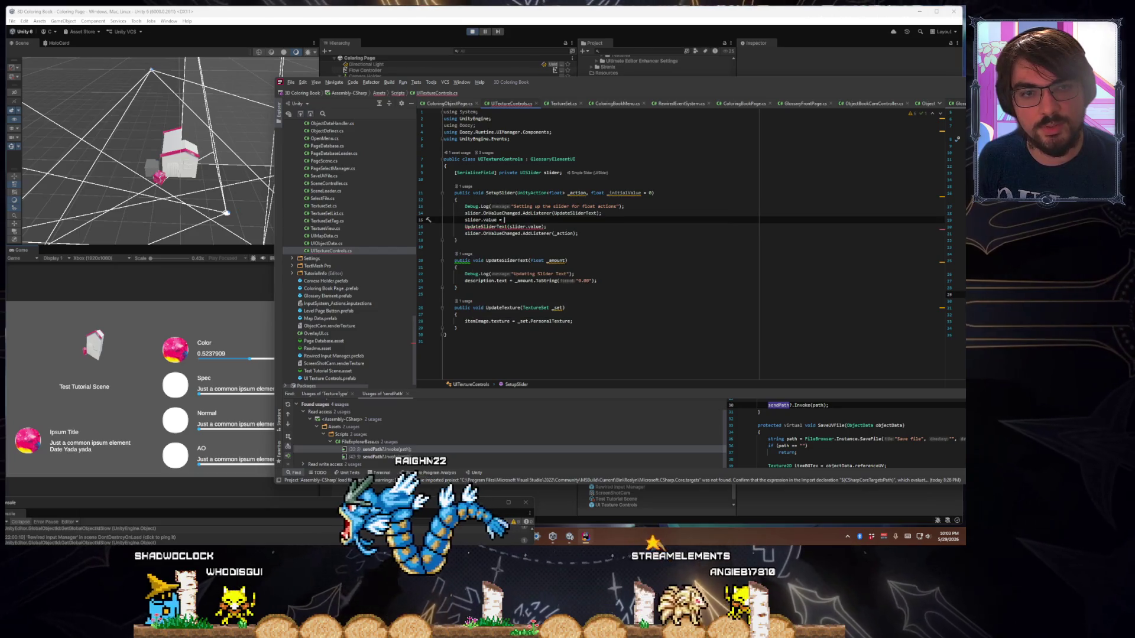
type("_initialValue;")
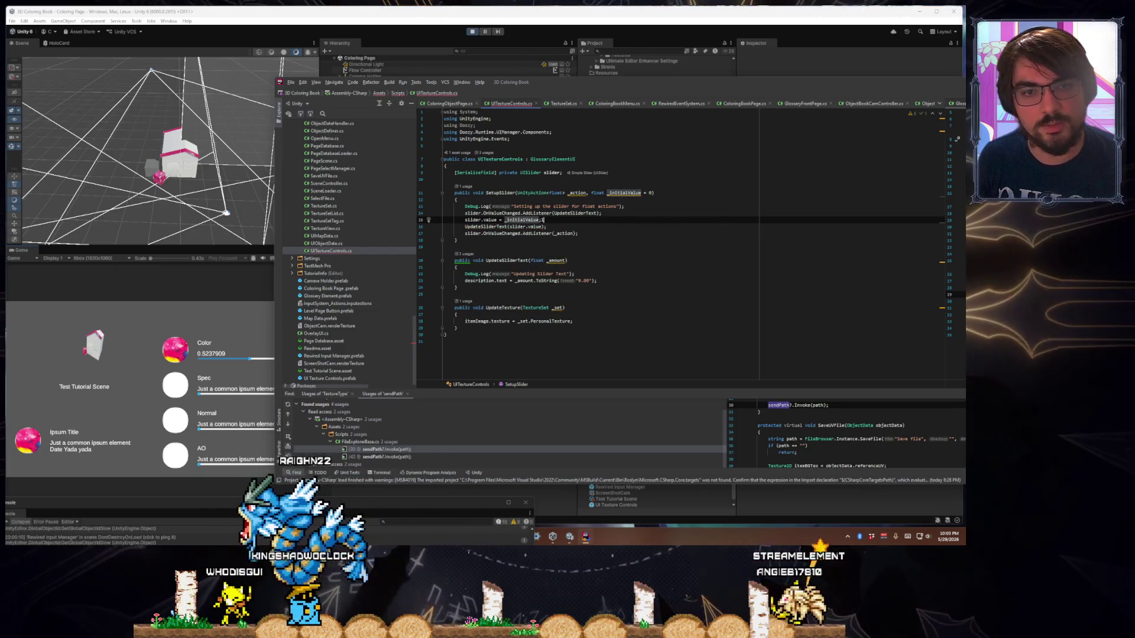
key("shift+Down")
key("shift+End")
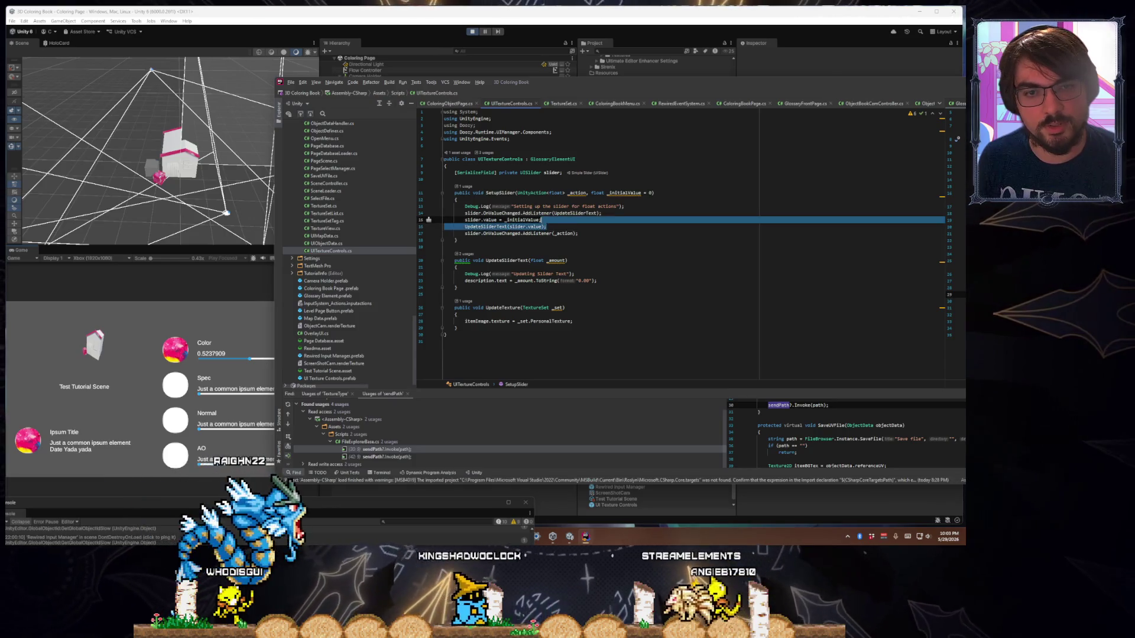
key("Delete")
key("Down")
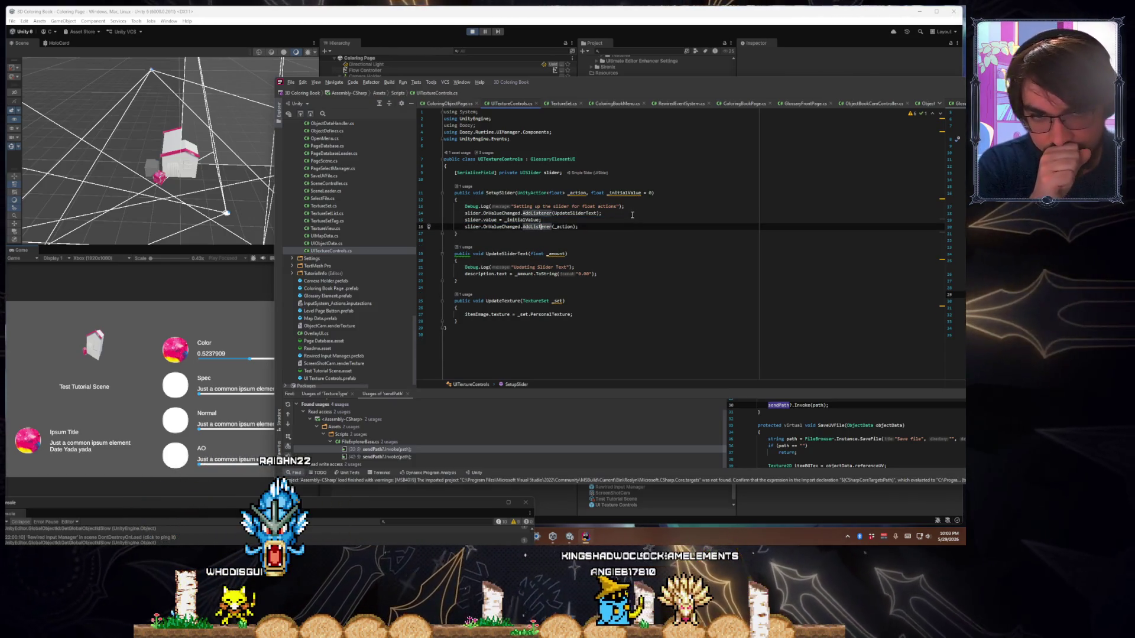
left_click(564, 220)
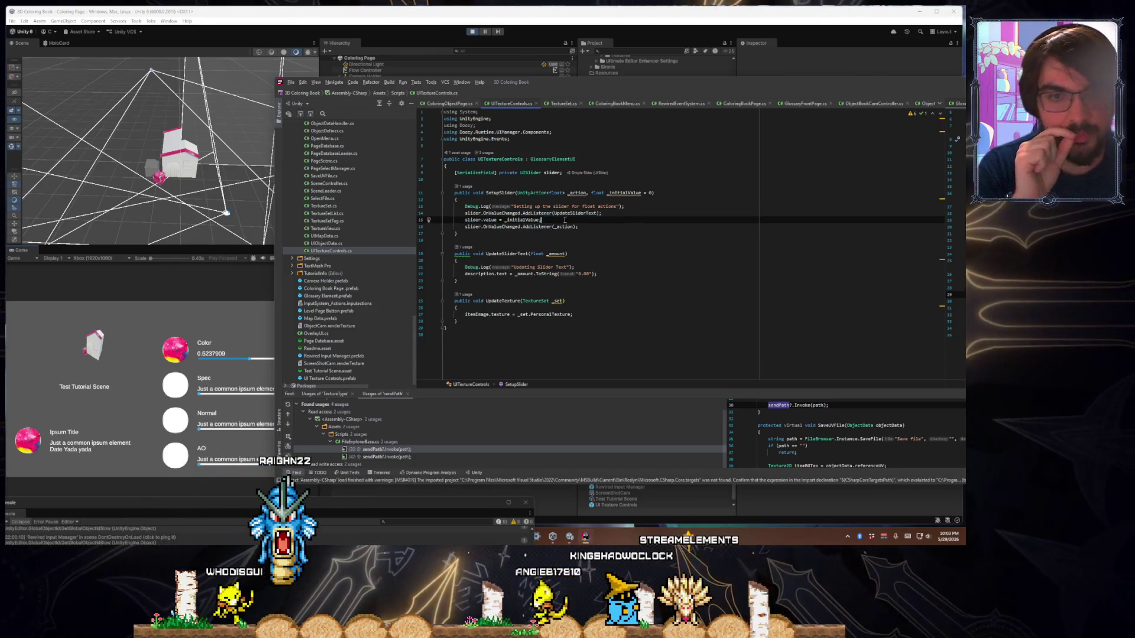
left_click(603, 277)
left_click(597, 274)
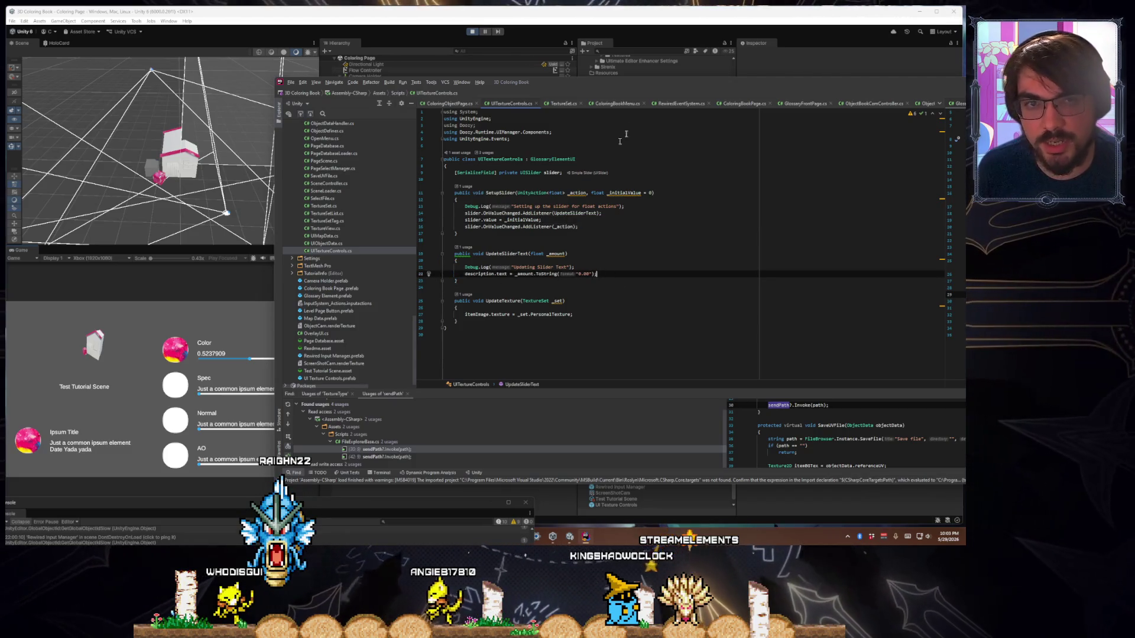
Reposition the Rider window, view JumpToPage and ChangePage in ColoringBookMenu.cs, then return to Unity
mouse_move(629, 88)
left_mouse_down()
mouse_move(624, 103)
mouse_move(576, 107)
left_mouse_up()
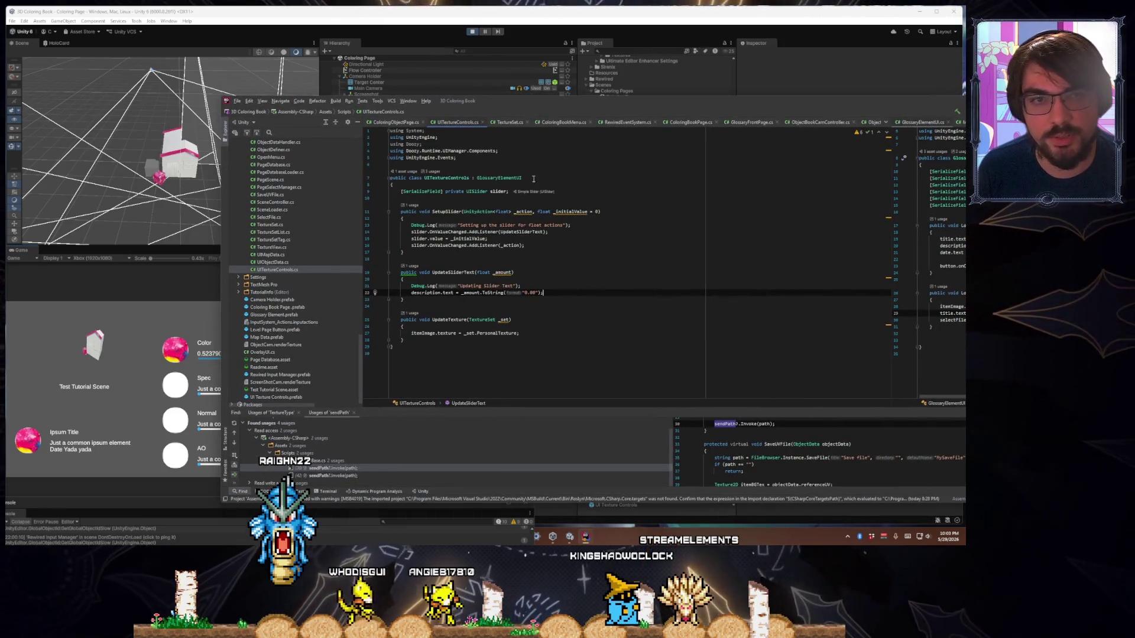
mouse_move(598, 108)
left_mouse_down()
mouse_move(547, 101)
mouse_move(704, 133)
mouse_move(620, 369)
mouse_move(602, 470)
mouse_move(595, 319)
left_mouse_up()
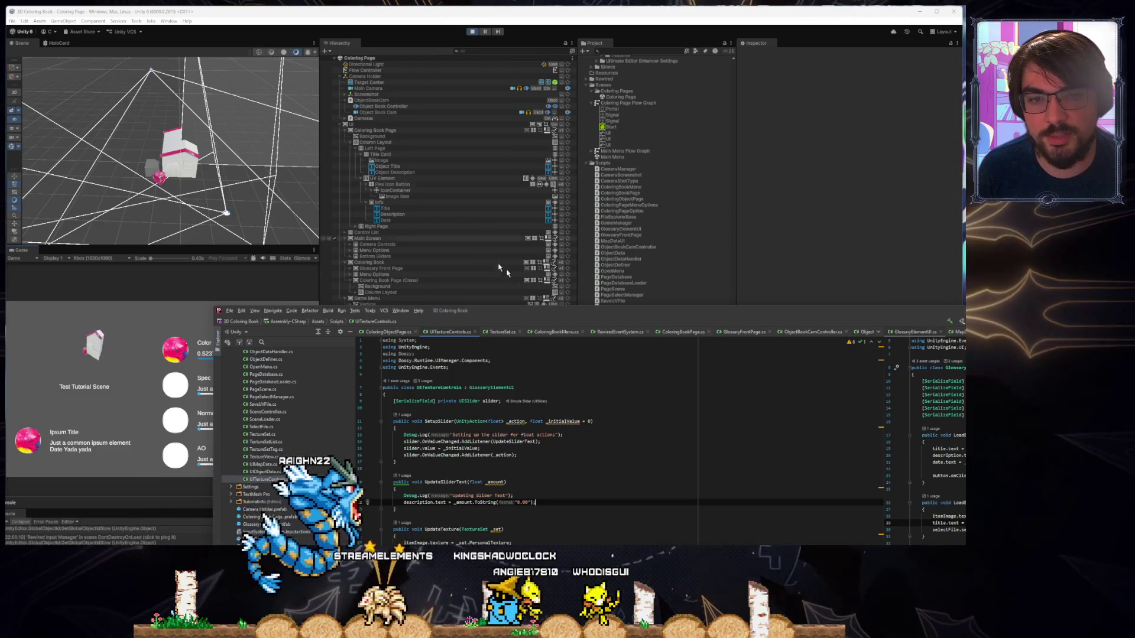
mouse_move(570, 309)
left_mouse_down()
mouse_move(444, 199)
mouse_move(504, 200)
mouse_move(510, 250)
mouse_move(601, 329)
mouse_move(491, 395)
mouse_move(532, 520)
mouse_move(579, 247)
mouse_move(504, 239)
mouse_move(499, 205)
left_mouse_up()
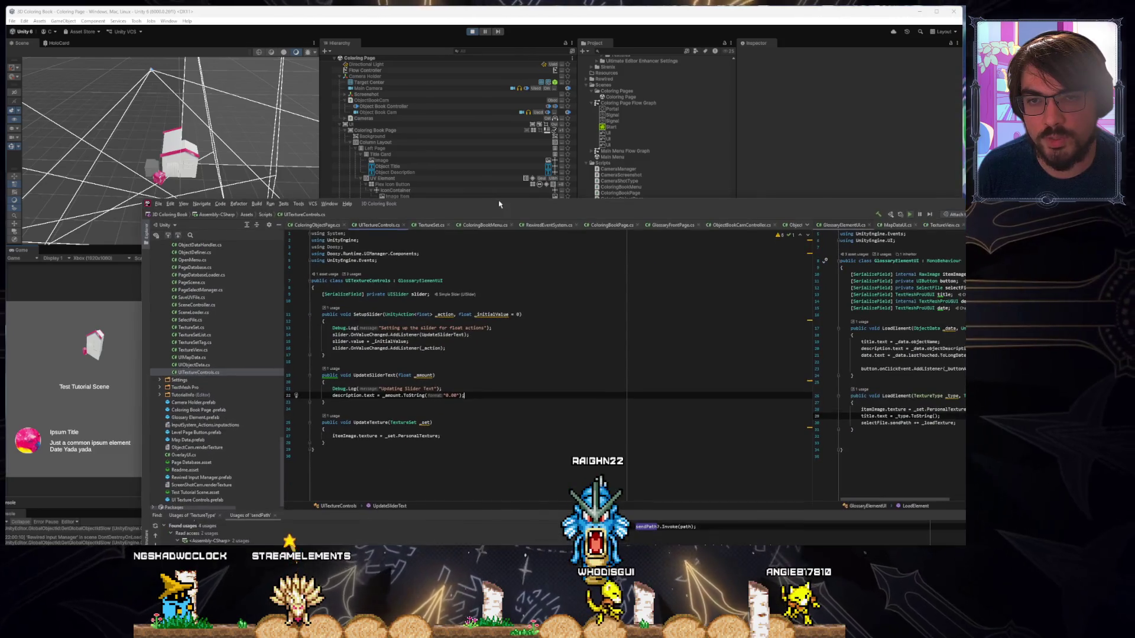
left_click(437, 226)
left_click(482, 225)
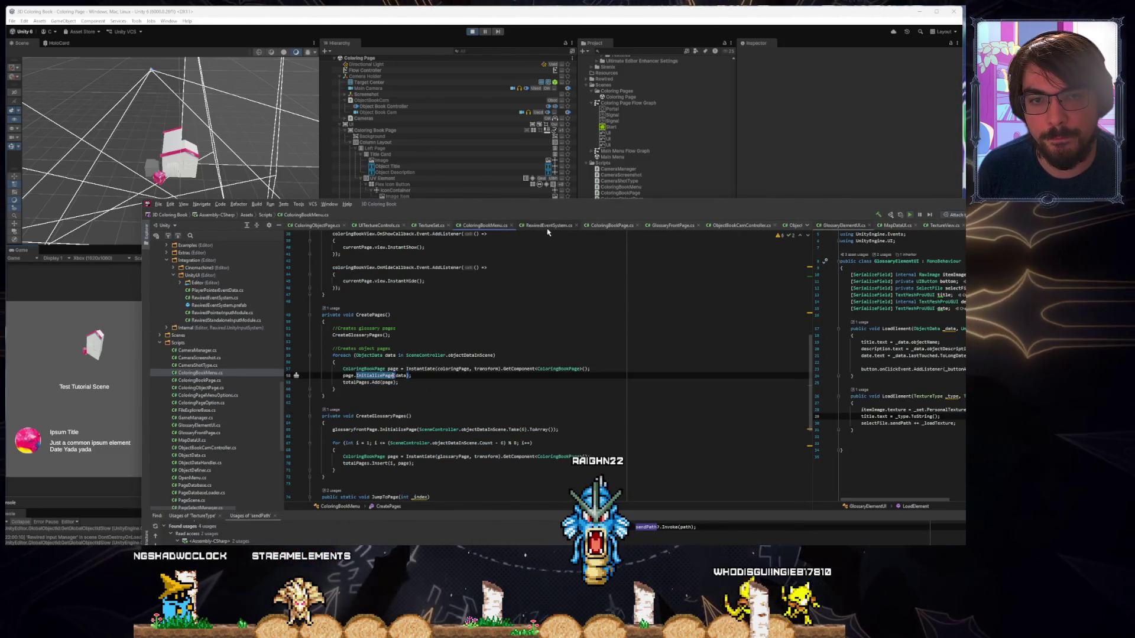
scroll(506, 352, "down", 9)
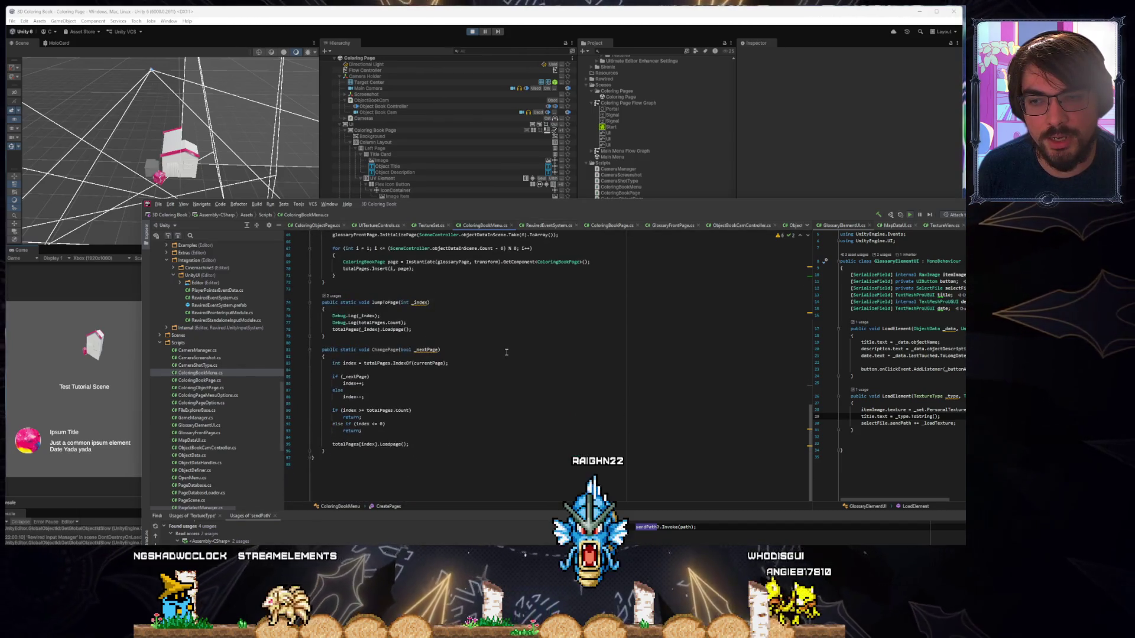
scroll(507, 352, "up", 5)
left_click(360, 129)
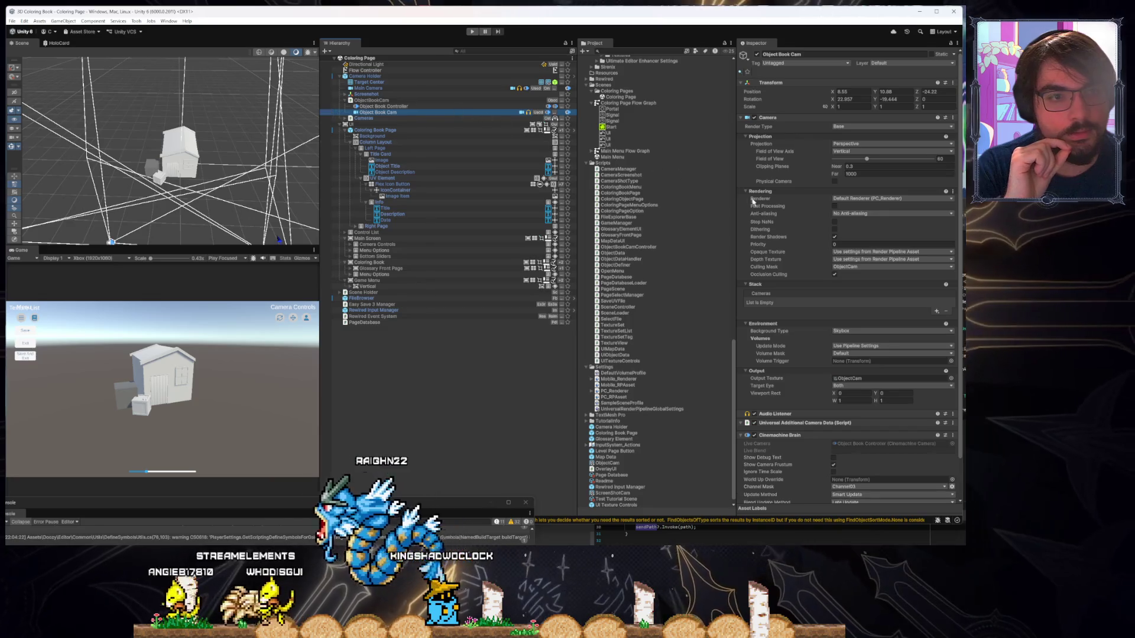
Change Object Book Cam's Background Type from Skybox to Uninitialized, then deselect it
scroll(786, 366, "down", 2)
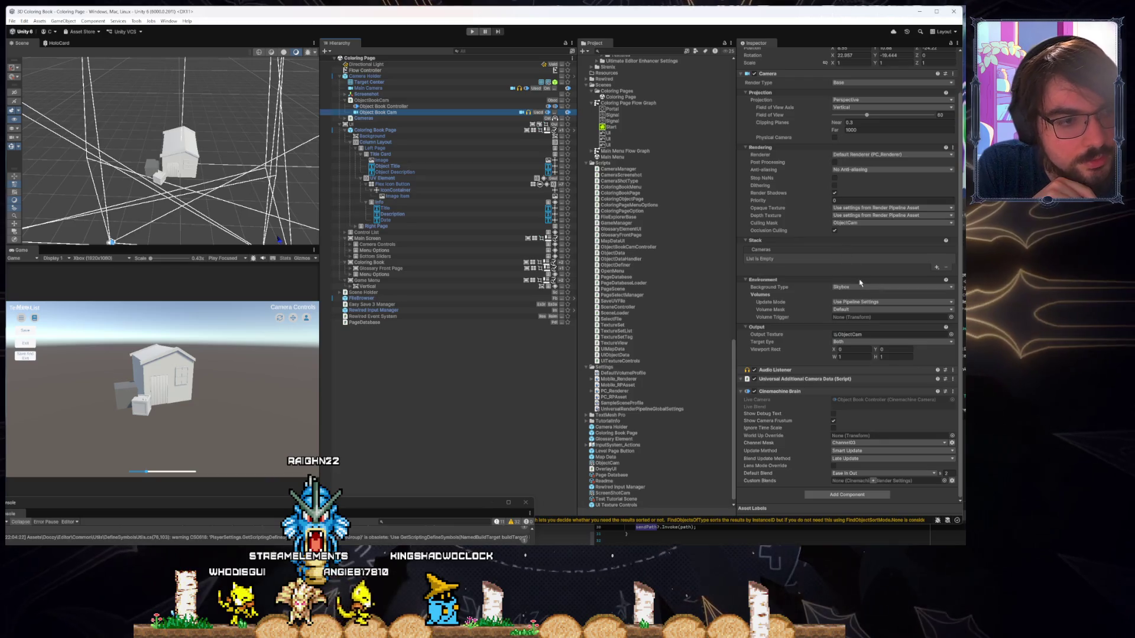
left_click(862, 313)
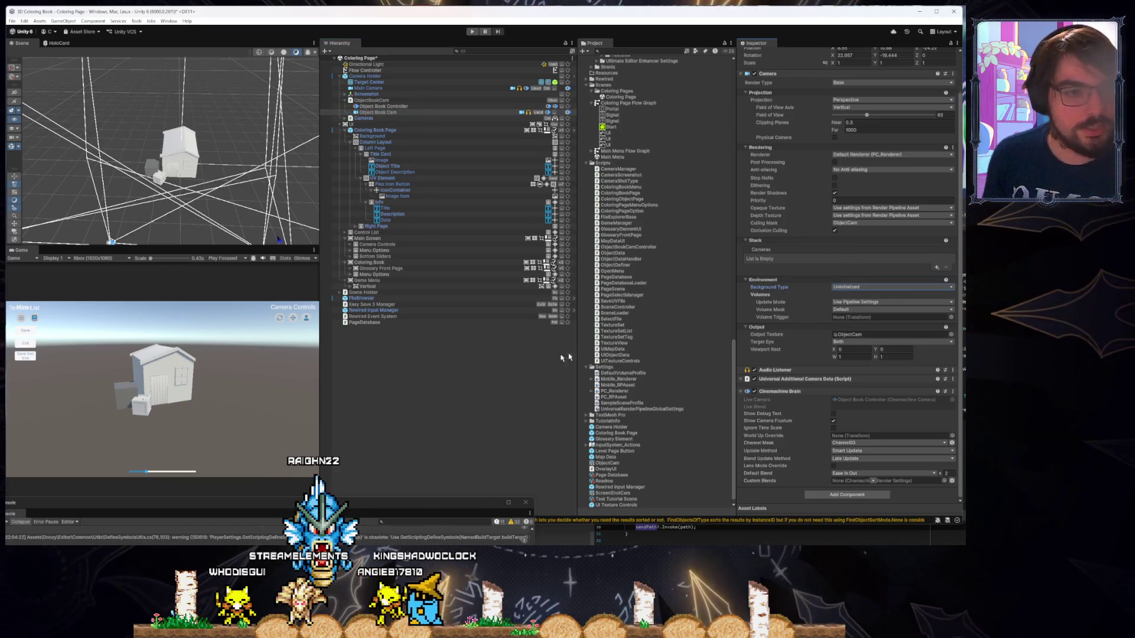
left_click(508, 366)
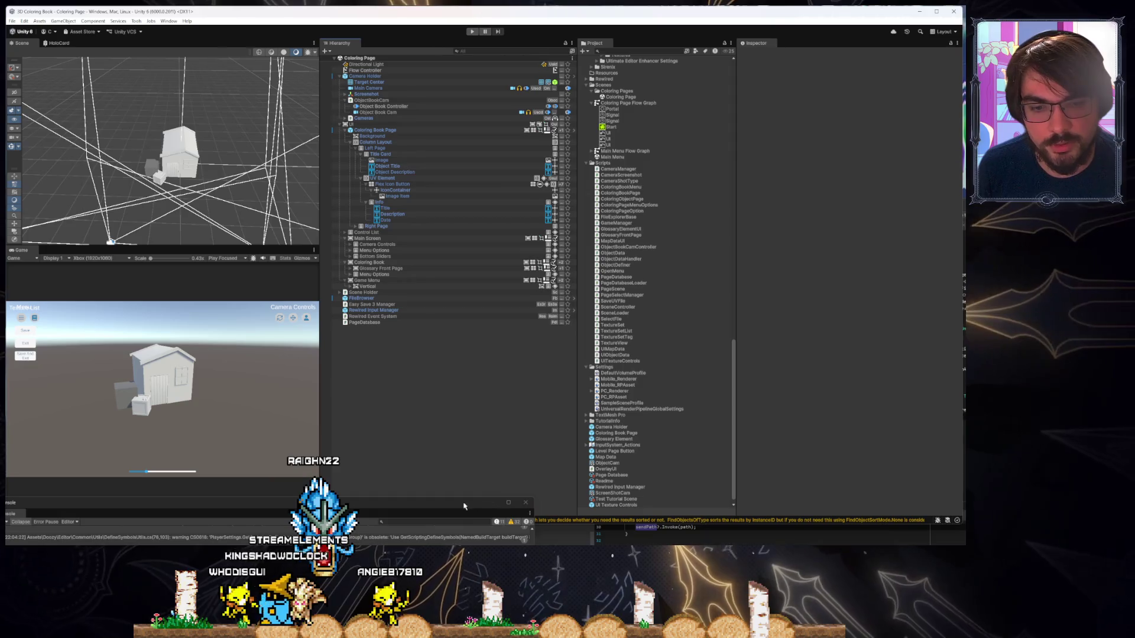
Try moving Flex Icon Button in the Hierarchy, cancel the prefab restructure warning, and return to Rider
left_click(628, 541)
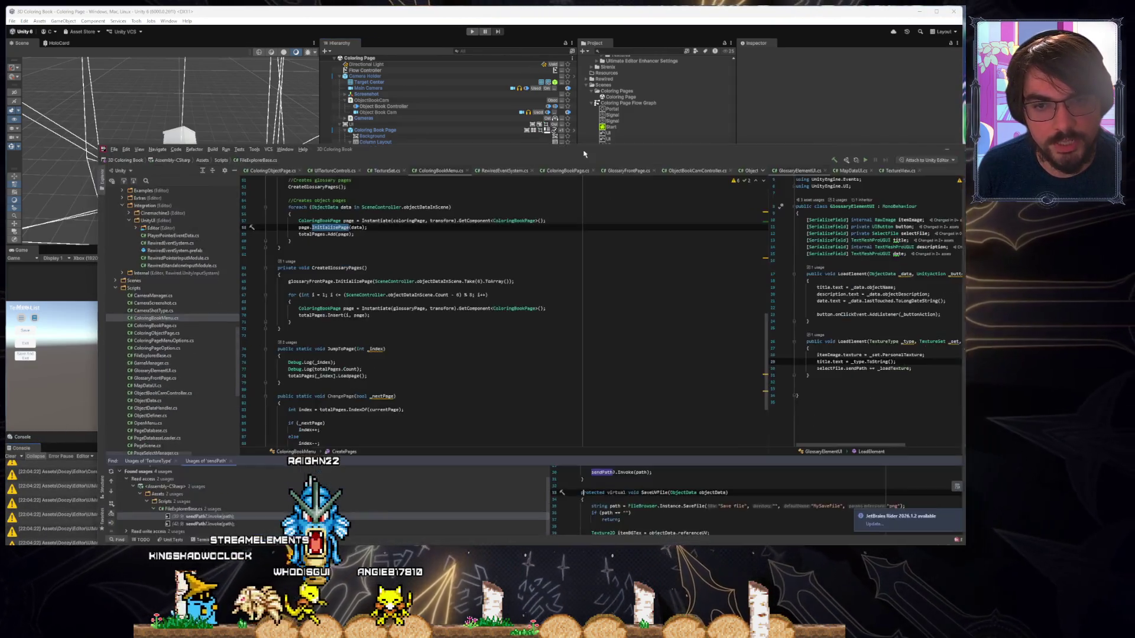
scroll(461, 296, "up", 4)
left_click_drag(461, 184, 459, 190)
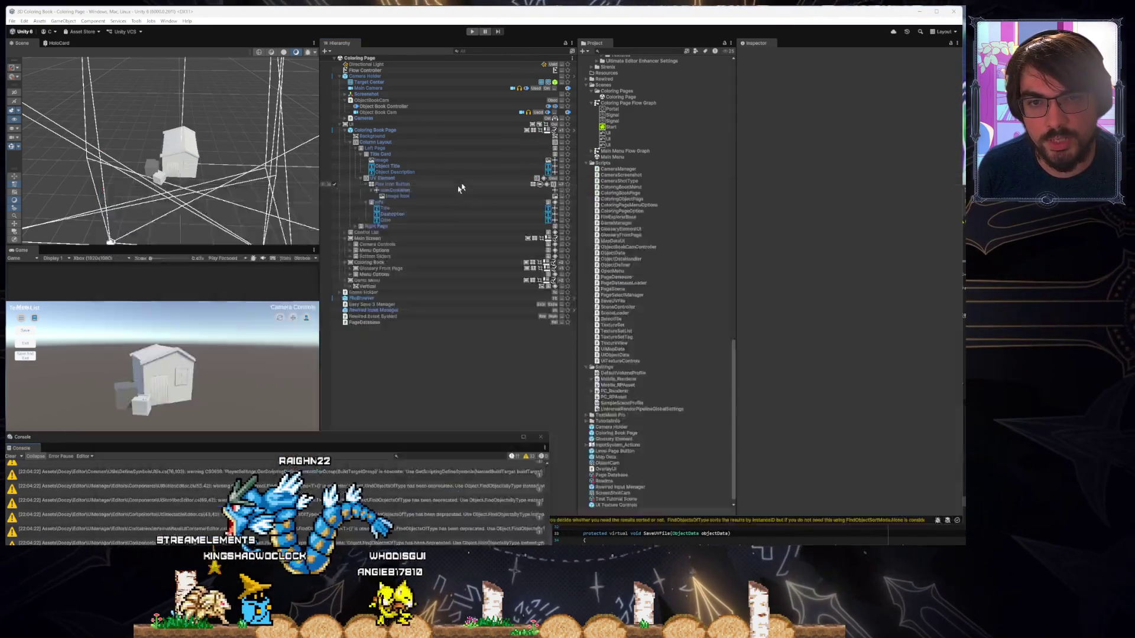
left_click(536, 287)
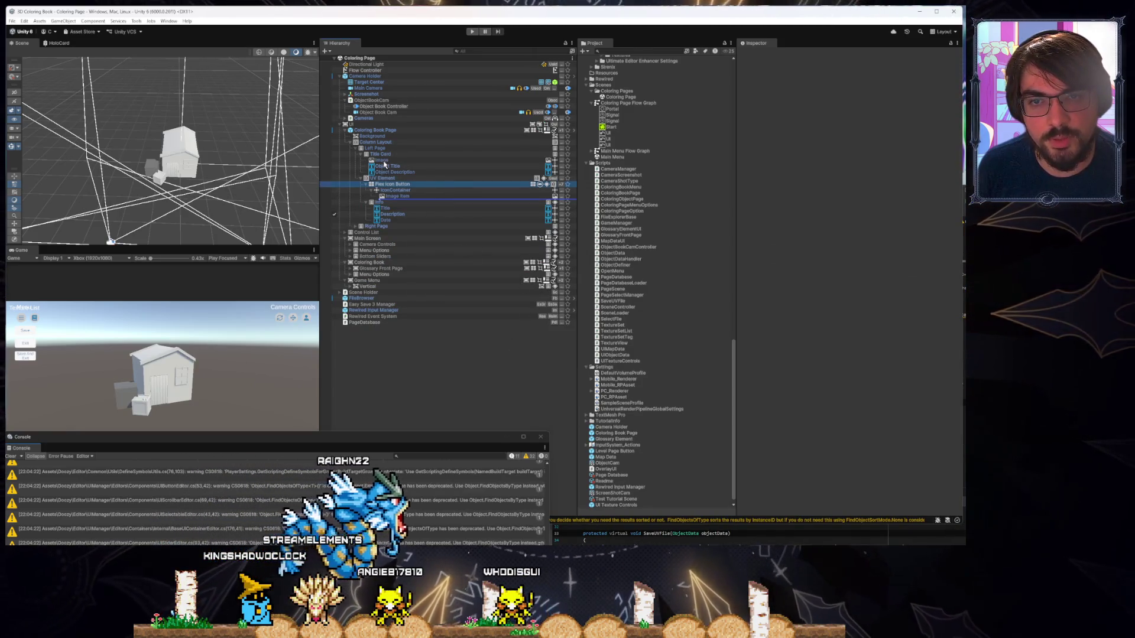
left_click(563, 540)
left_click_drag(672, 196, 561, 125)
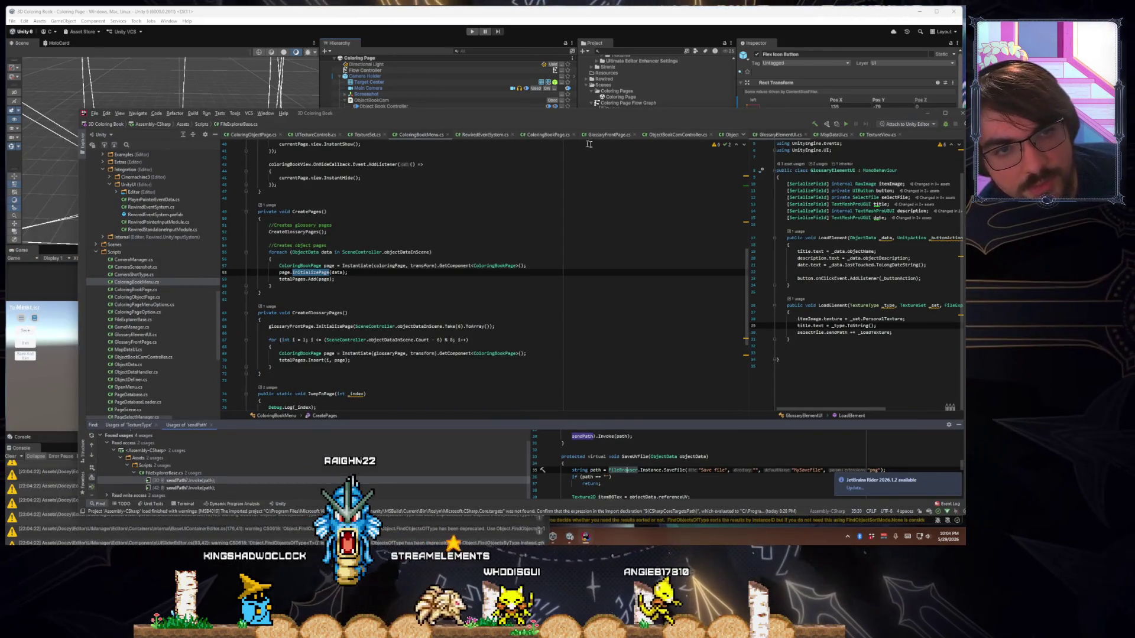
Review the ObjectData, ObjectBookCamController, ColoringBookPage and ColoringBookMenu scripts
left_click(732, 138)
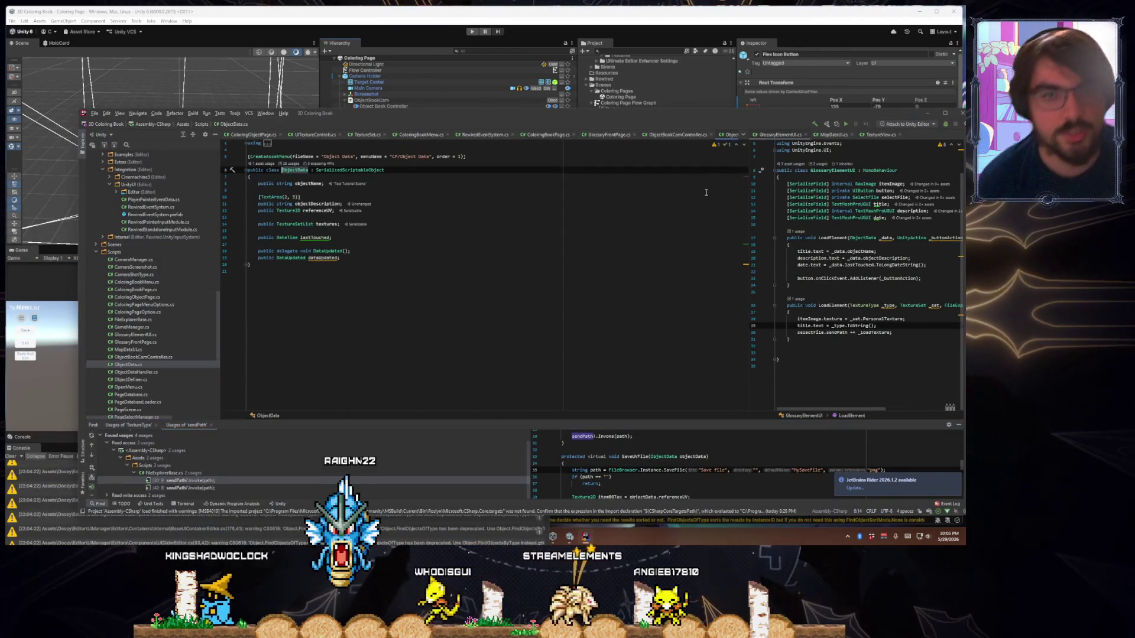
left_click(647, 137)
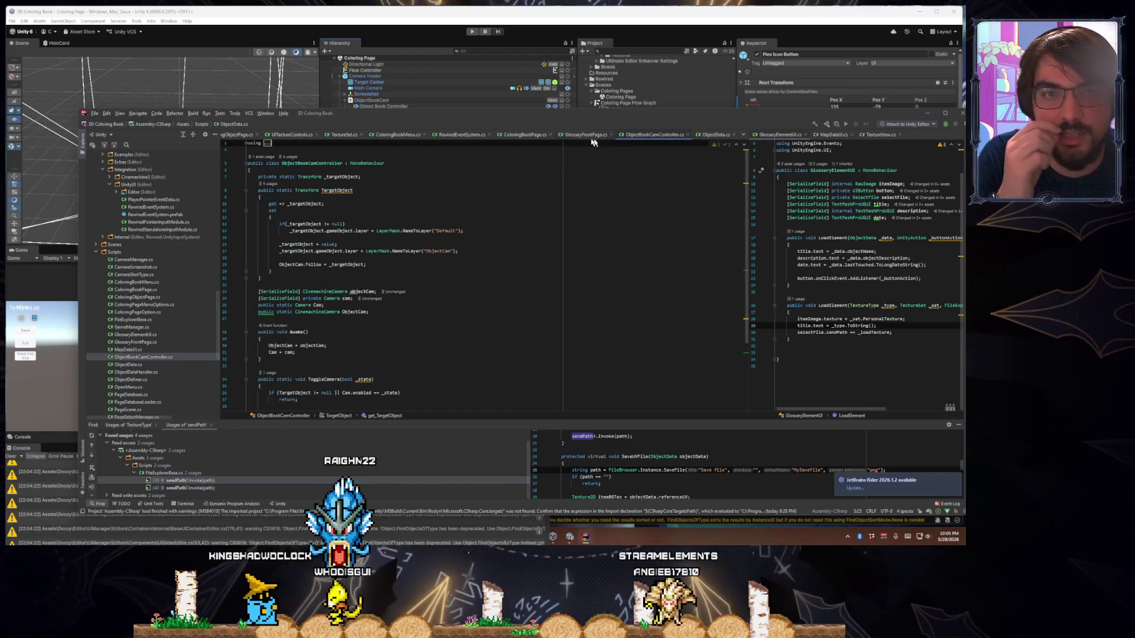
left_click(525, 136)
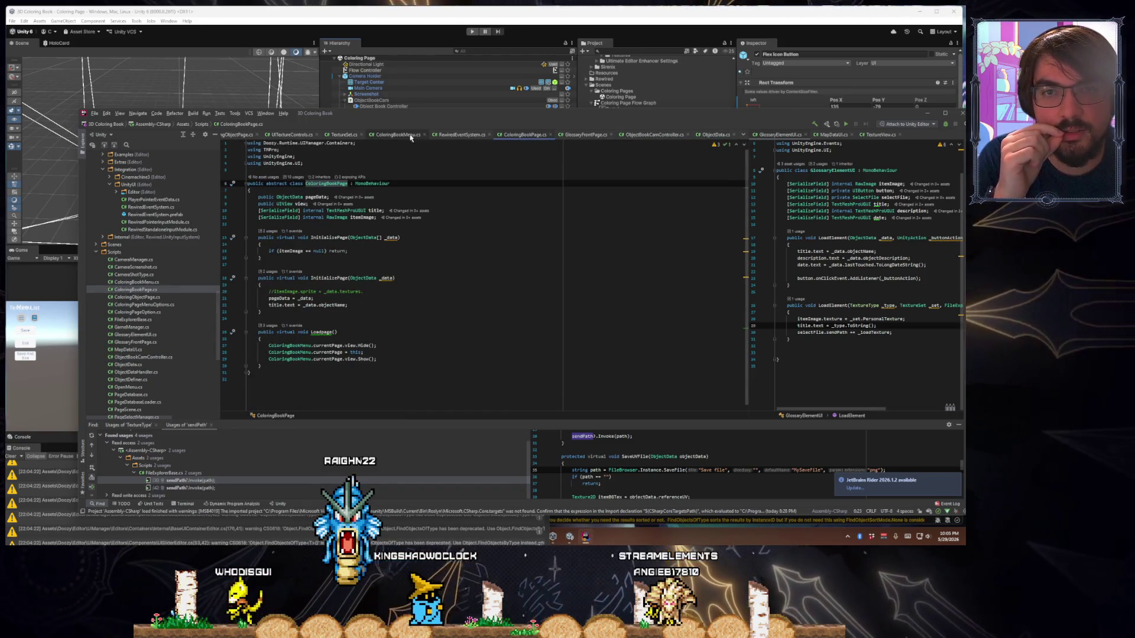
left_click(683, 137)
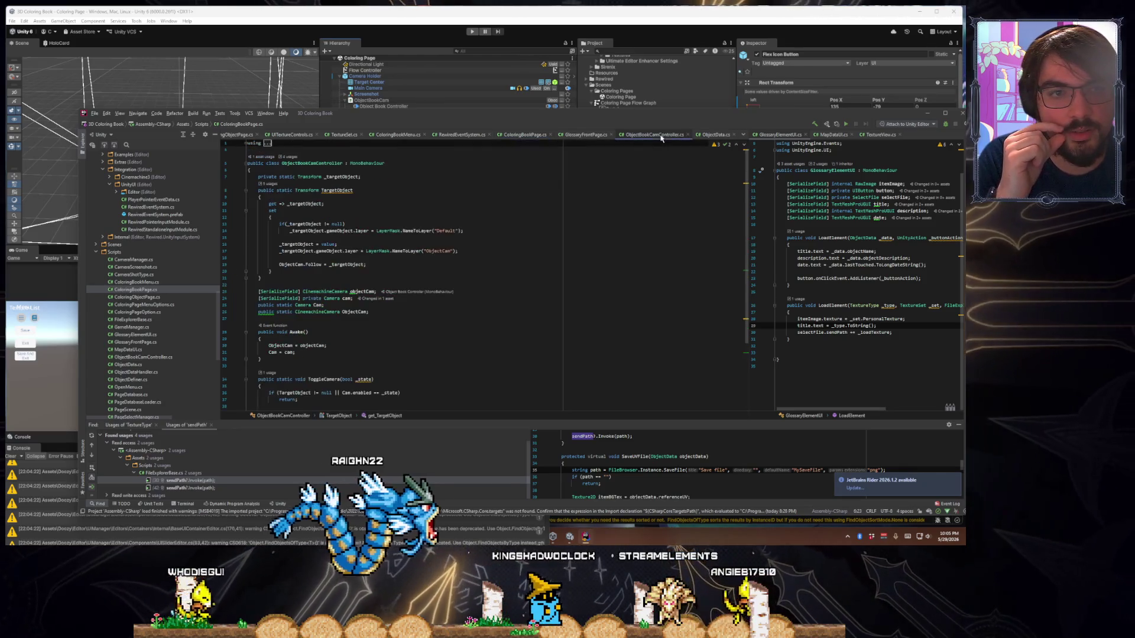
left_click(715, 140)
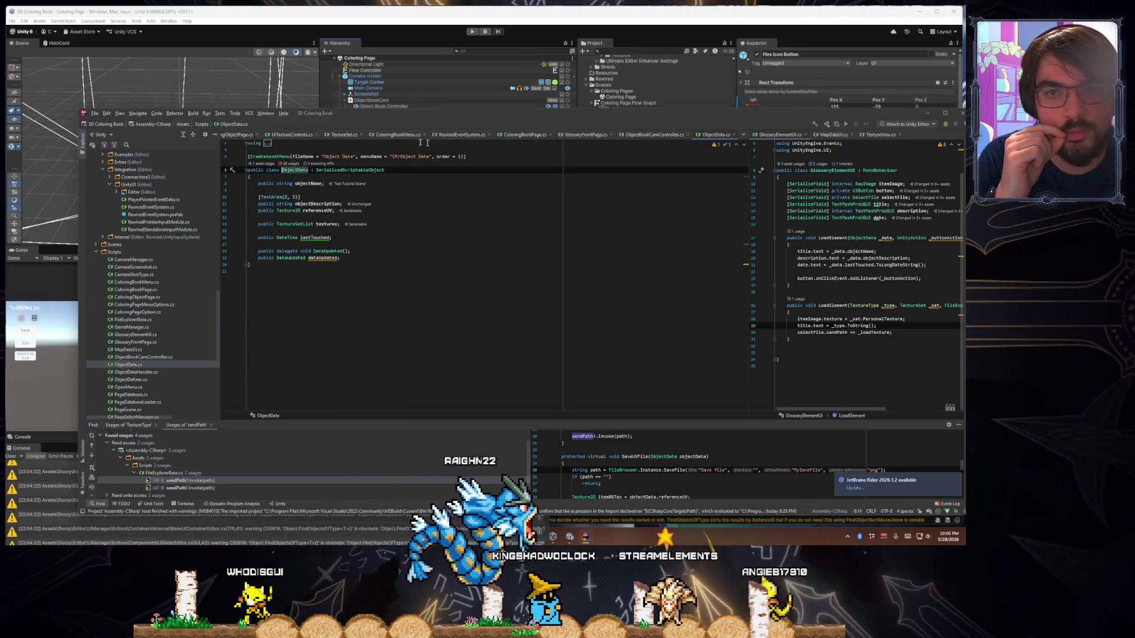
left_click(395, 135)
scroll(471, 241, "up", 10)
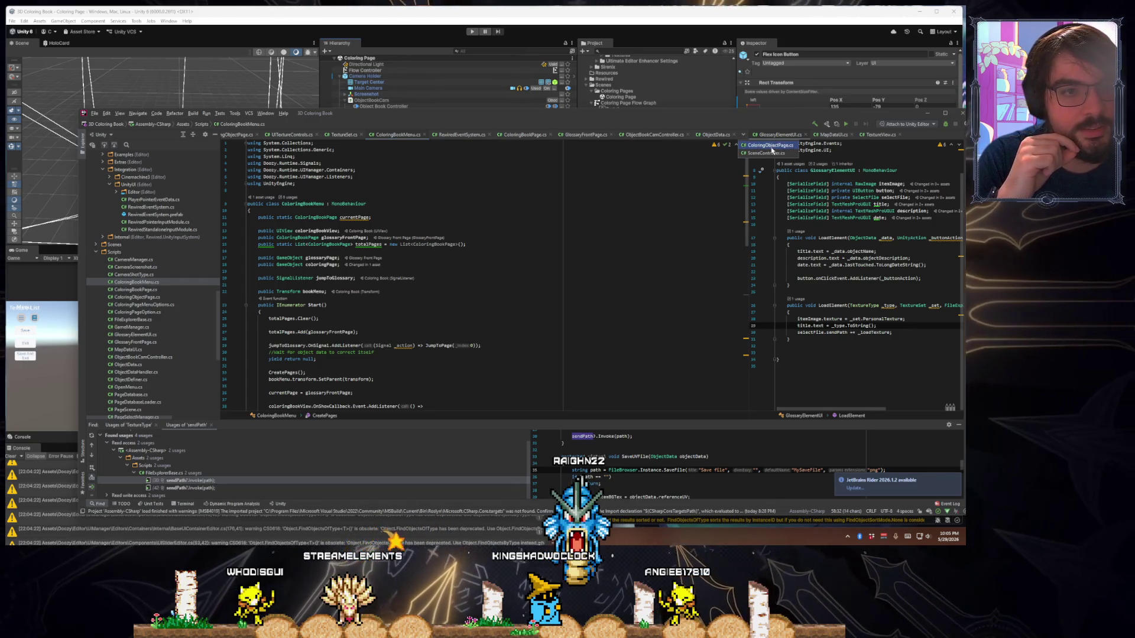
Open ColoringObjectPage.cs and look over its InitializePage method
left_click(770, 145)
scroll(395, 251, "down", 5)
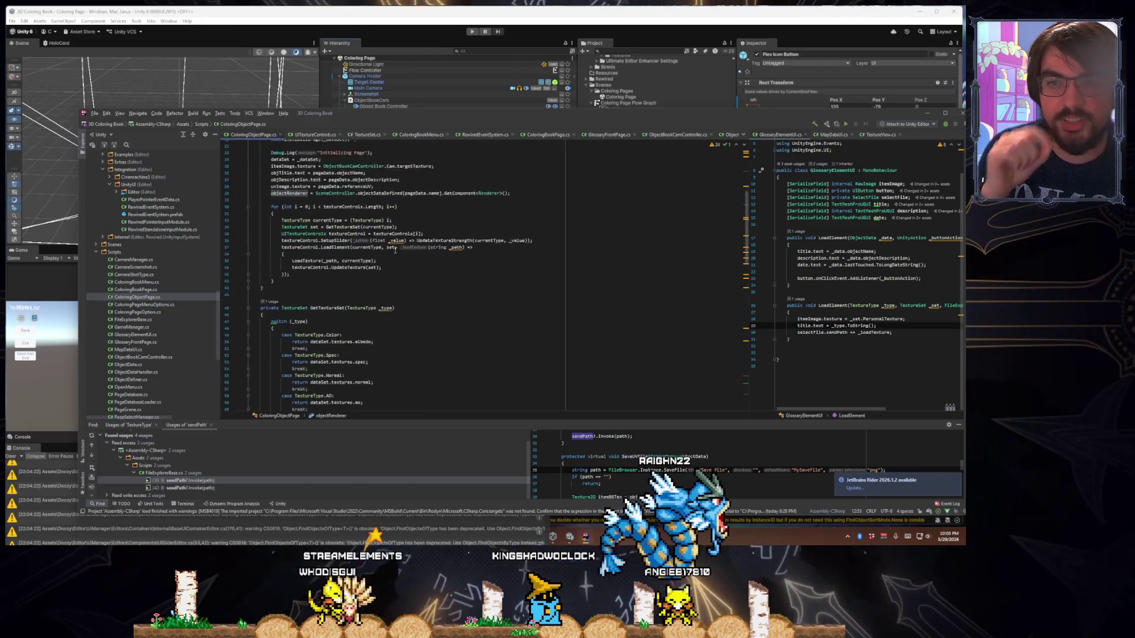
scroll(395, 252, "up", 3)
scroll(430, 220, "up", 4)
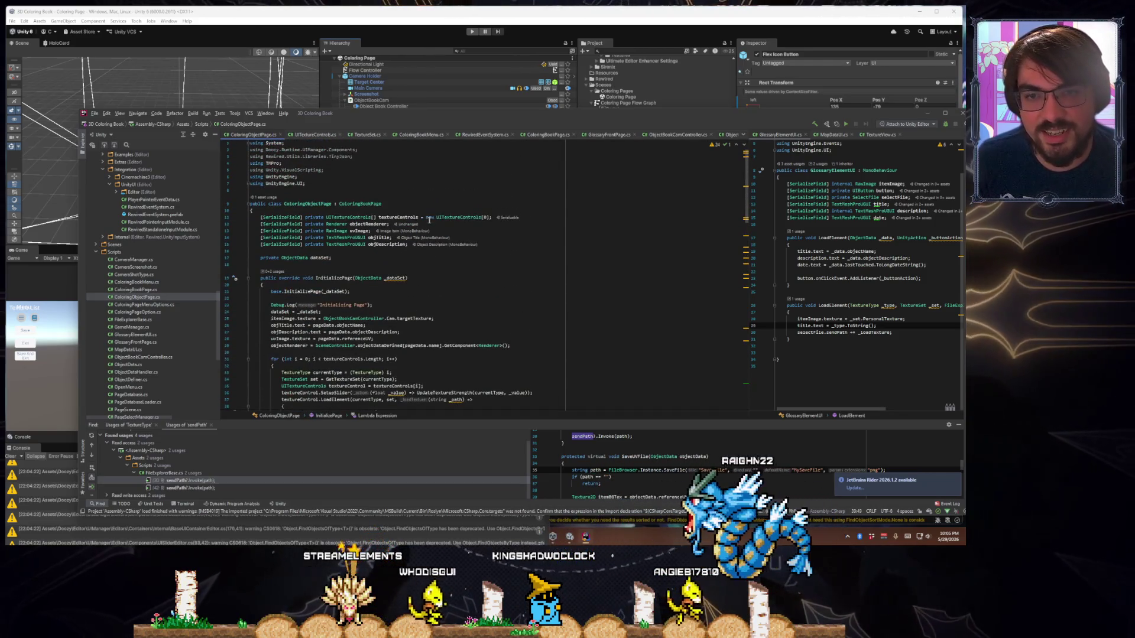
Declare '[SerializeField] private GlossaryElementUI uvElement;' at the top of the ColoringObjectPage class
left_click(254, 210)
key("Return")
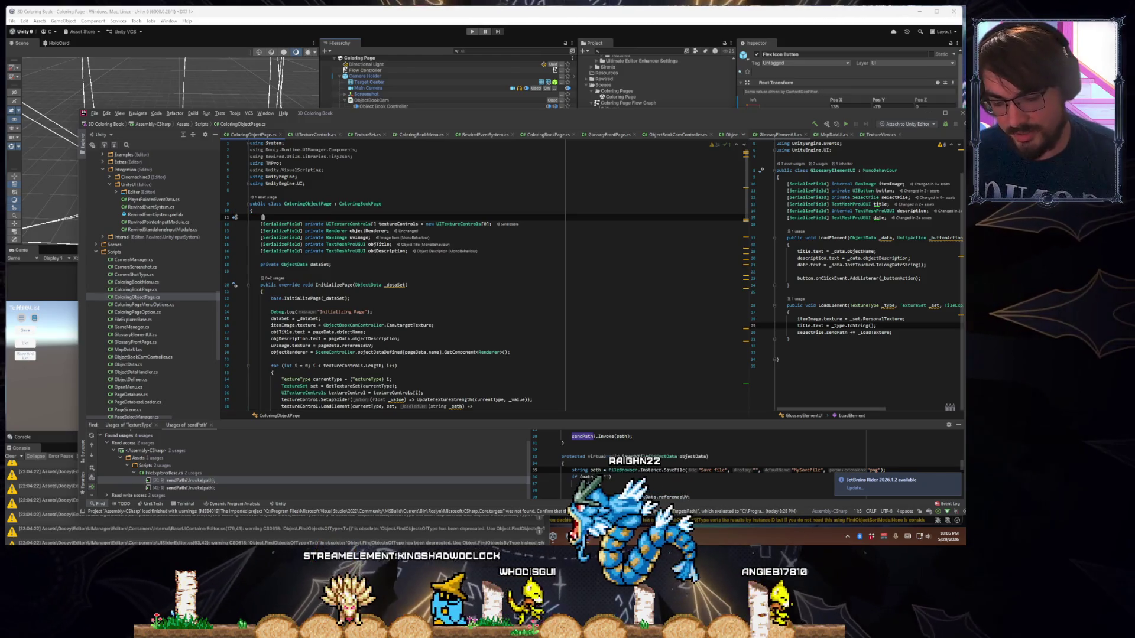
type("[SerializeField")
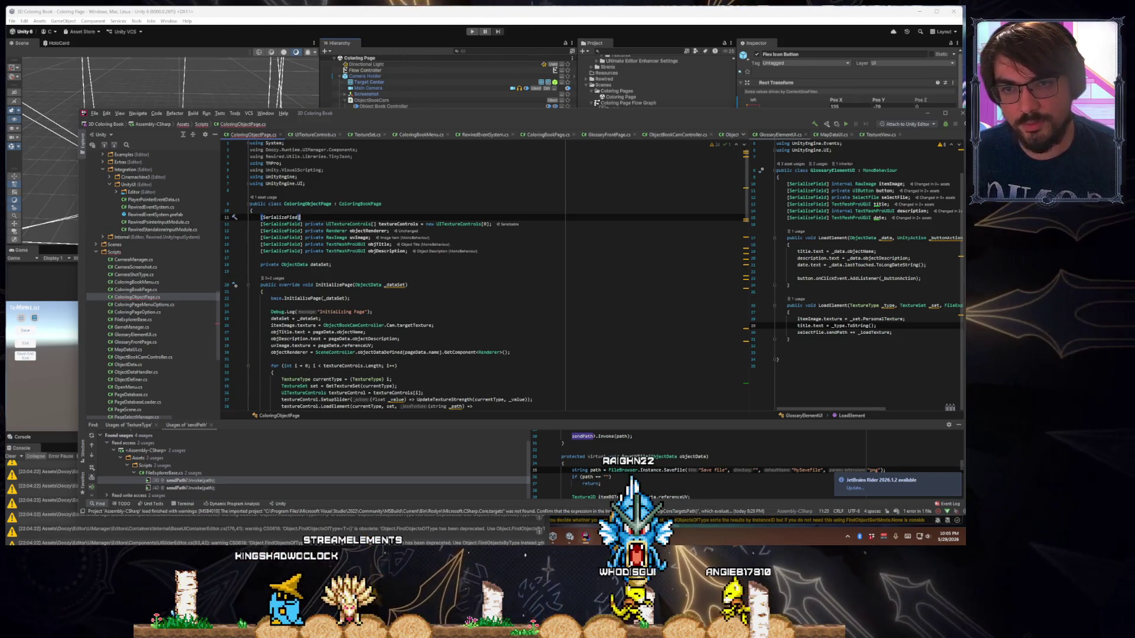
key("BackSpace")
key("BackSpace")
type("o")
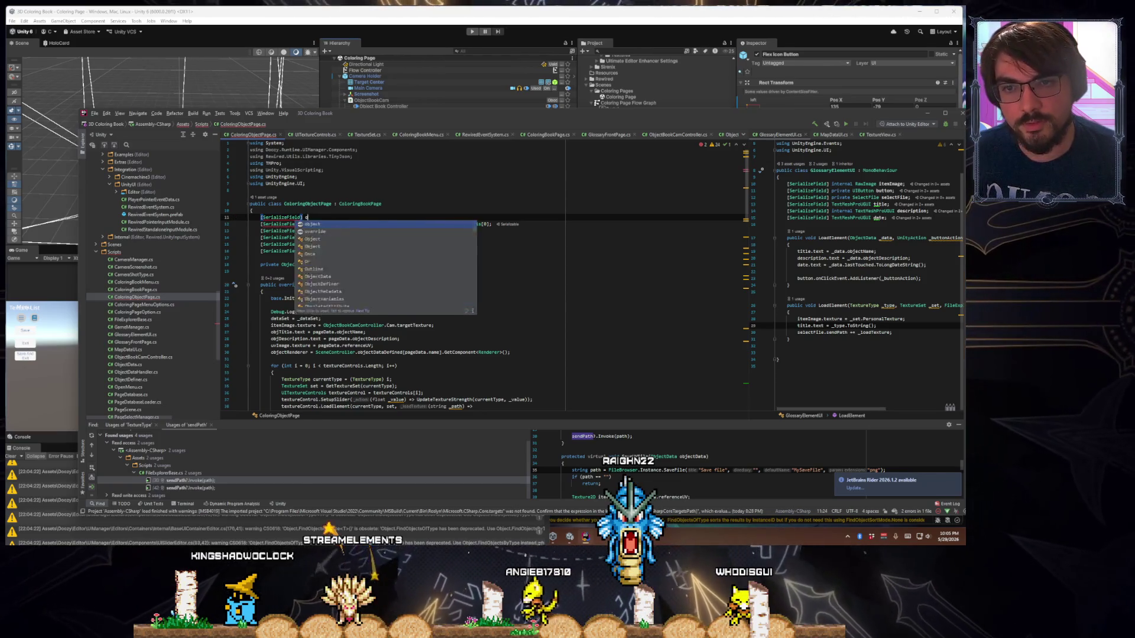
key("Return")
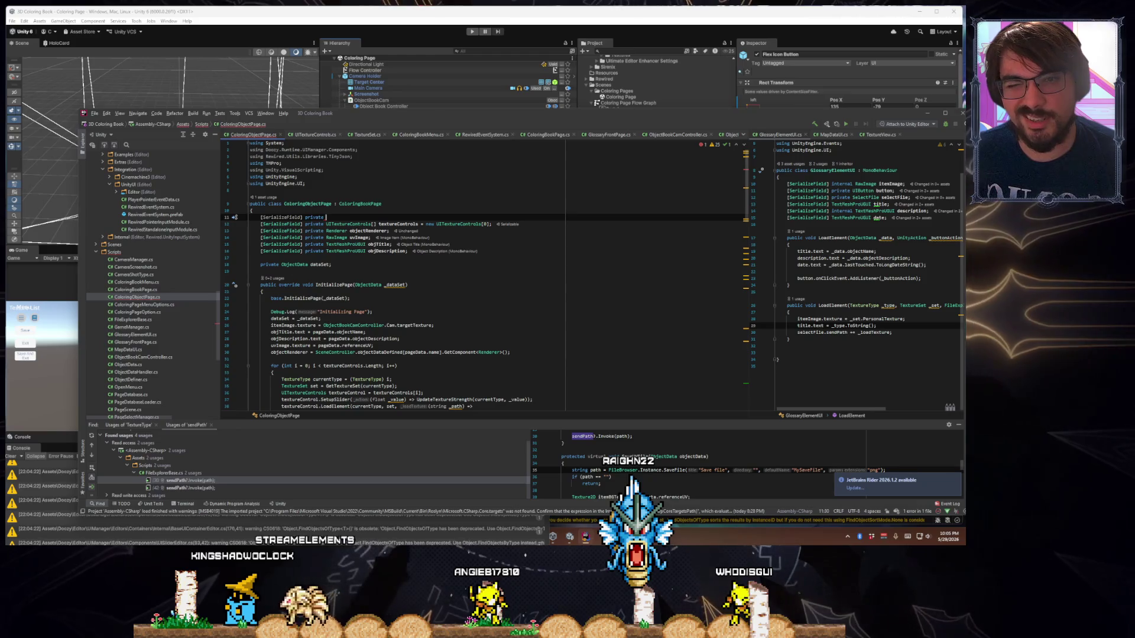
type("Glossar")
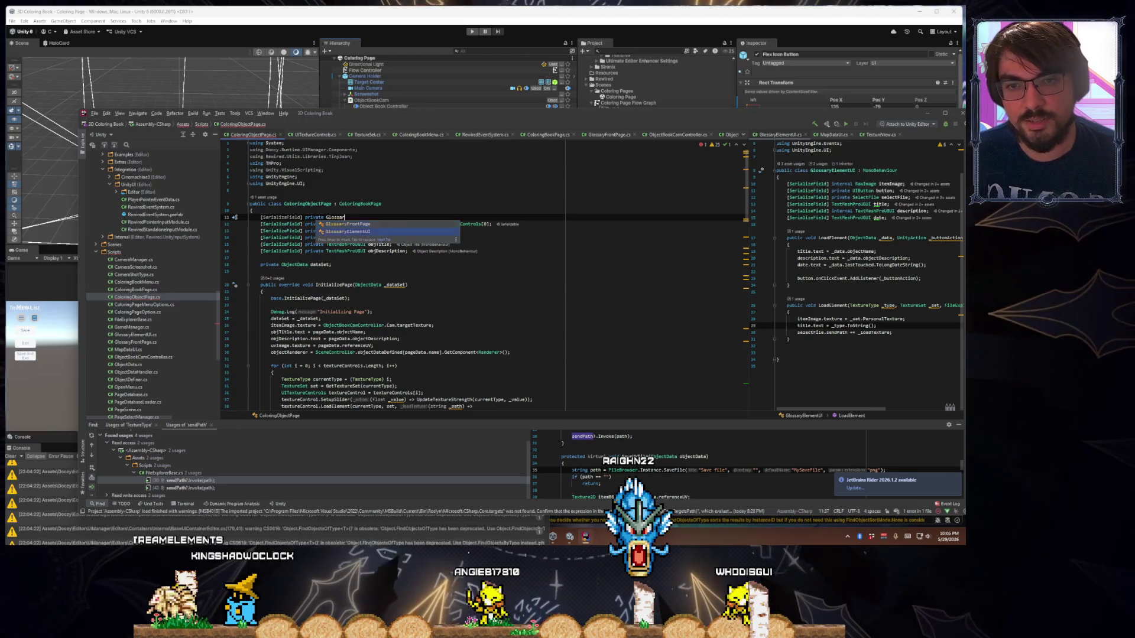
key("Return")
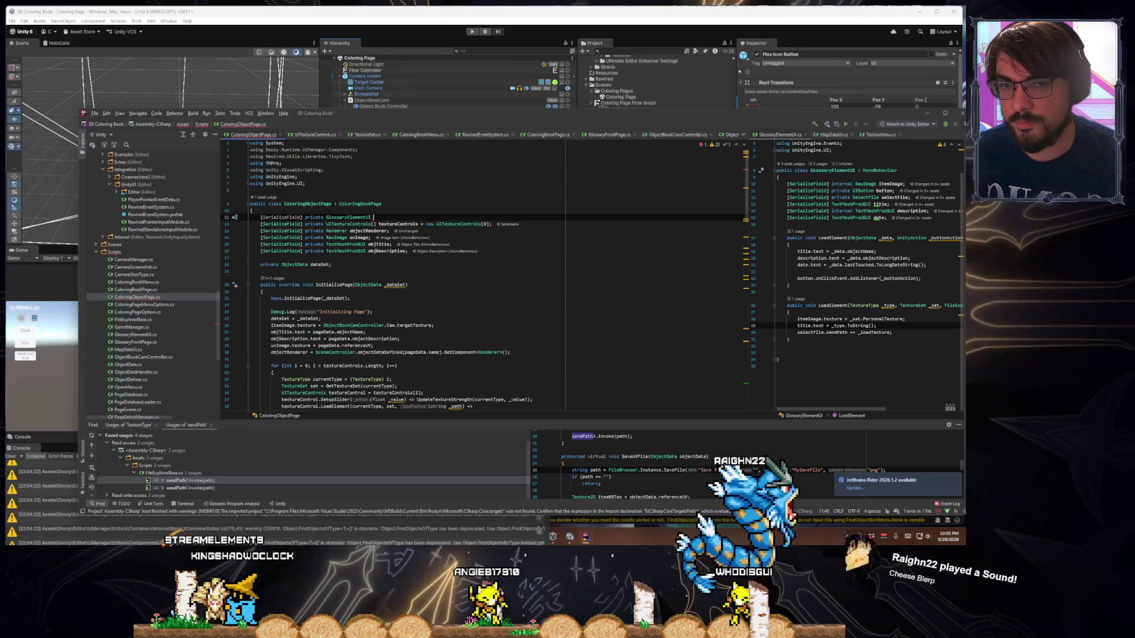
type("uvIm")
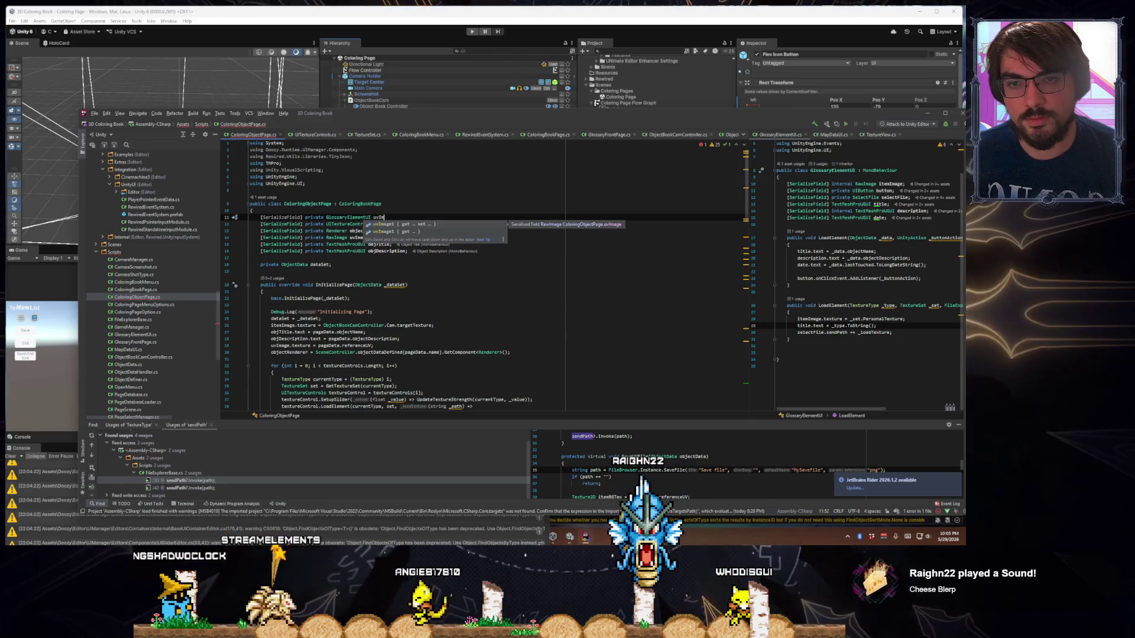
key("BackSpace")
key("BackSpace")
type("Texture;")
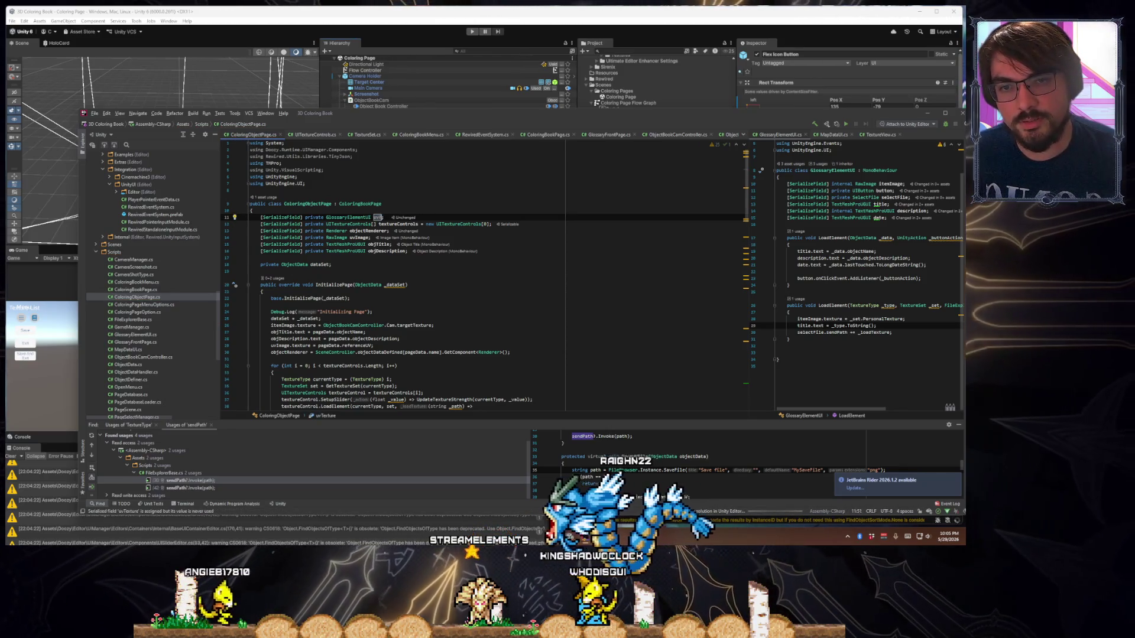
key("BackSpace")
key("BackSpace")
key("BackSpace")
type("Element")
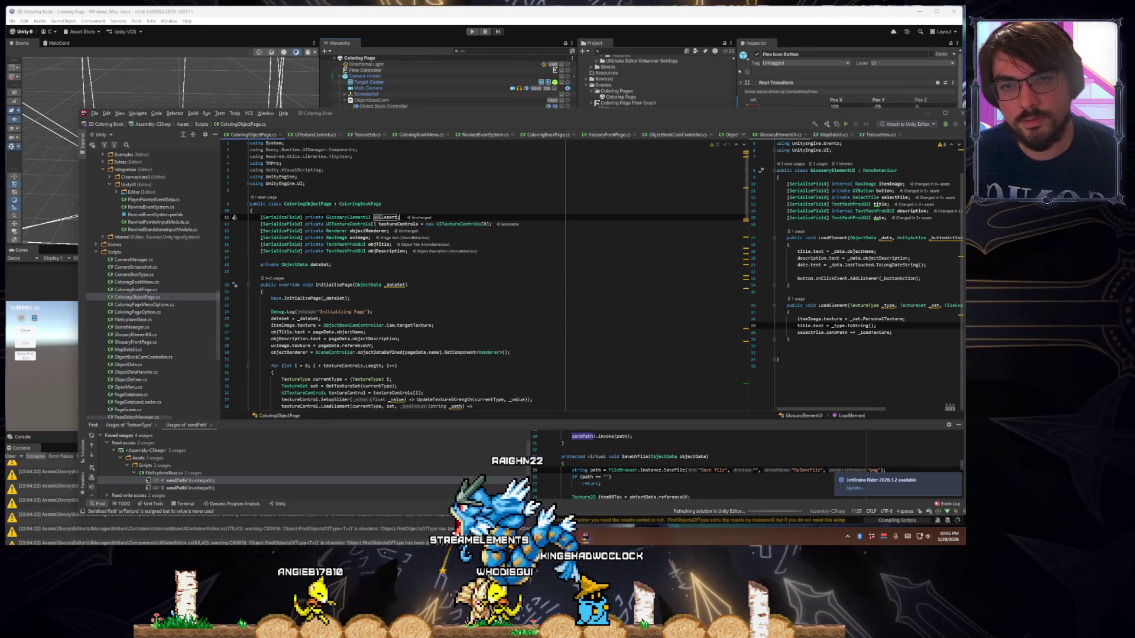
scroll(452, 313, "down", 1)
scroll(452, 313, "down", 3)
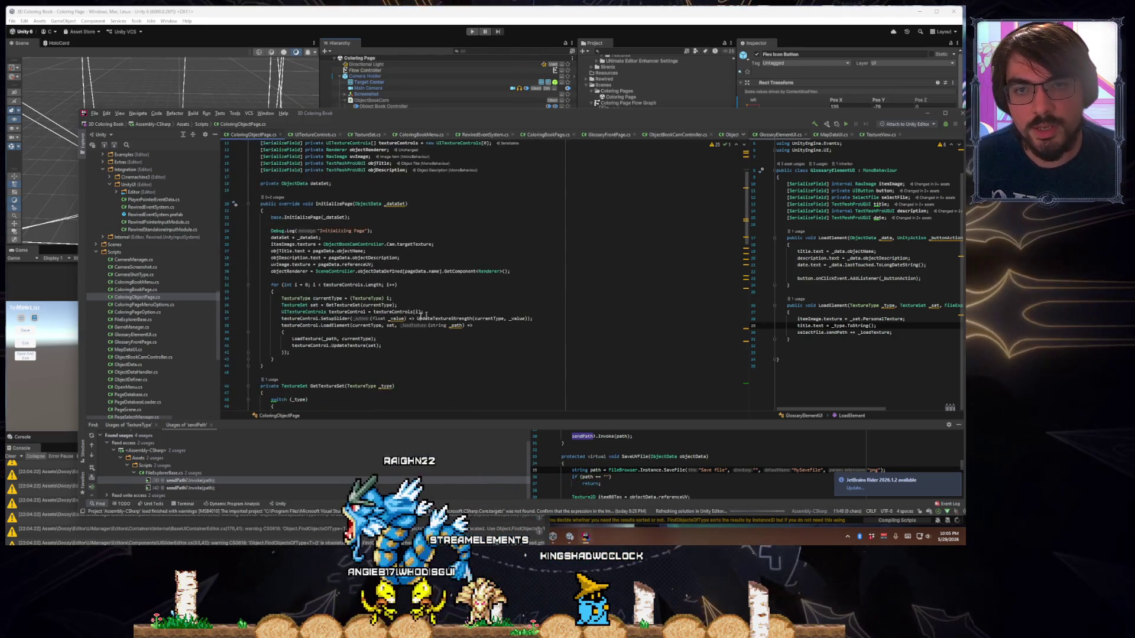
scroll(400, 282, "up", 1)
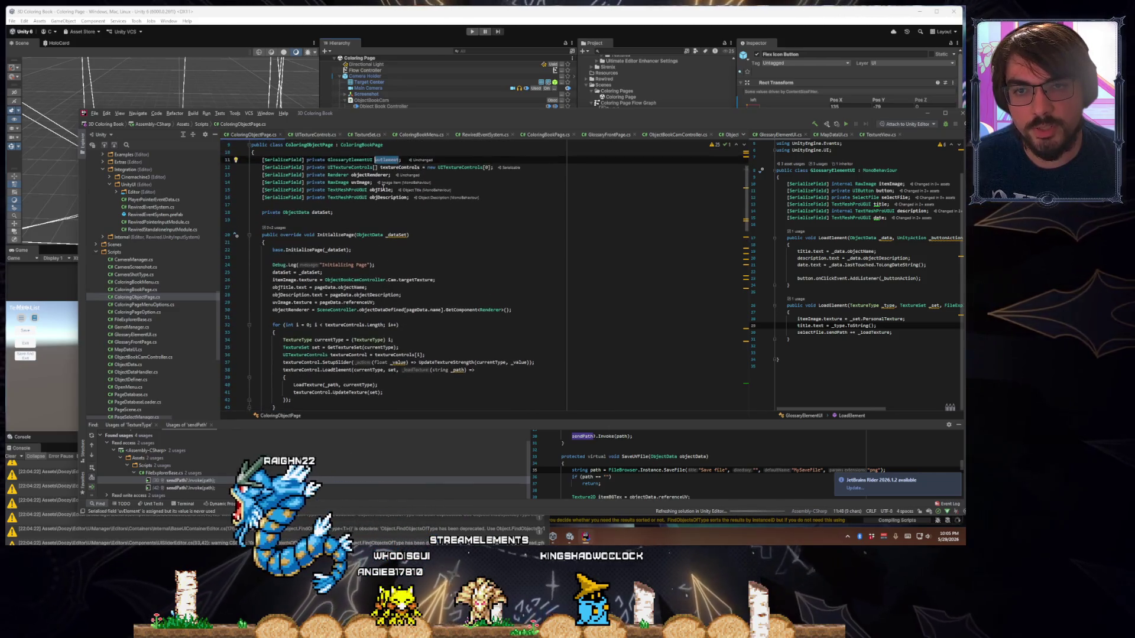
Add a uvElement line after InitializePage's dataset assignment, choose LoadElement, and compare its overloads
left_click(297, 317)
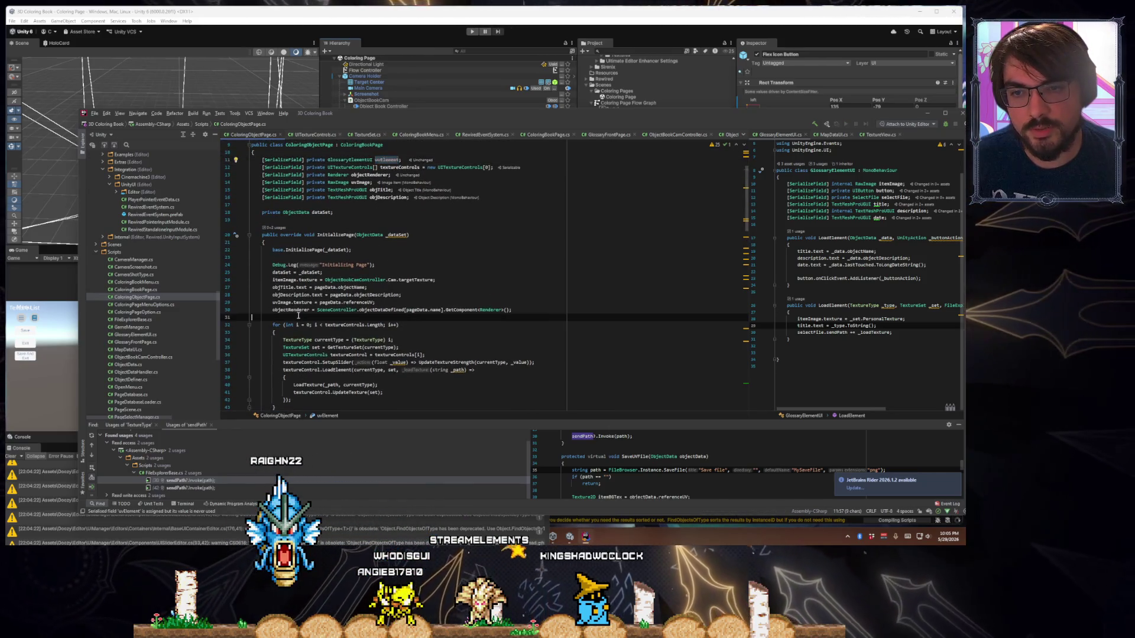
left_click(341, 273)
key("Return")
type("uvElement")
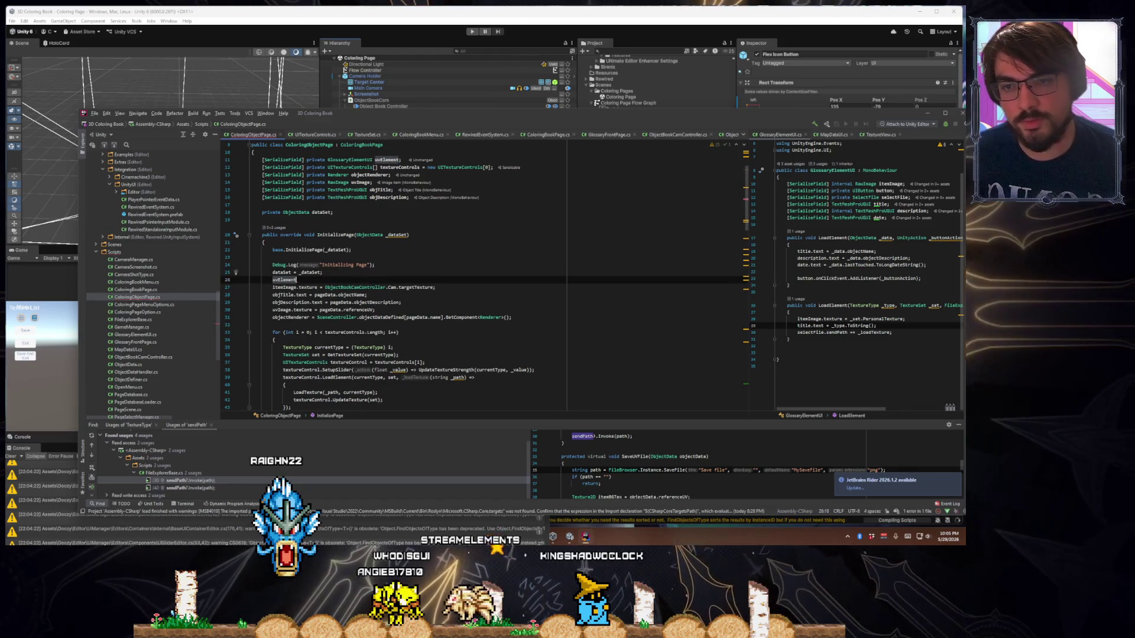
type(".Initia")
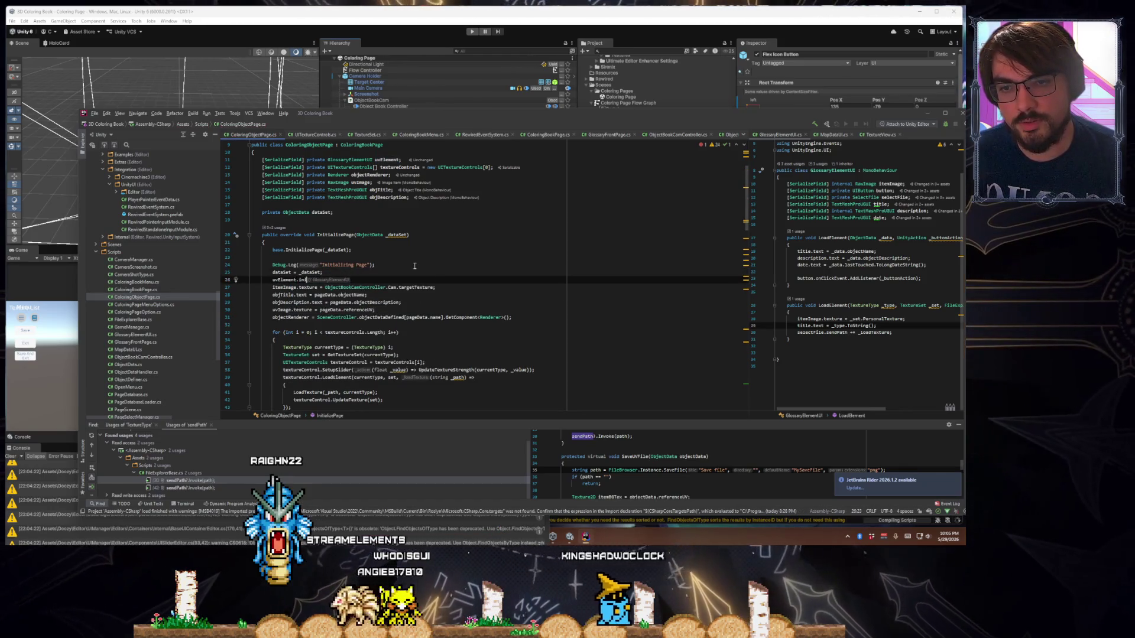
key("ctrl+space")
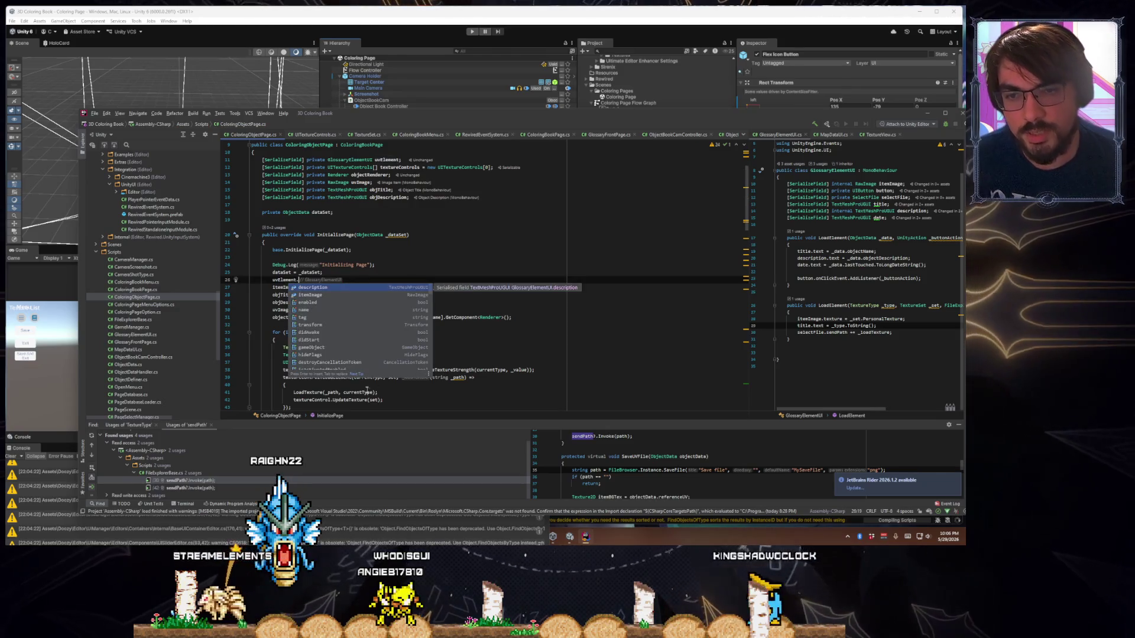
scroll(367, 391, "down", 1)
scroll(307, 283, "down", 5)
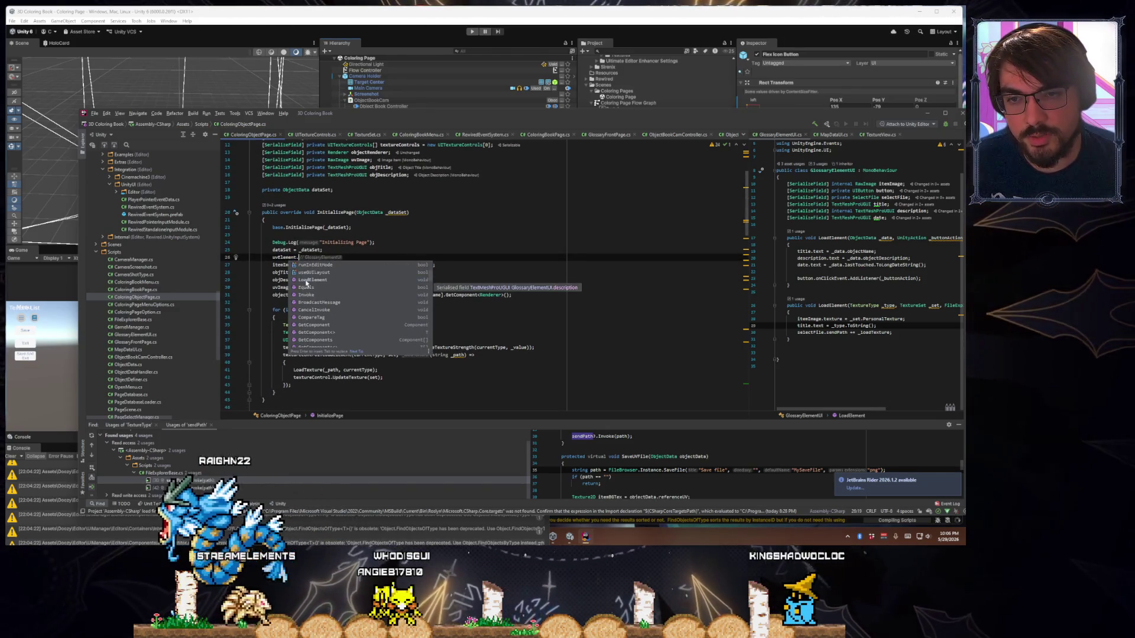
left_click(333, 280)
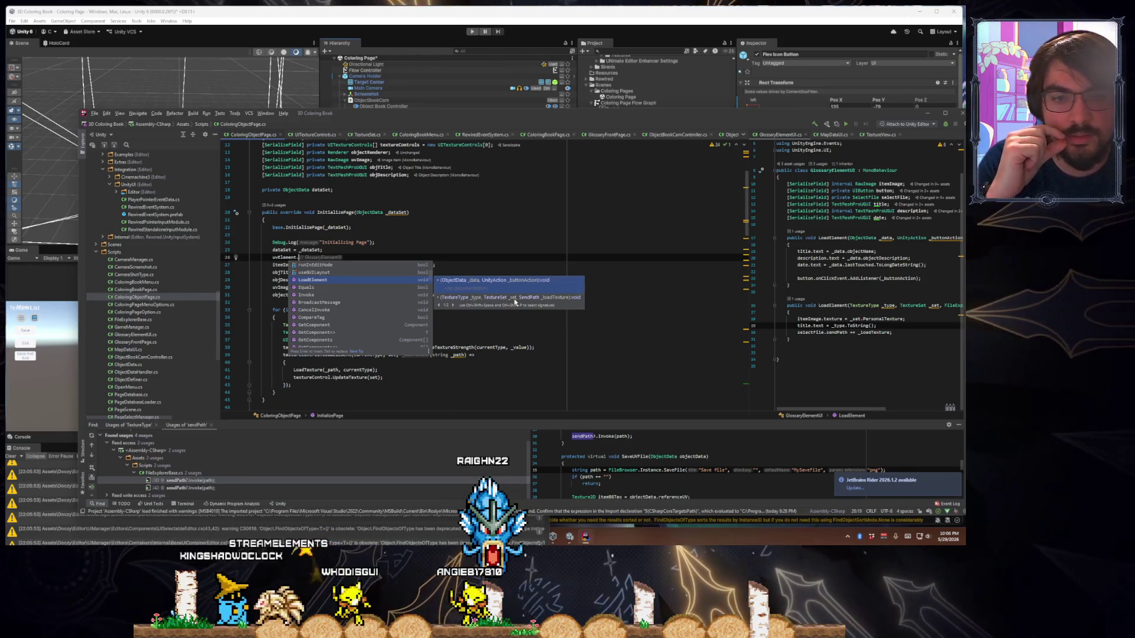
left_click(513, 300)
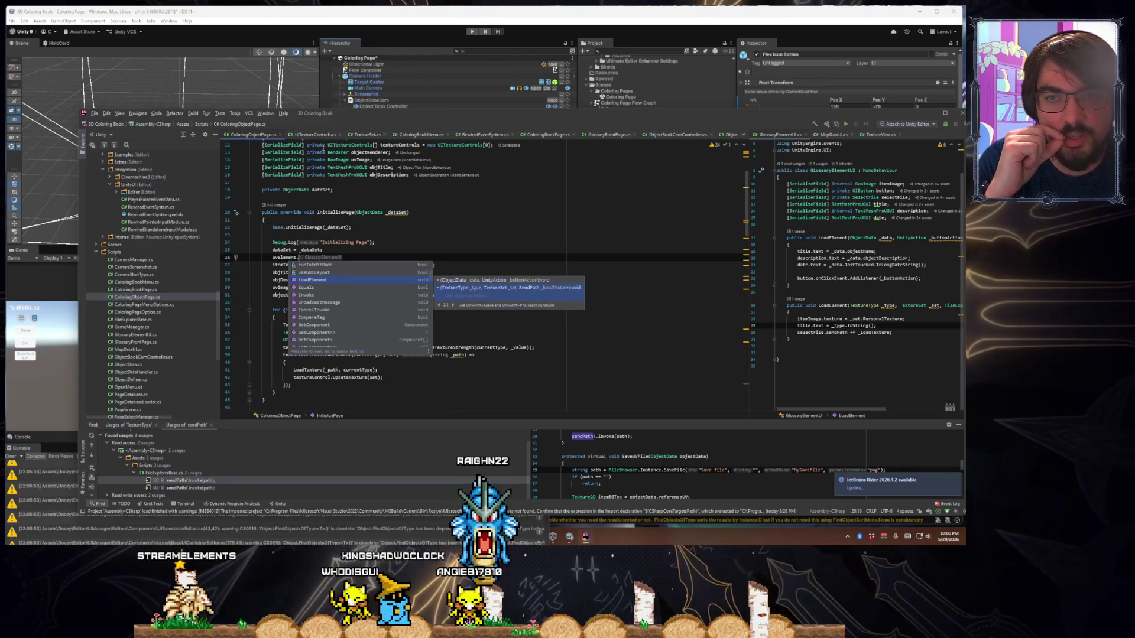
Go through the script tabs and jump to the UITextureControls class definition
left_click(609, 135)
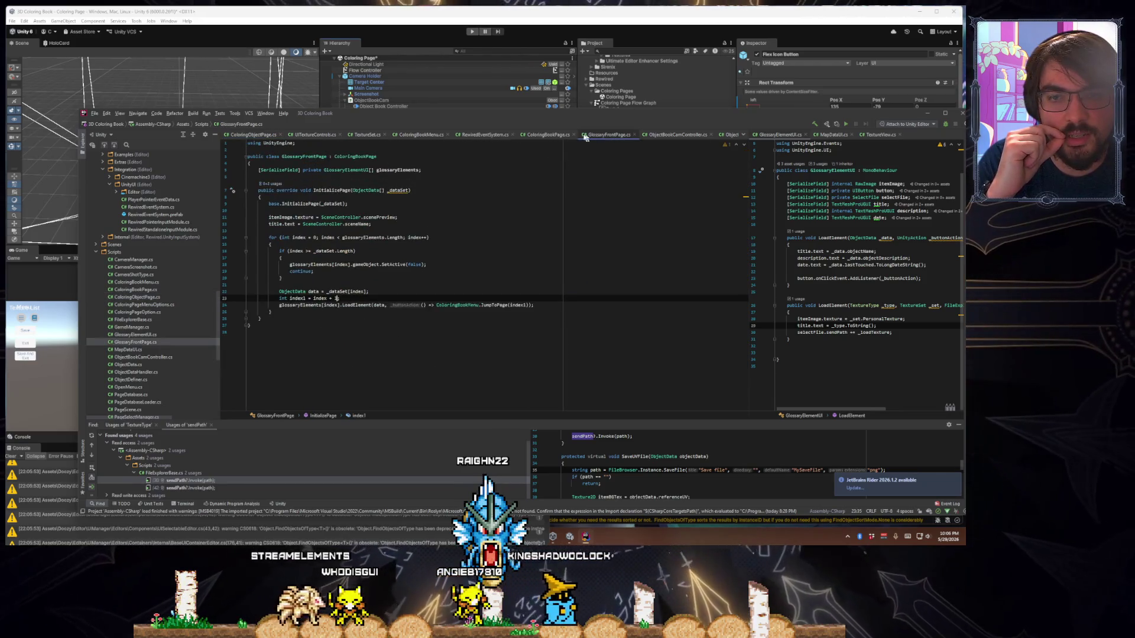
left_click(548, 134)
left_click(296, 136)
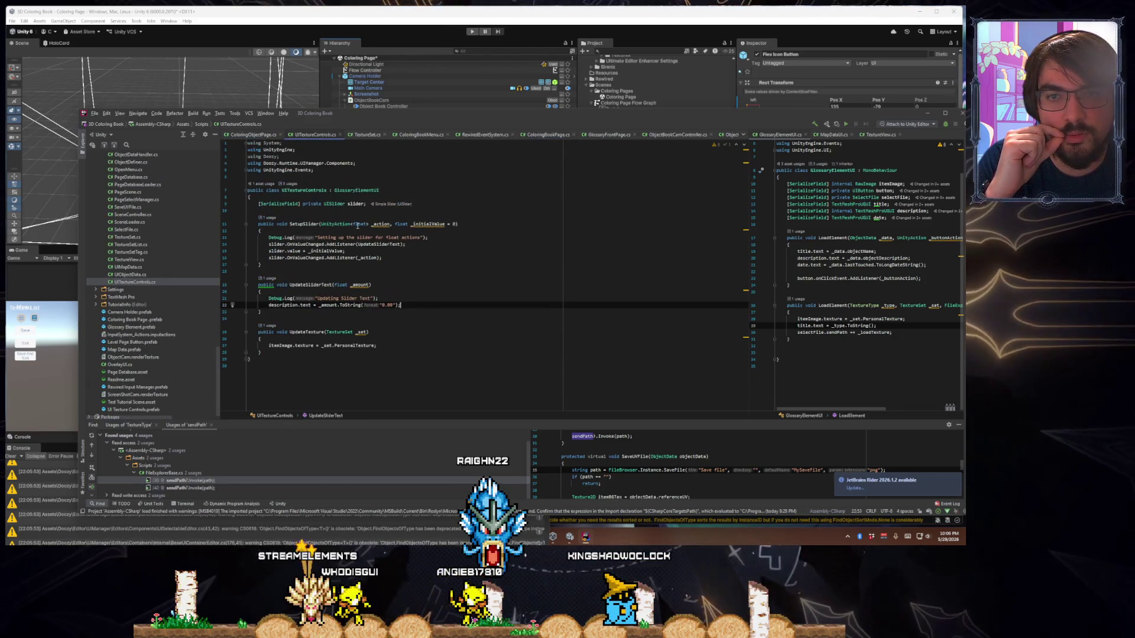
left_click(257, 135)
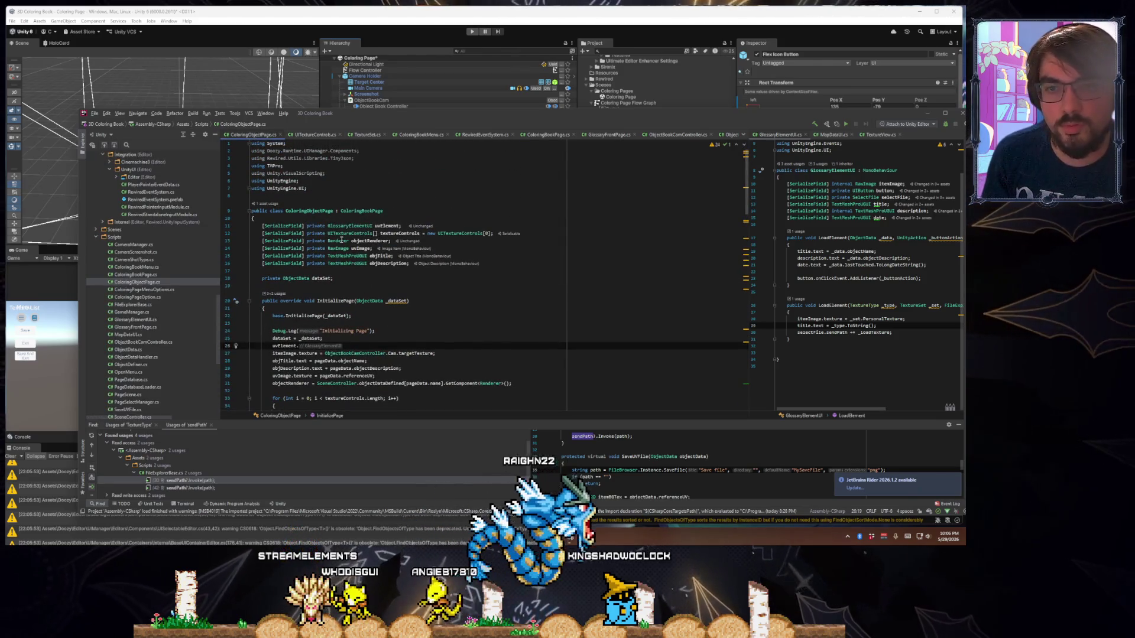
left_click(350, 232)
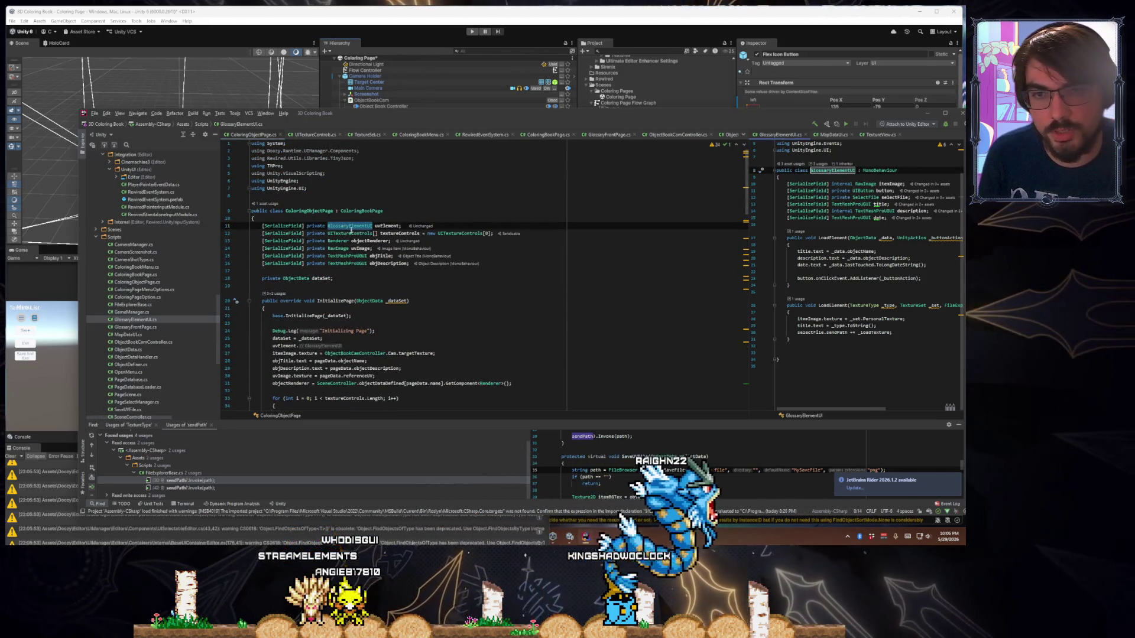
key("ctrl+Tab")
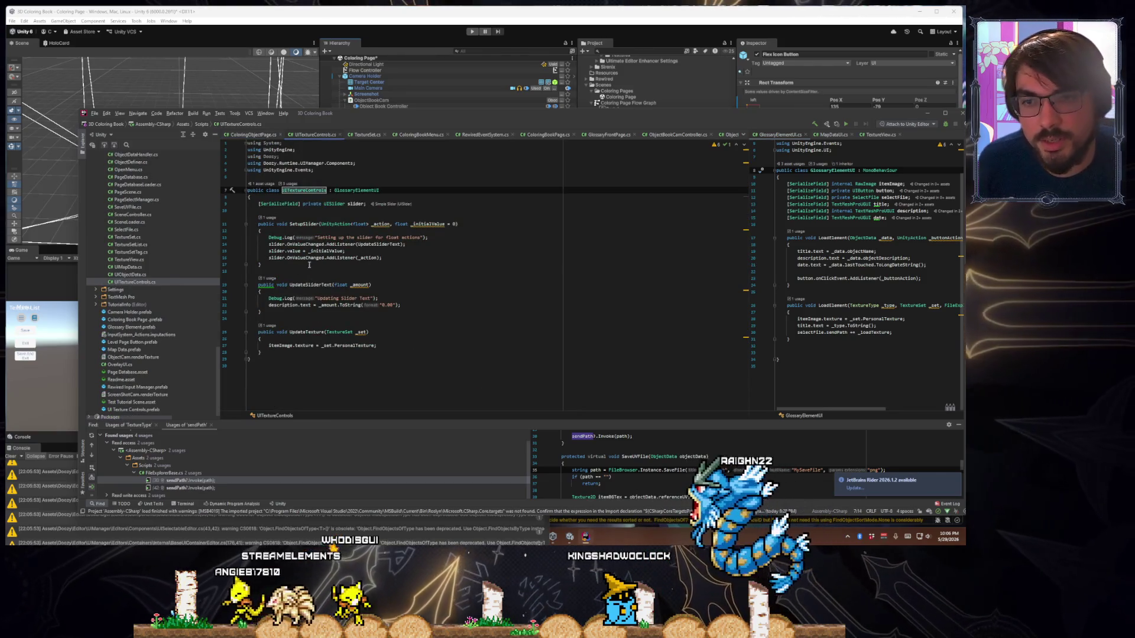
Create a 'public void SetupUV(Texture2D _uvTex)' method with an empty body after SetupSlider
key("Return")
key("Return")
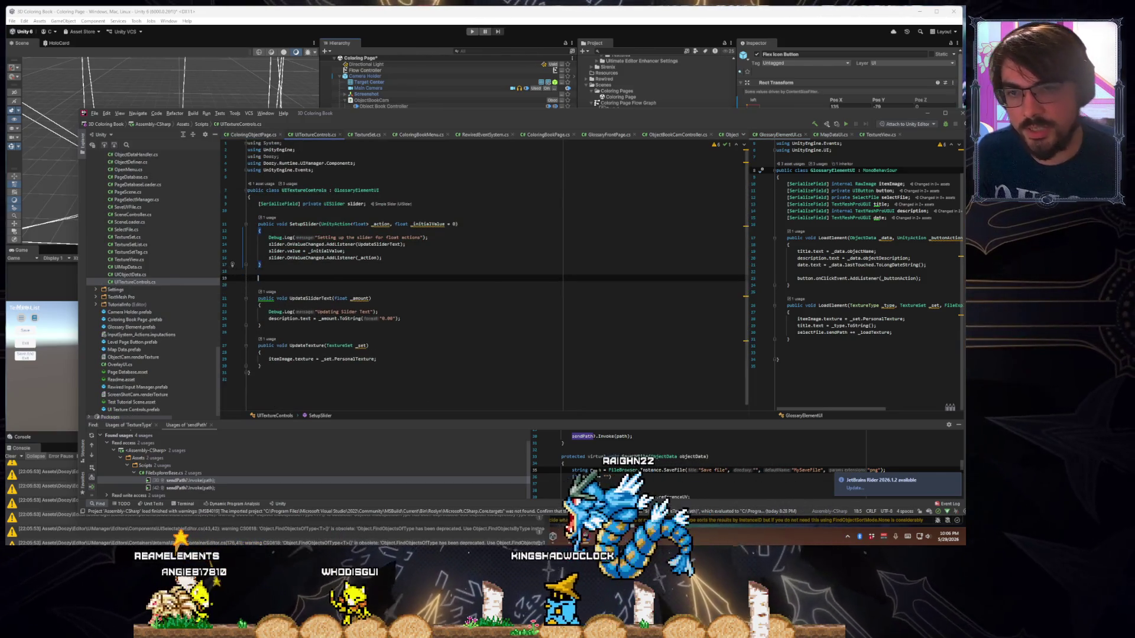
type("pub")
key("Return")
type("public void SetupUV(Texture")
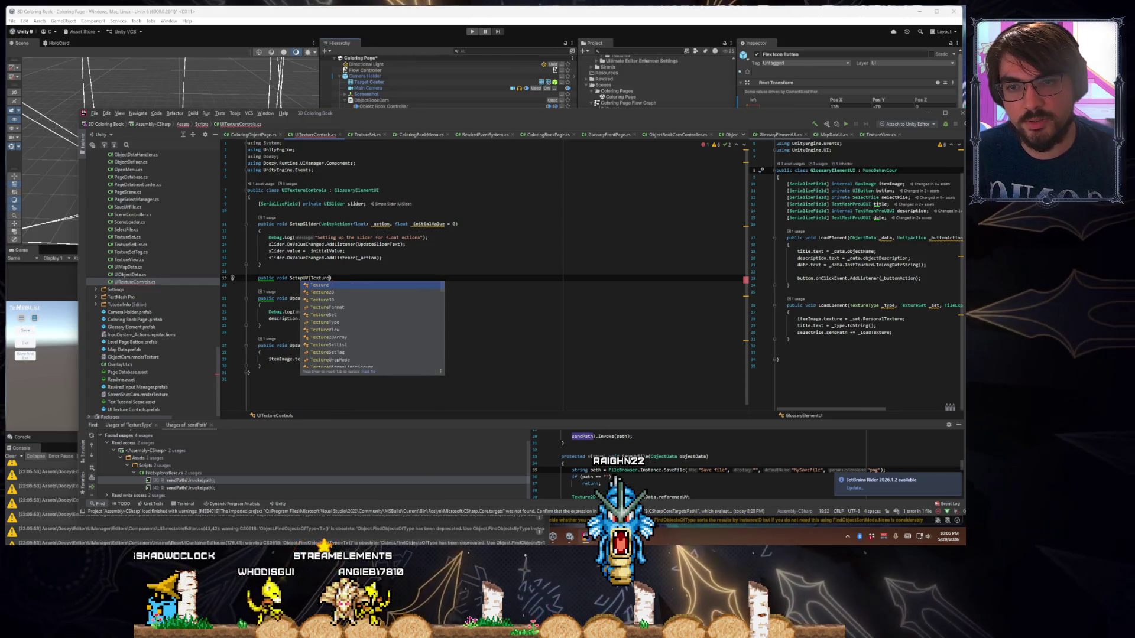
type("2D _uvImage")
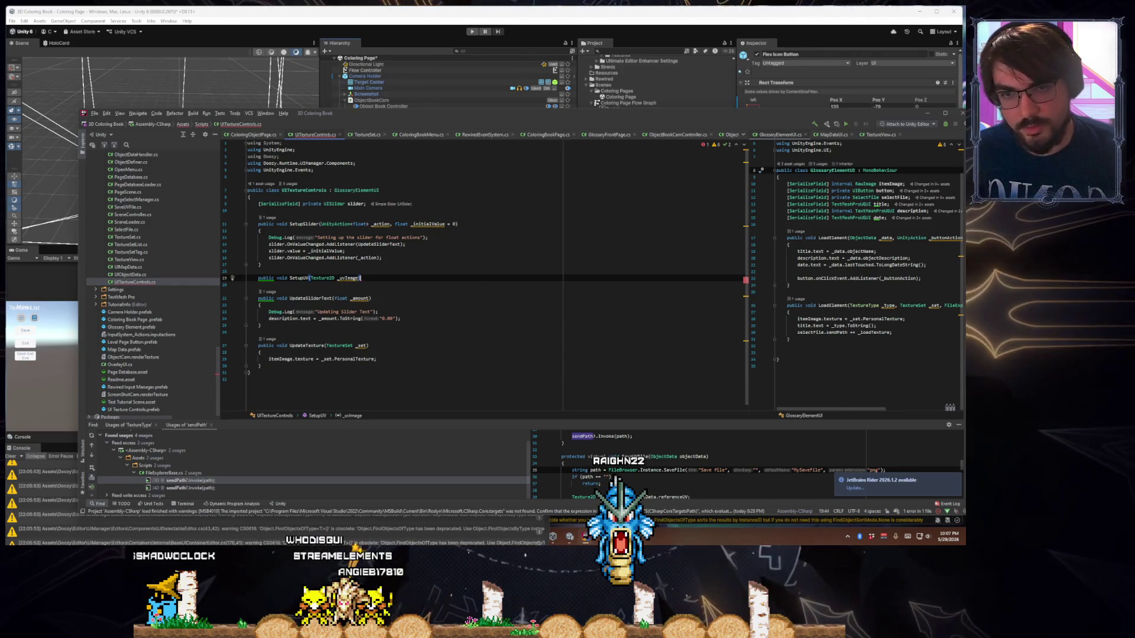
key("Return")
type("{")
key("Return")
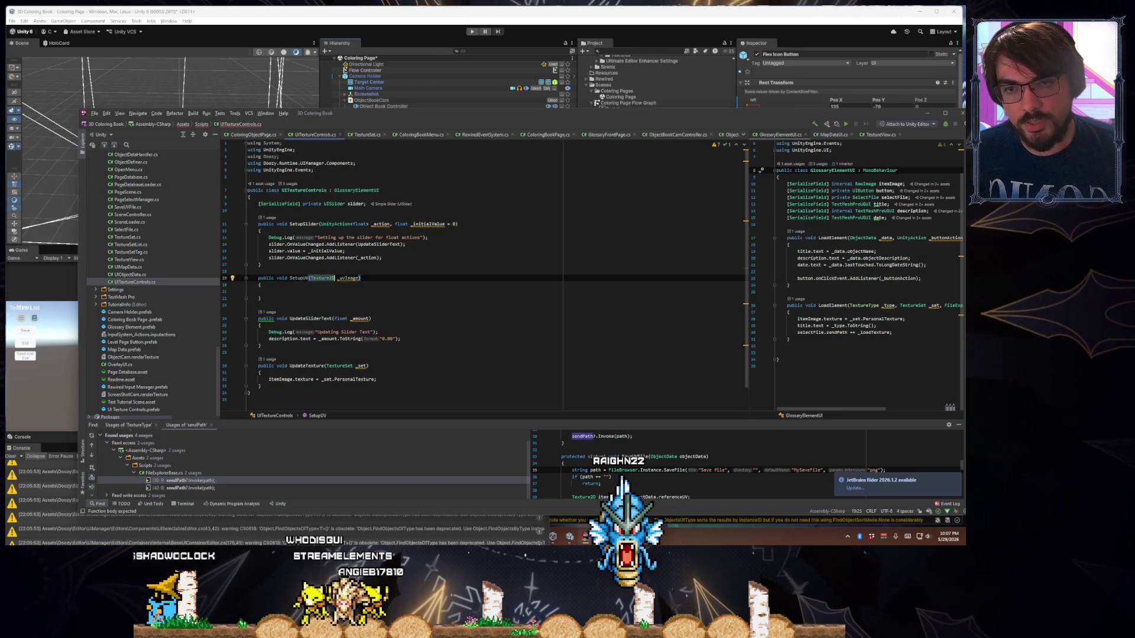
key("BackSpace")
key("BackSpace")
key("BackSpace")
type("Text")
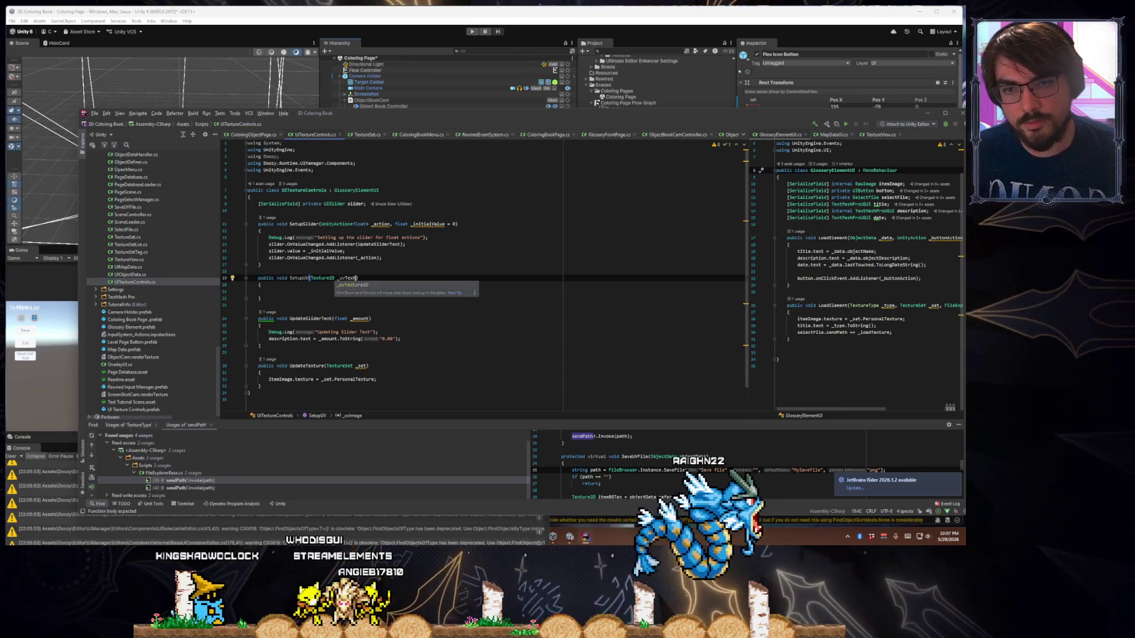
key("BackSpace")
key("Down")
key("Down")
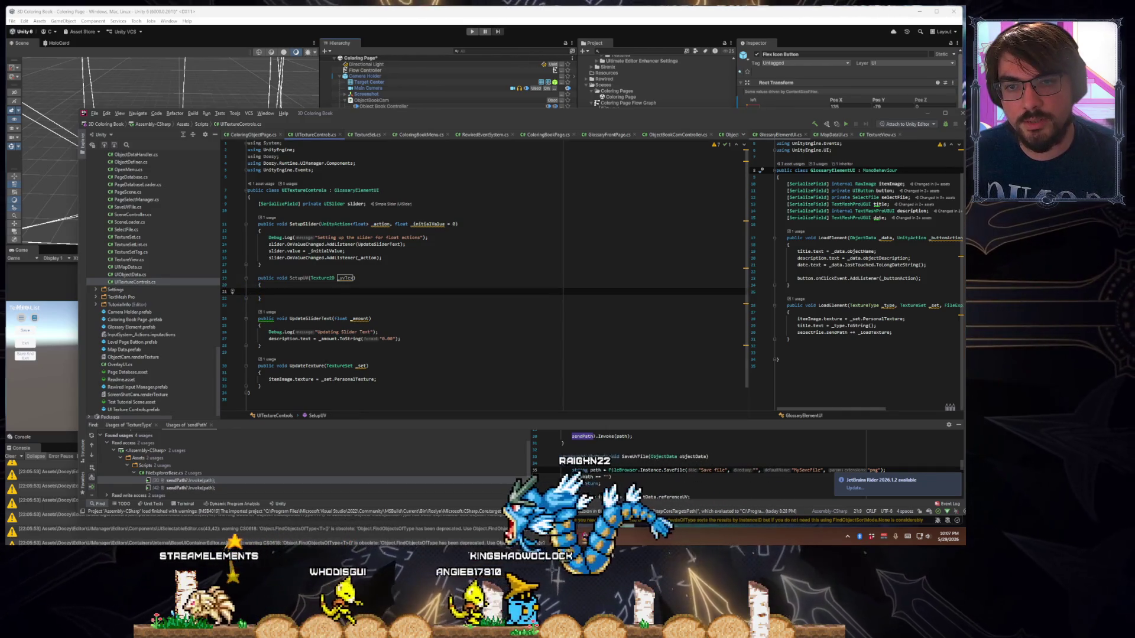
Make SetupUV assign itemImage.texture = _uvTex and begin a title line below it
type("item")
key("Return")
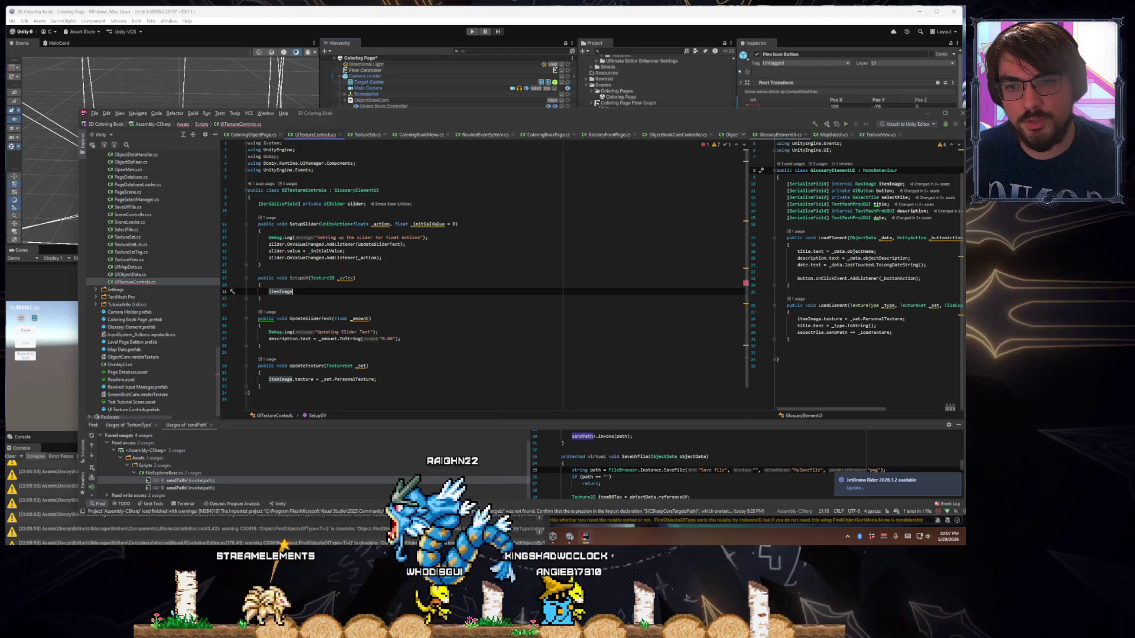
type(".texture = _uv")
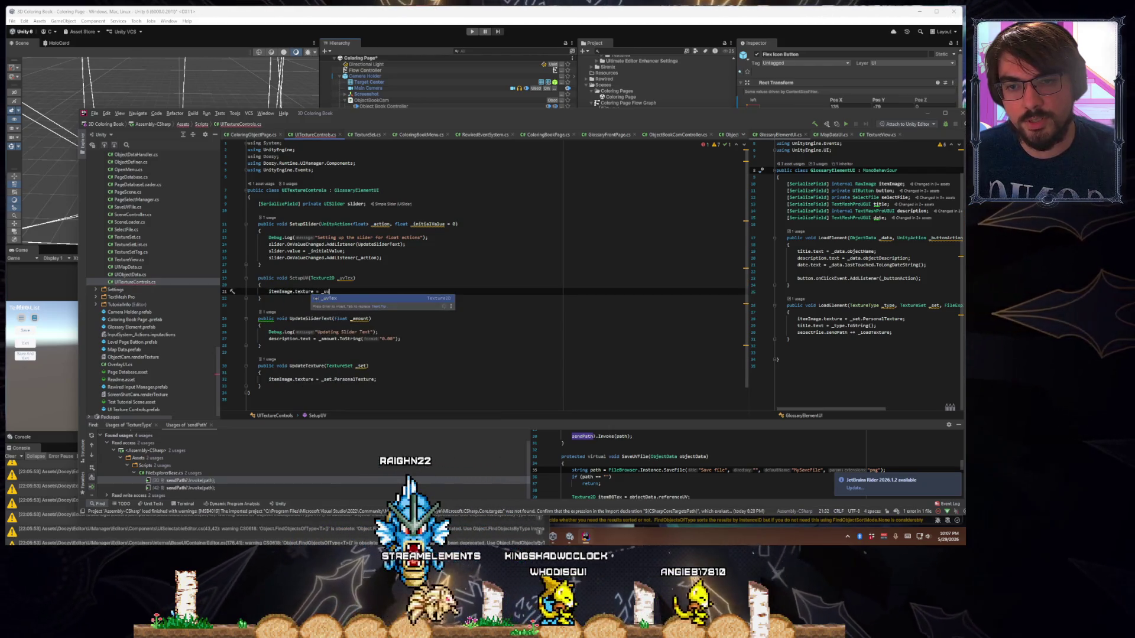
key("Return")
type(";")
key("Return")
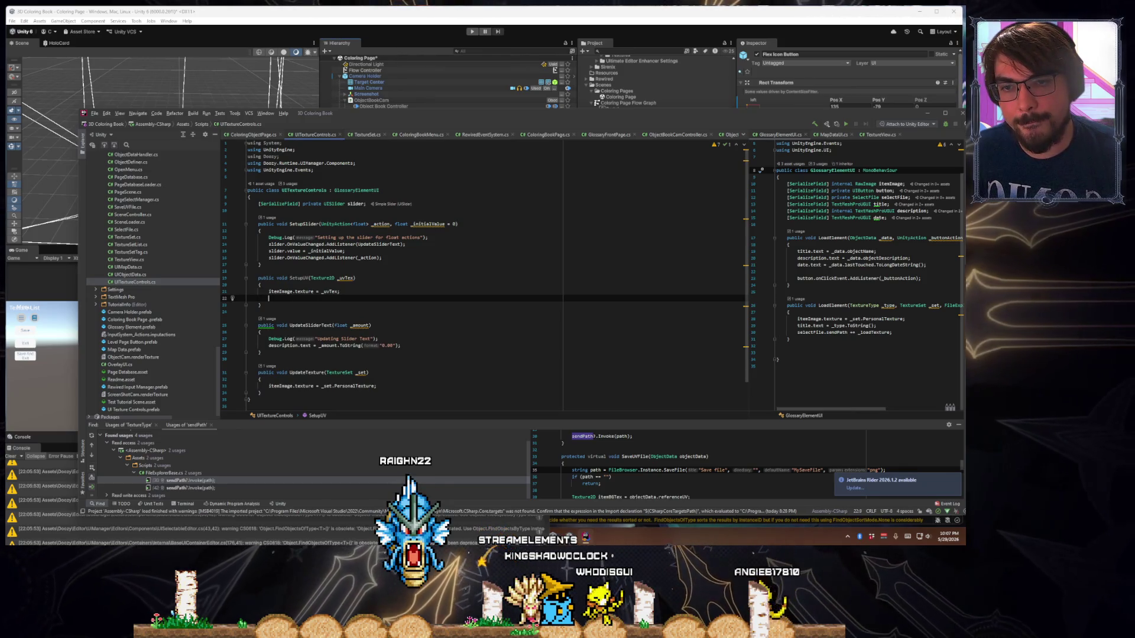
type("title")
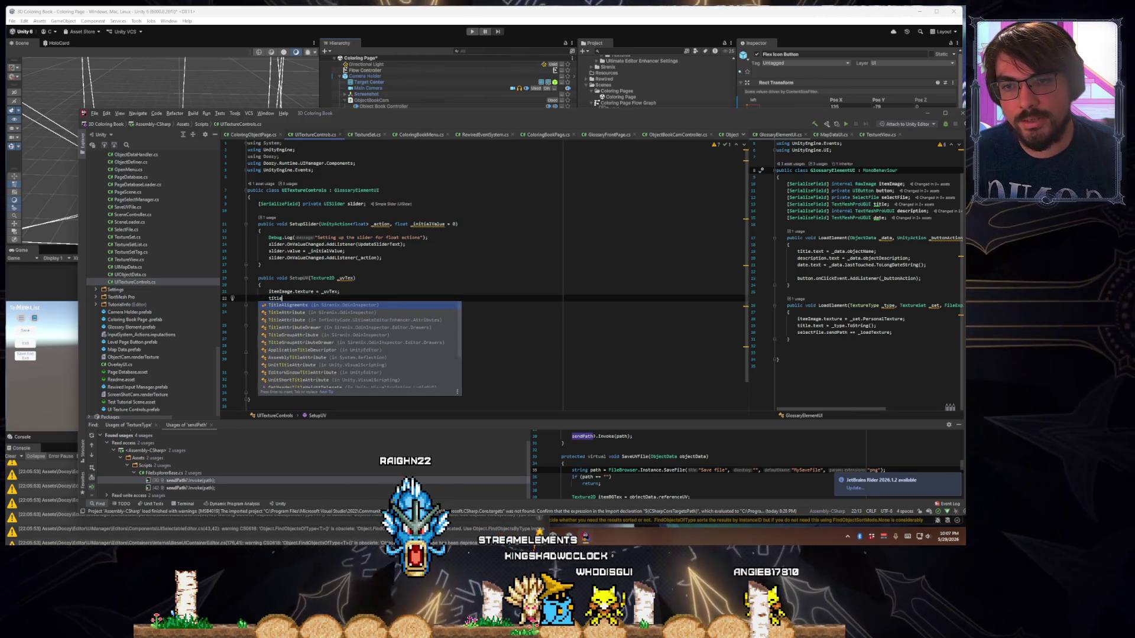
key("BackSpace")
key("BackSpace")
key("BackSpace")
type("item")
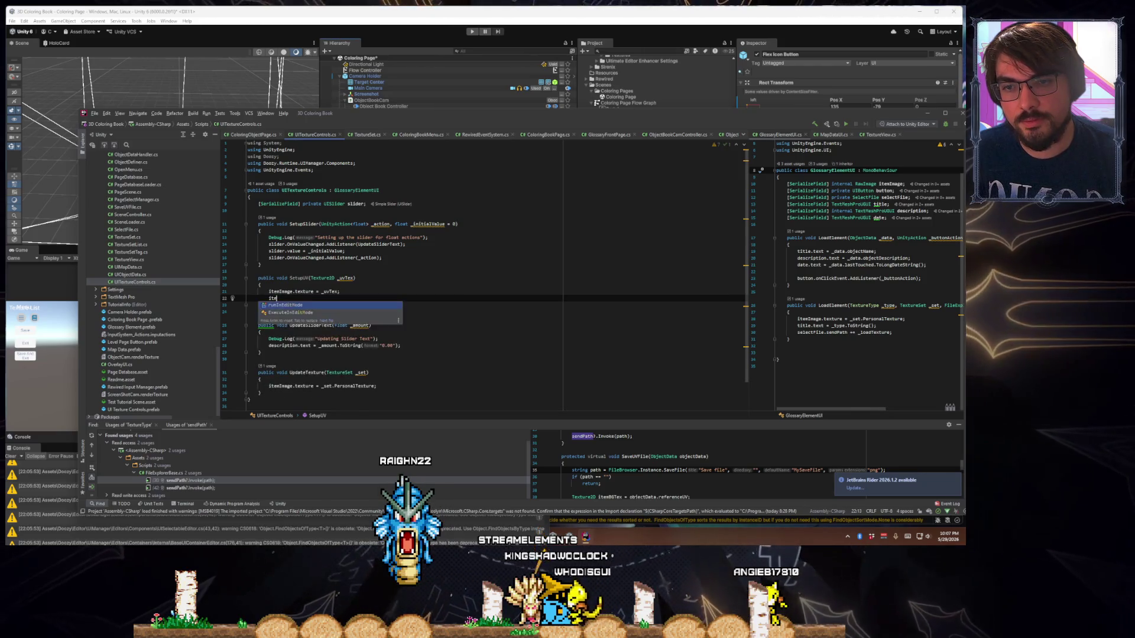
type("Tit")
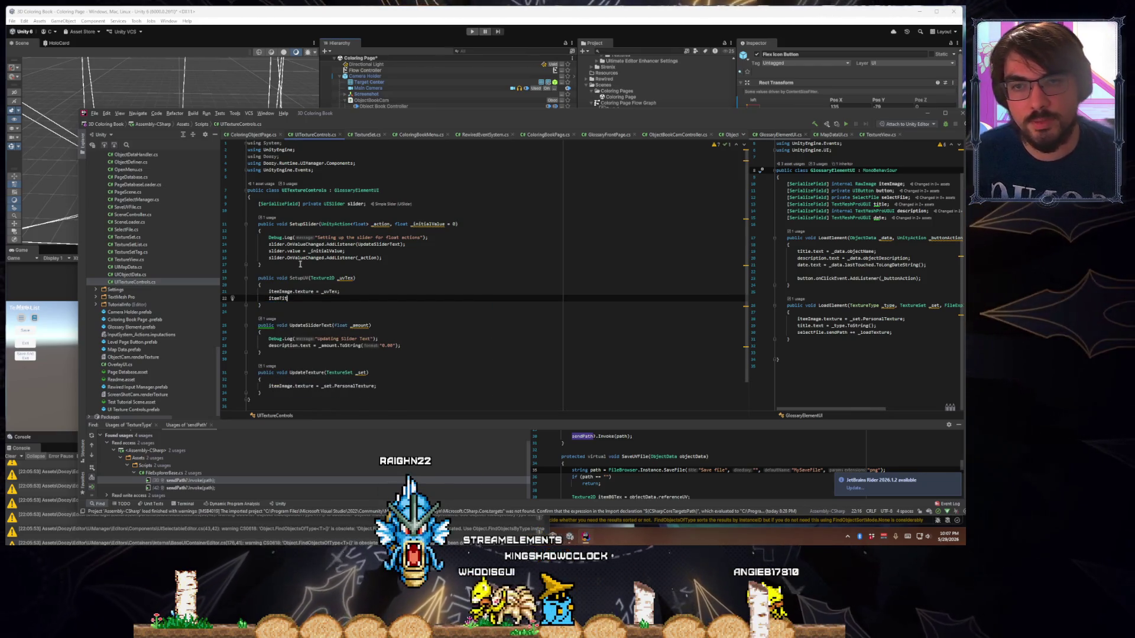
Mark the title field in GlossaryElementUI.cs as internal and copy its name
double_click(362, 191)
left_click_drag(744, 109, 636, 96)
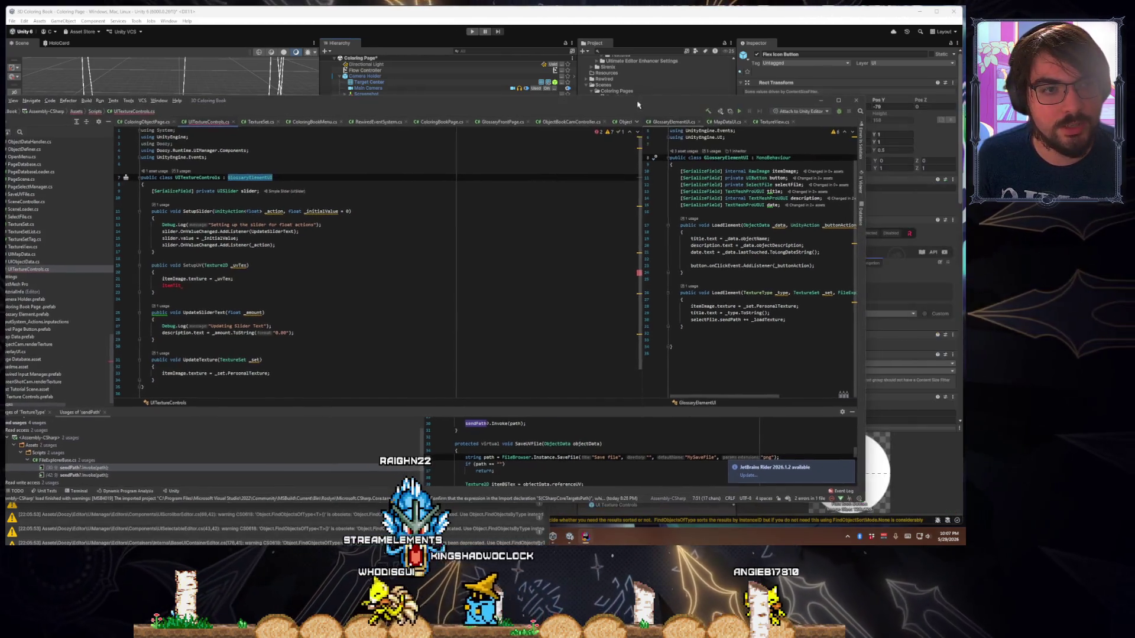
left_click(722, 177)
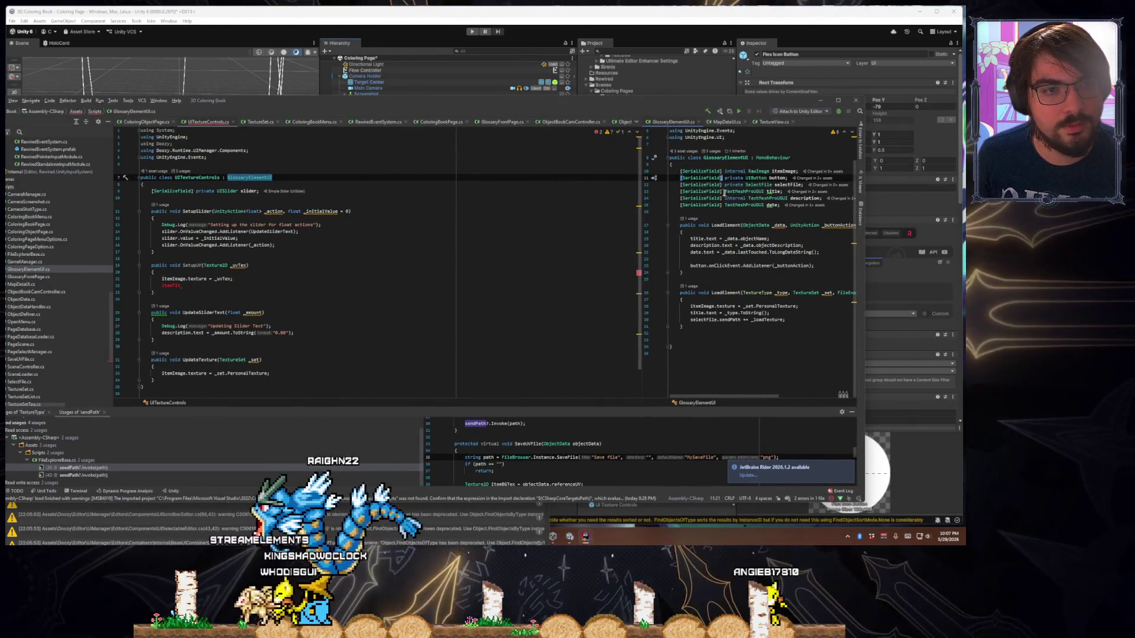
left_click(724, 192)
type("internal")
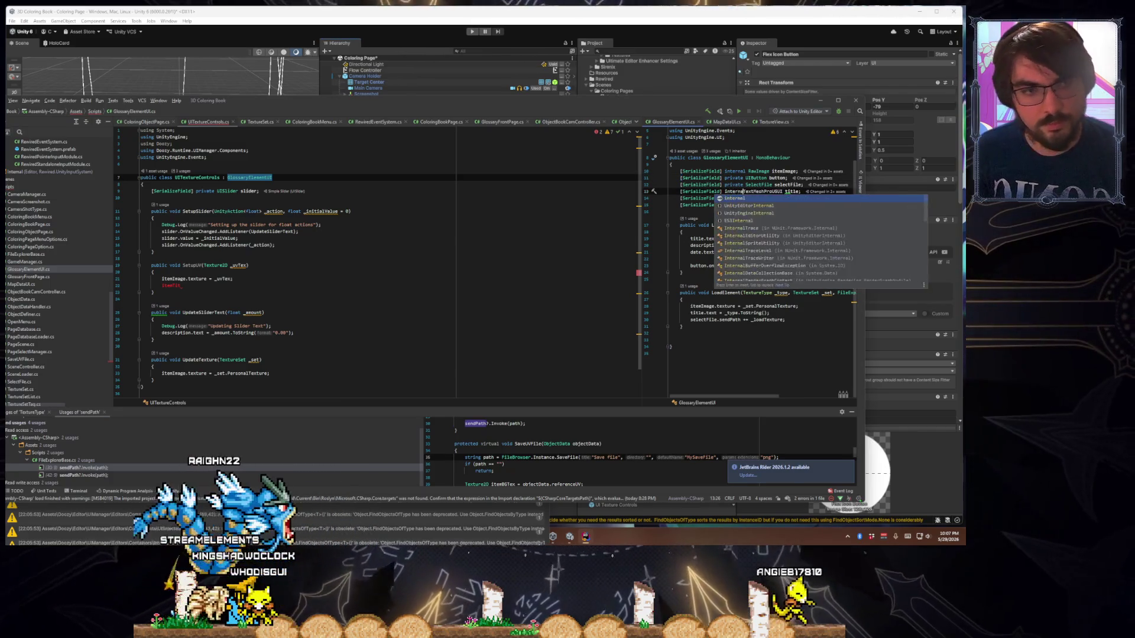
double_click(796, 191)
key("ctrl+c")
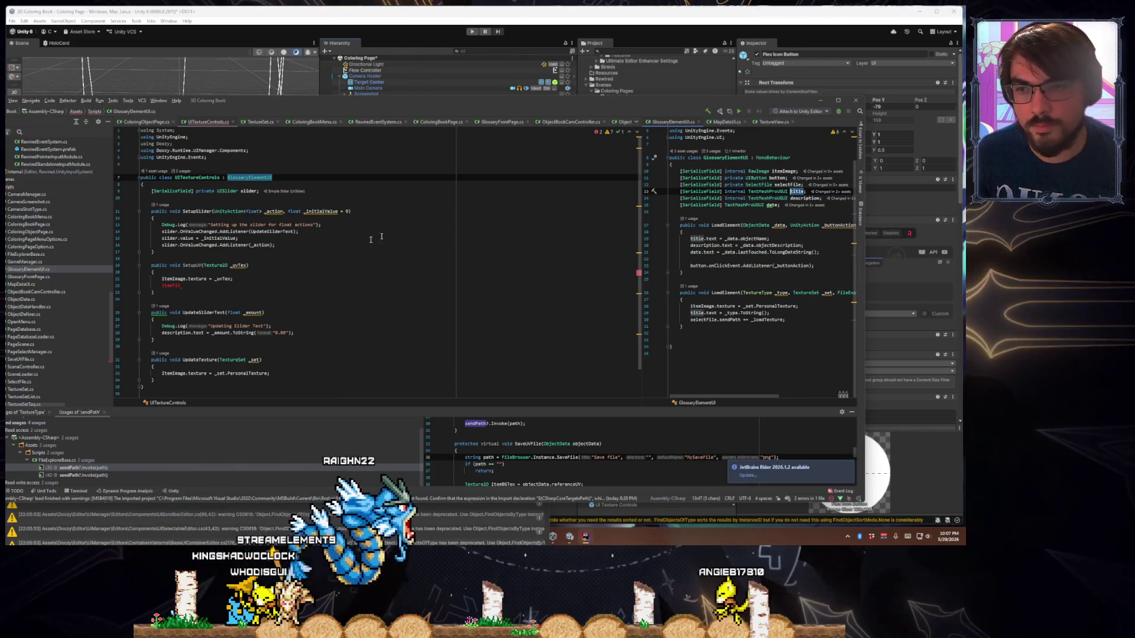
In SetupUV, set title.text = "UV" and description.text = "The outlines of the object to color in"
double_click(171, 285)
key("ctrl+v")
type(".text = \"UV\"")
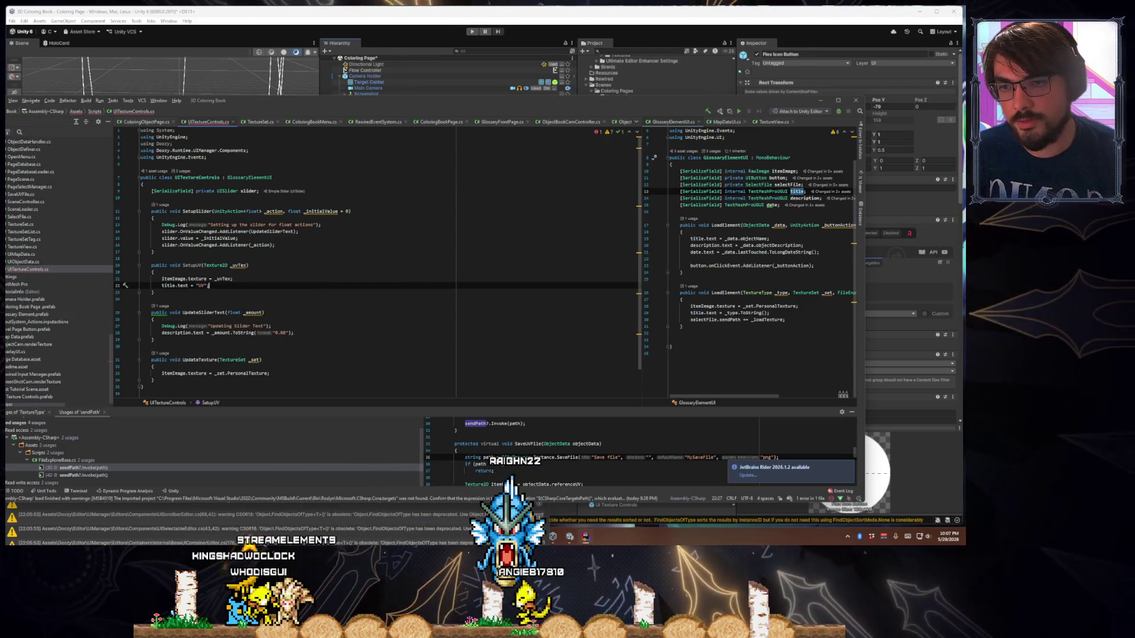
key("Return")
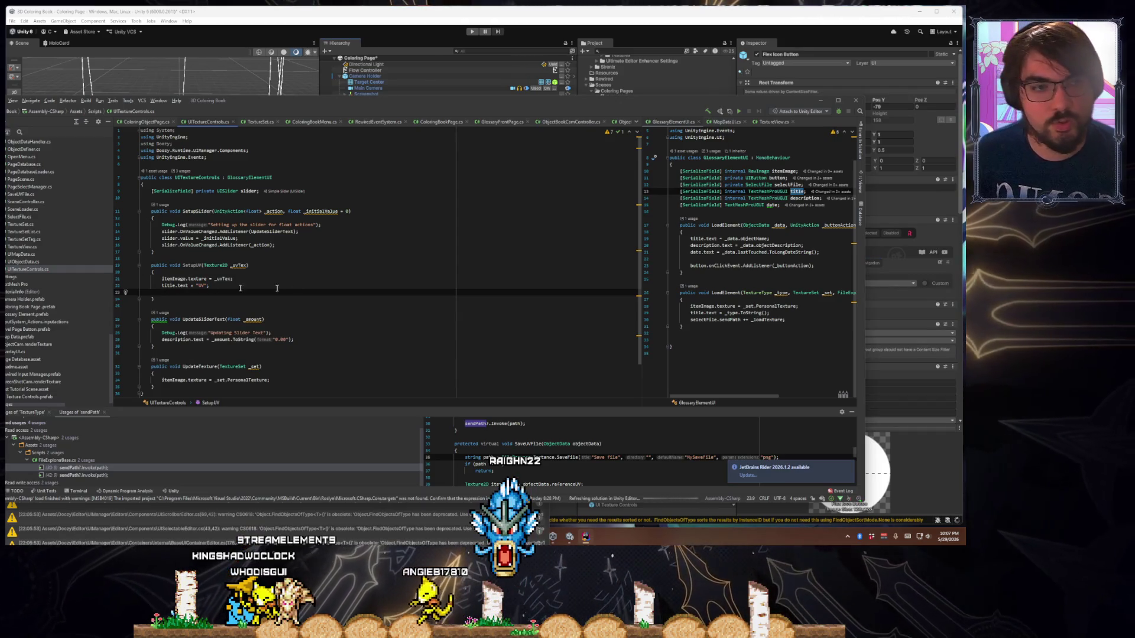
type("descr")
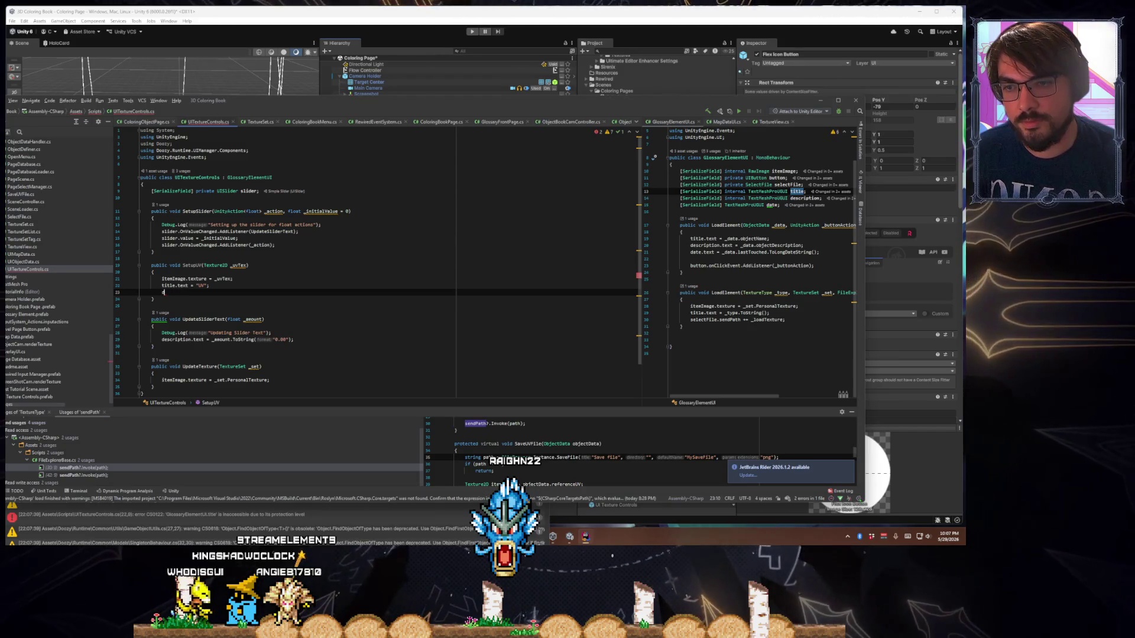
type("escription =")
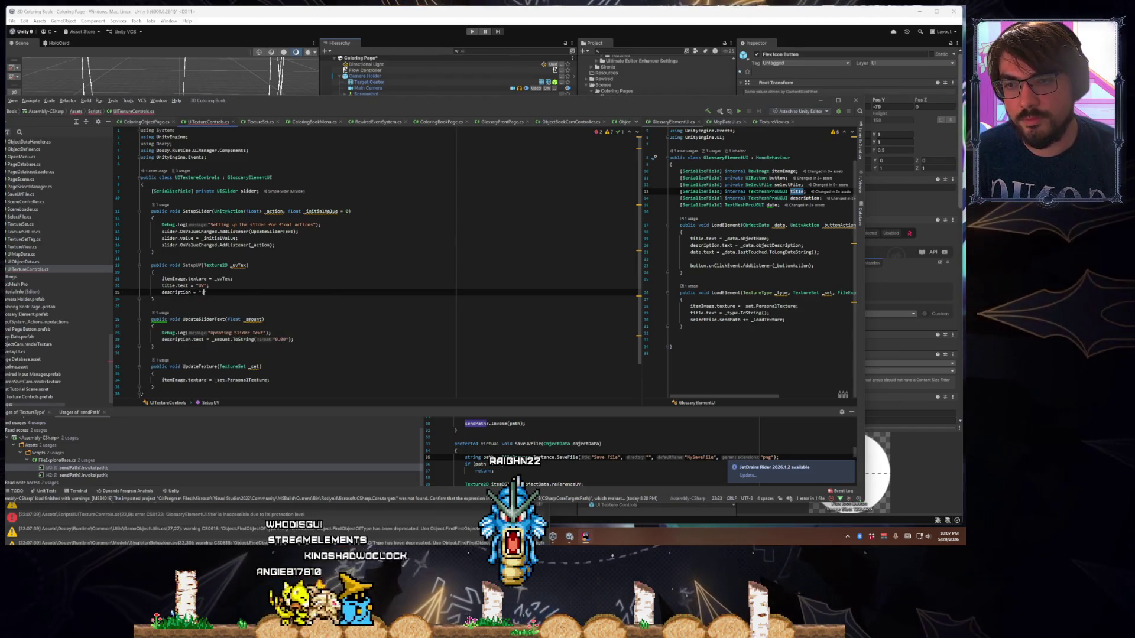
type(" of teh")
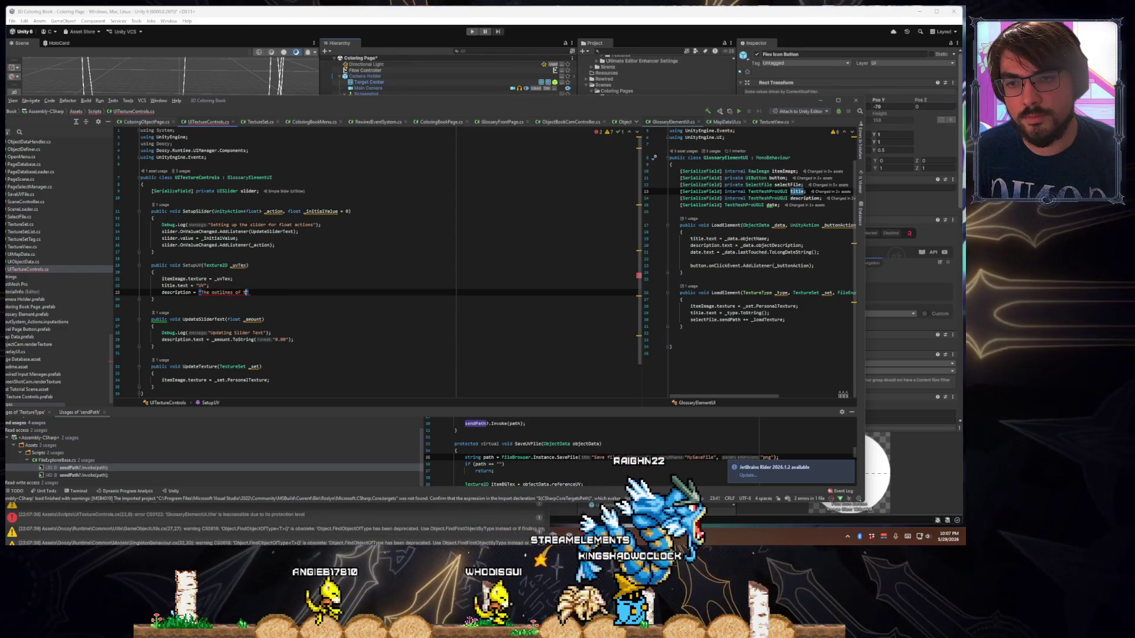
key("BackSpace")
key("BackSpace")
key("BackSpace")
type("the object to color in\";")
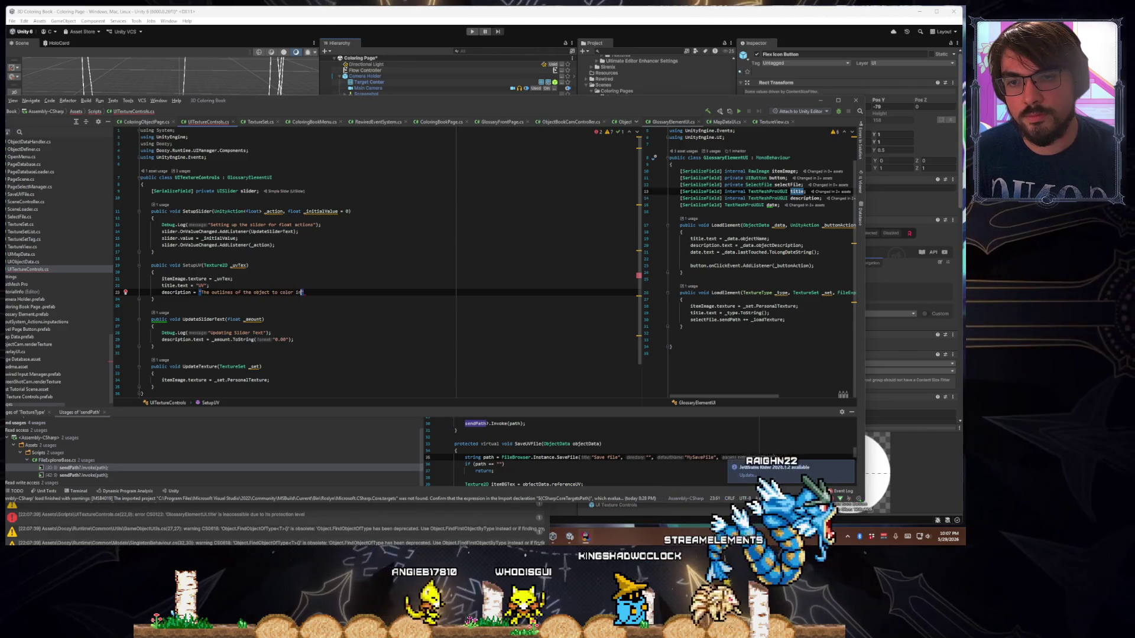
key("Down")
left_click(199, 292)
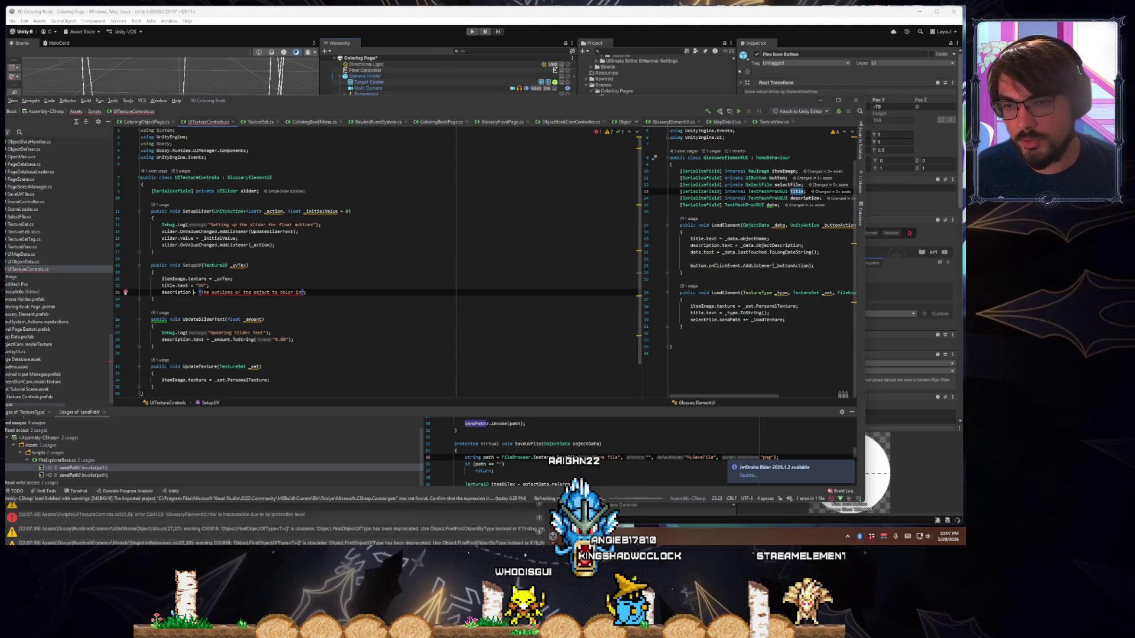
type(".text")
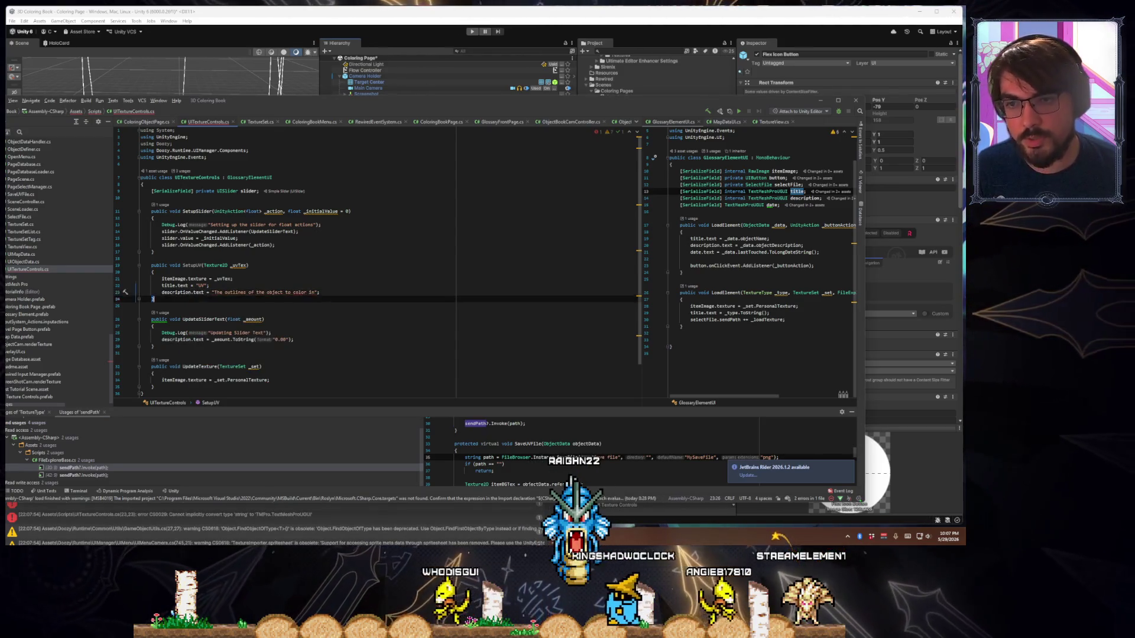
Restore Rider's window, switch to Unity to recompile the scripts, and move the Console aside
double_click(501, 105)
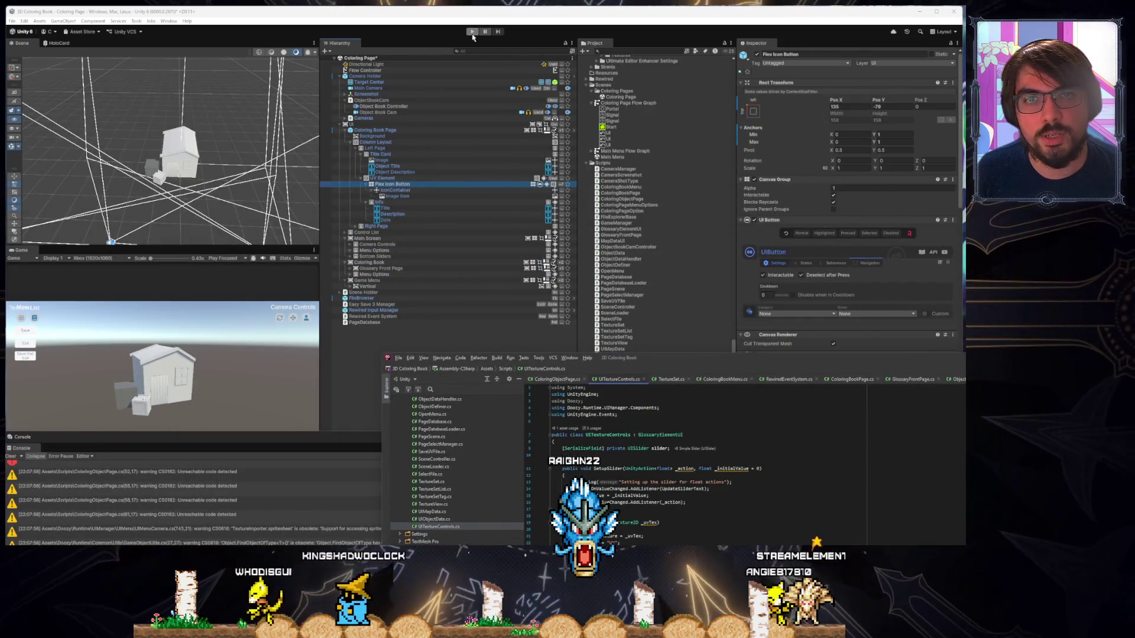
left_click(21, 447)
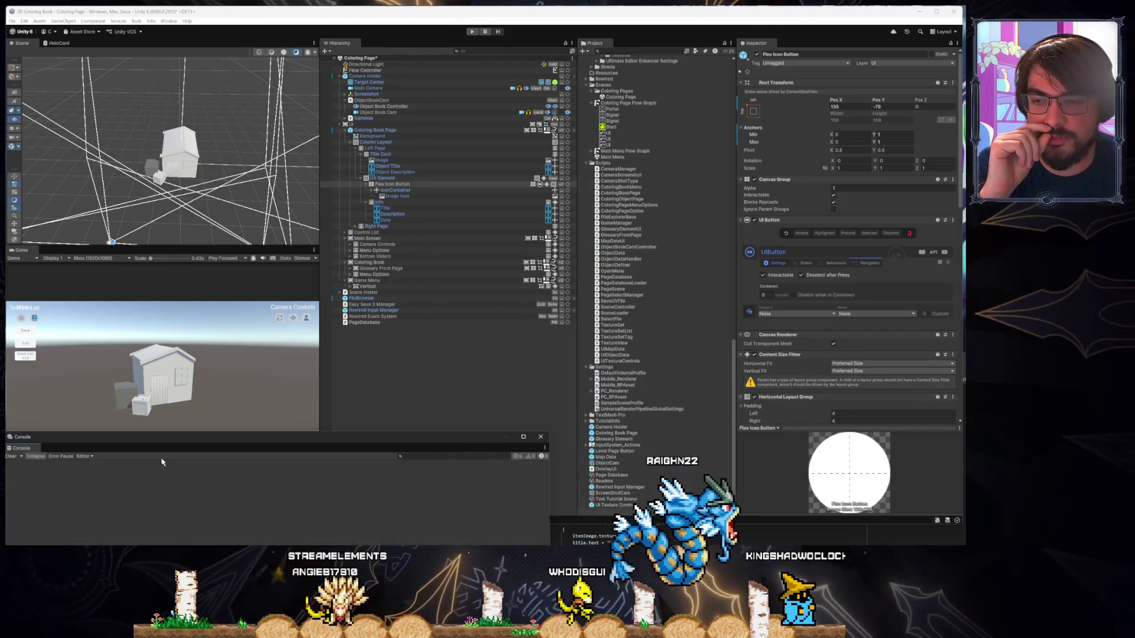
mouse_move(167, 445)
left_mouse_down()
mouse_move(300, 409)
mouse_move(498, 417)
left_mouse_up()
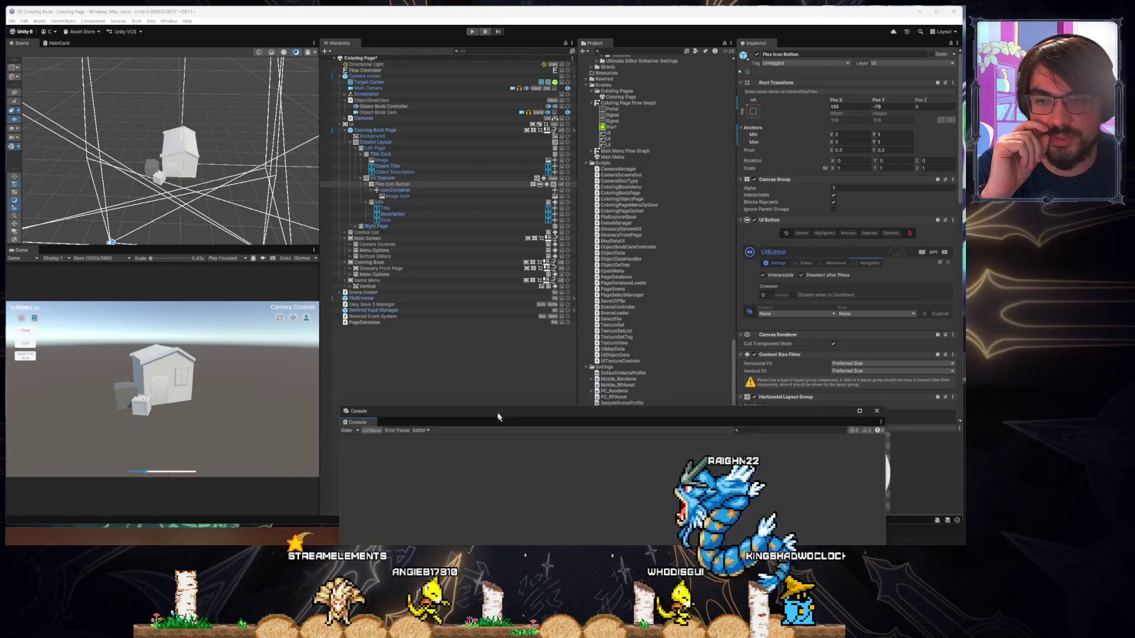
Play-test the coloring page, which logs a NullReferenceException, then restart play mode
left_click(478, 30)
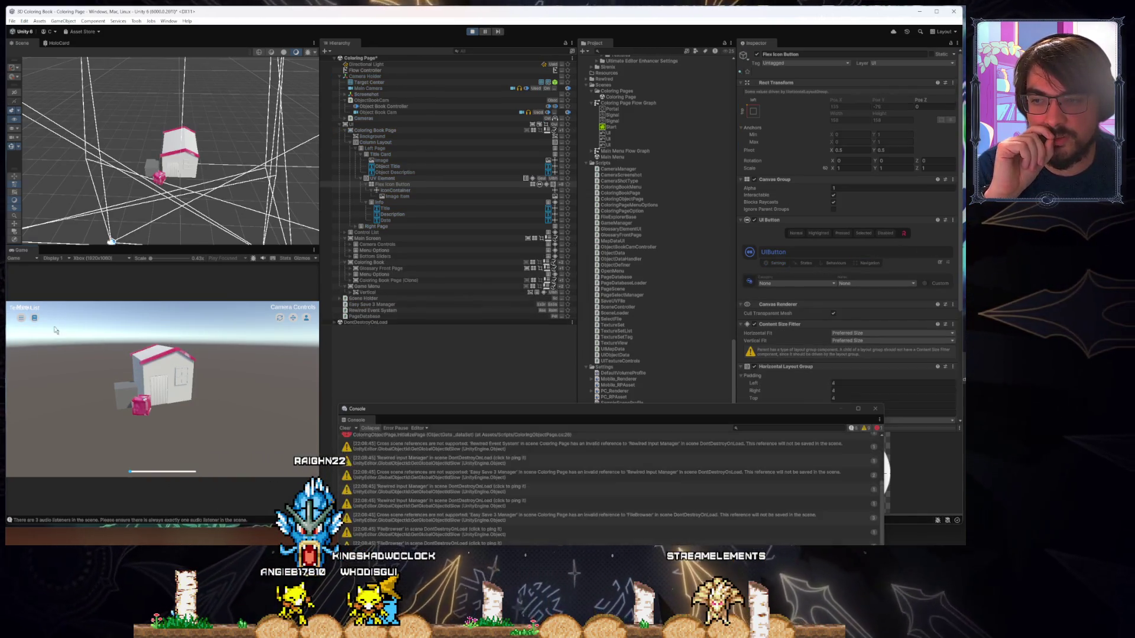
left_click(35, 318)
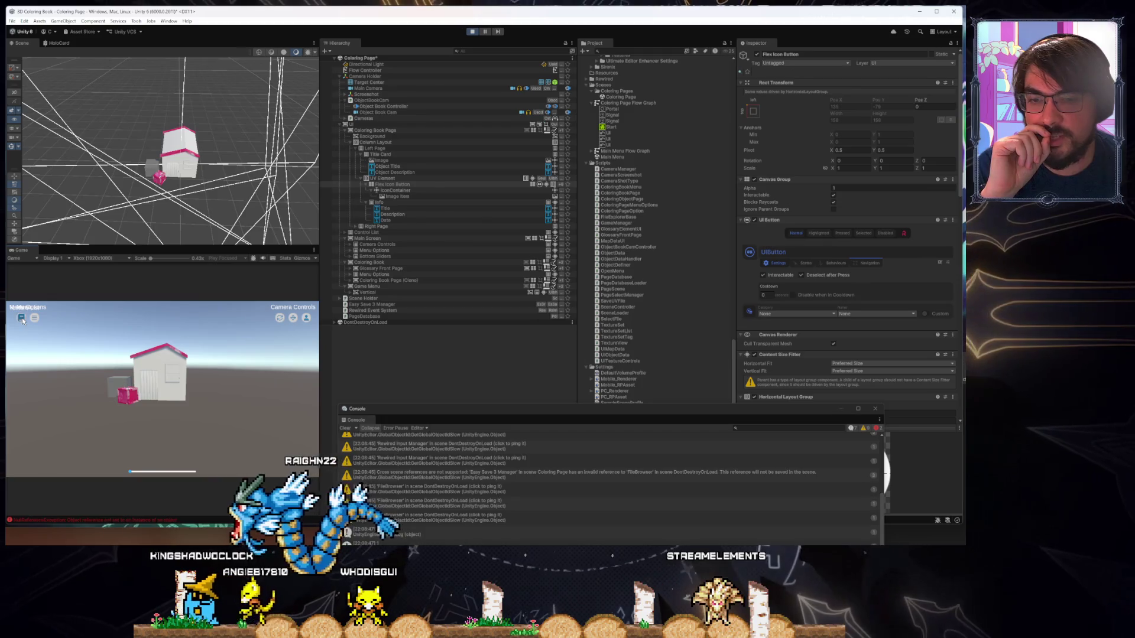
left_click(21, 318)
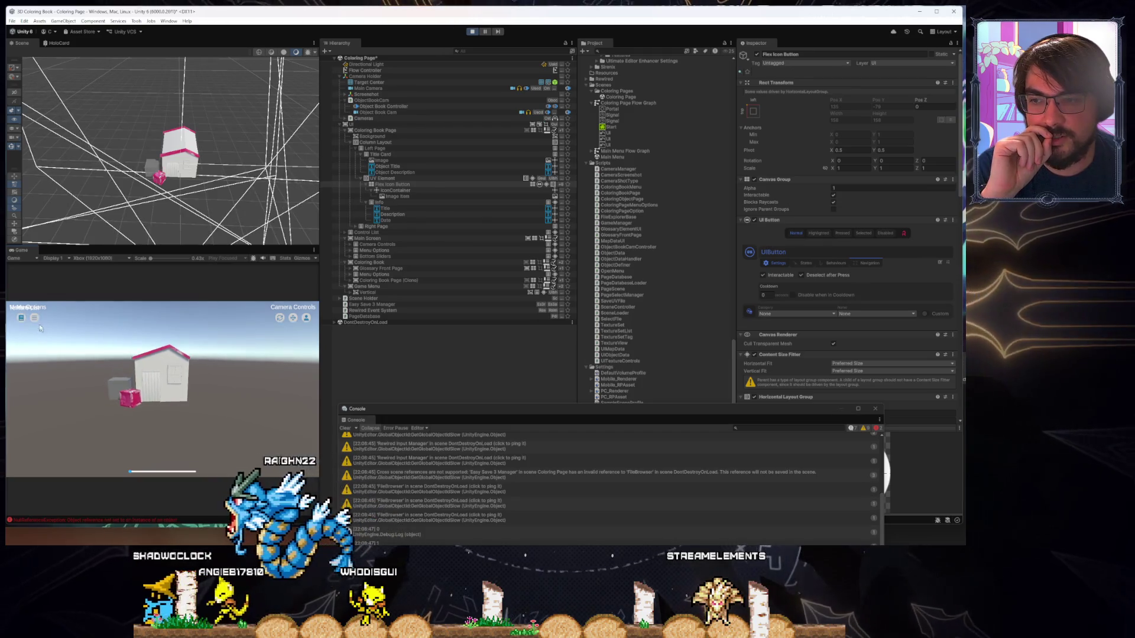
left_click(472, 32)
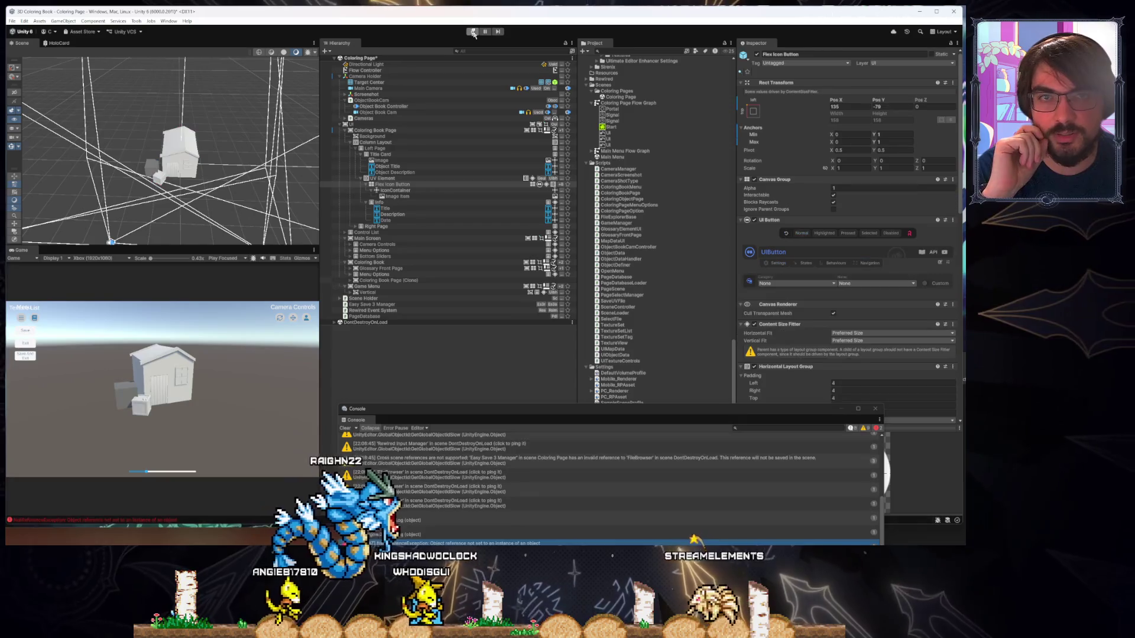
left_click(473, 31)
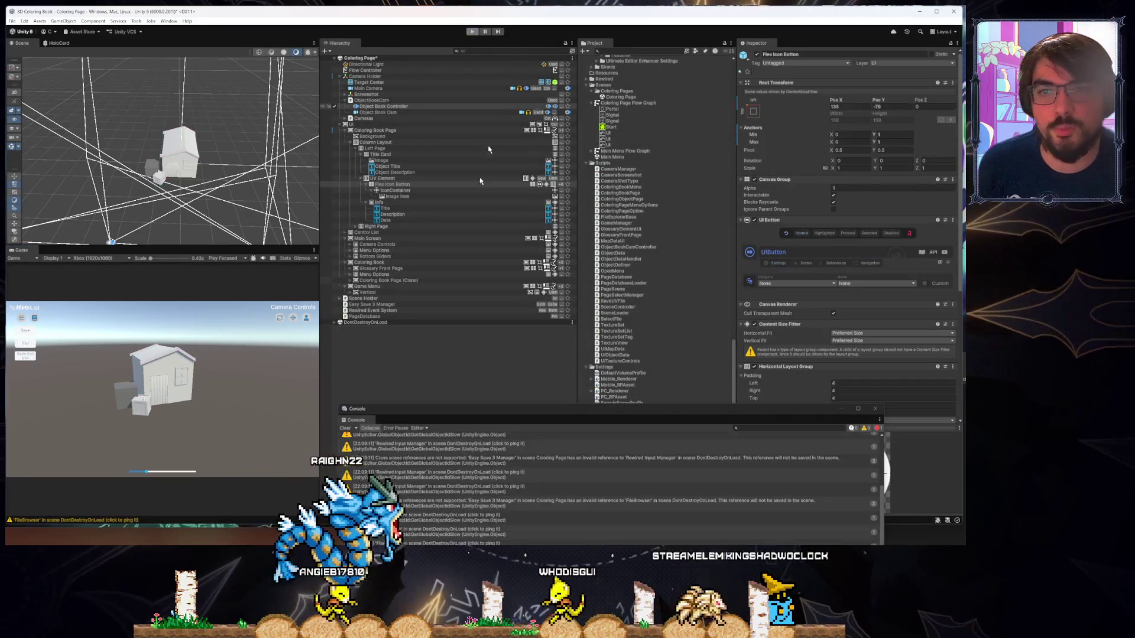
left_click(373, 131)
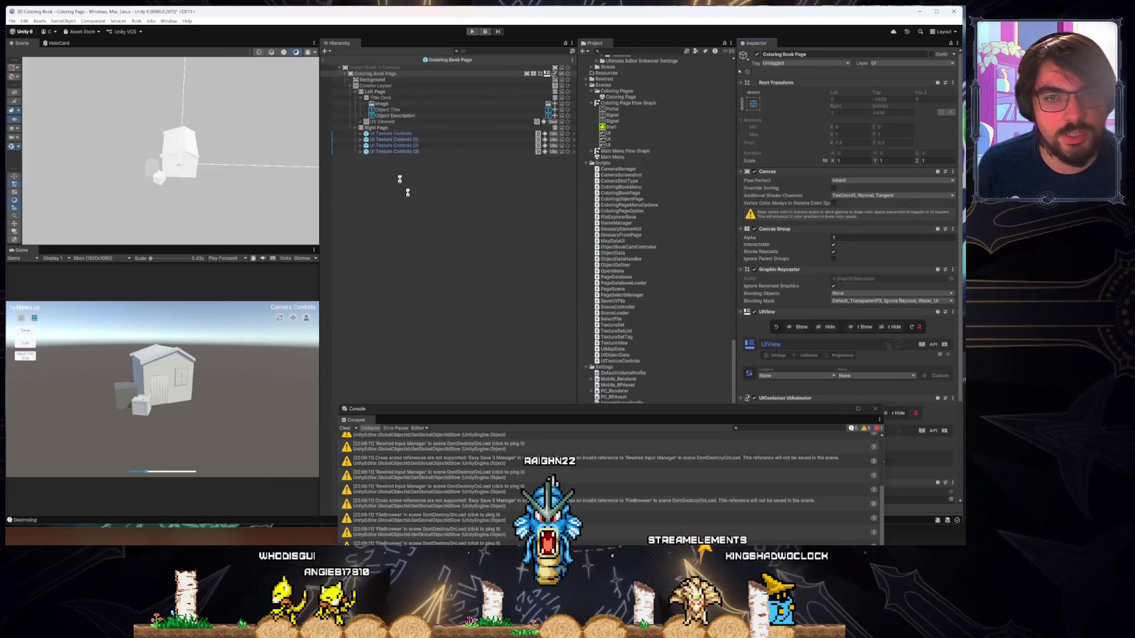
left_click_drag(622, 411, 334, 451)
scroll(808, 369, "down", 4)
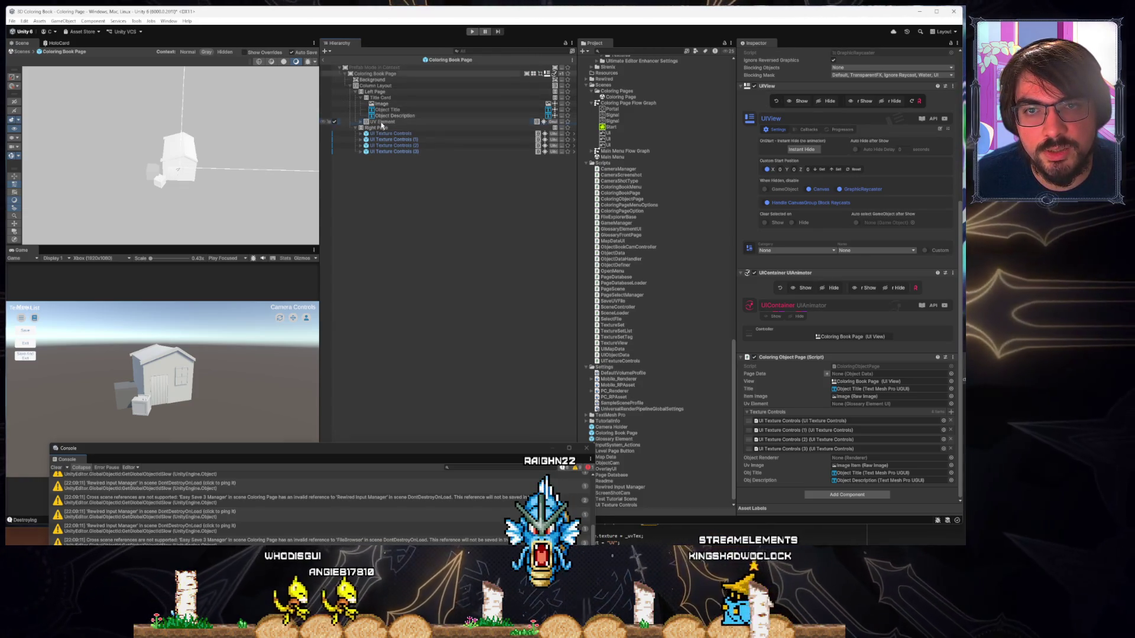
left_click(849, 406)
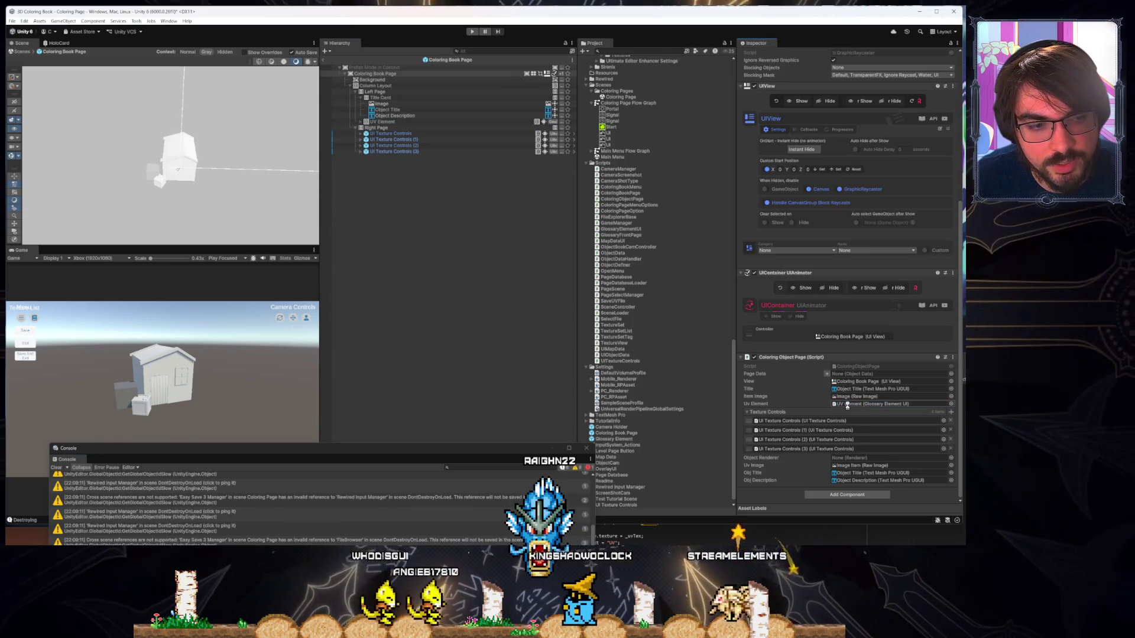
left_click(360, 123)
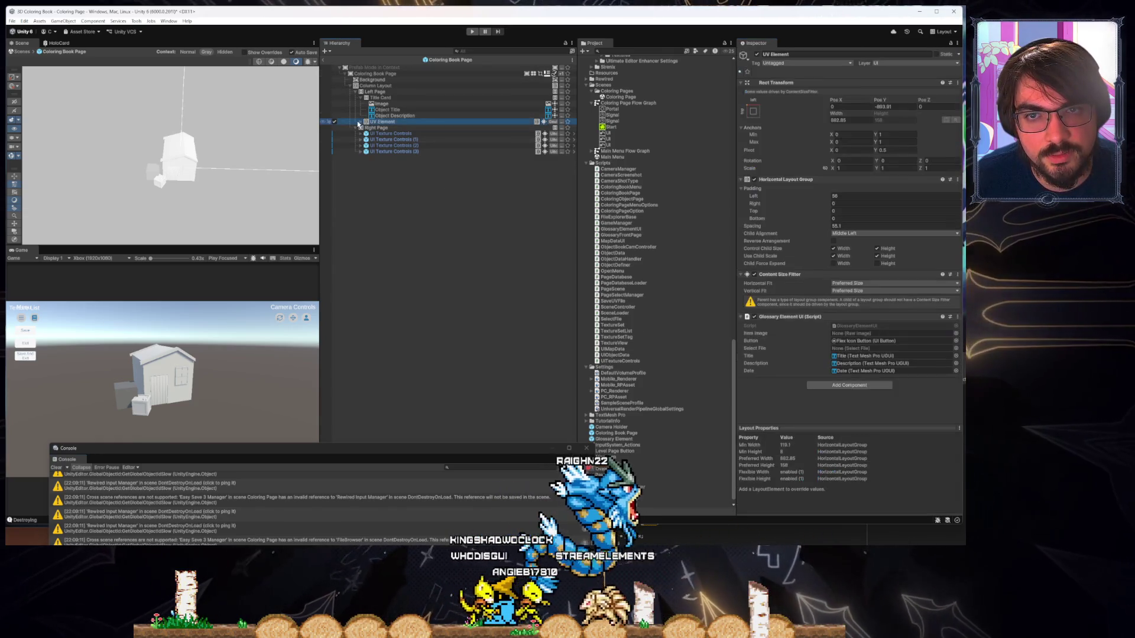
left_click(359, 123)
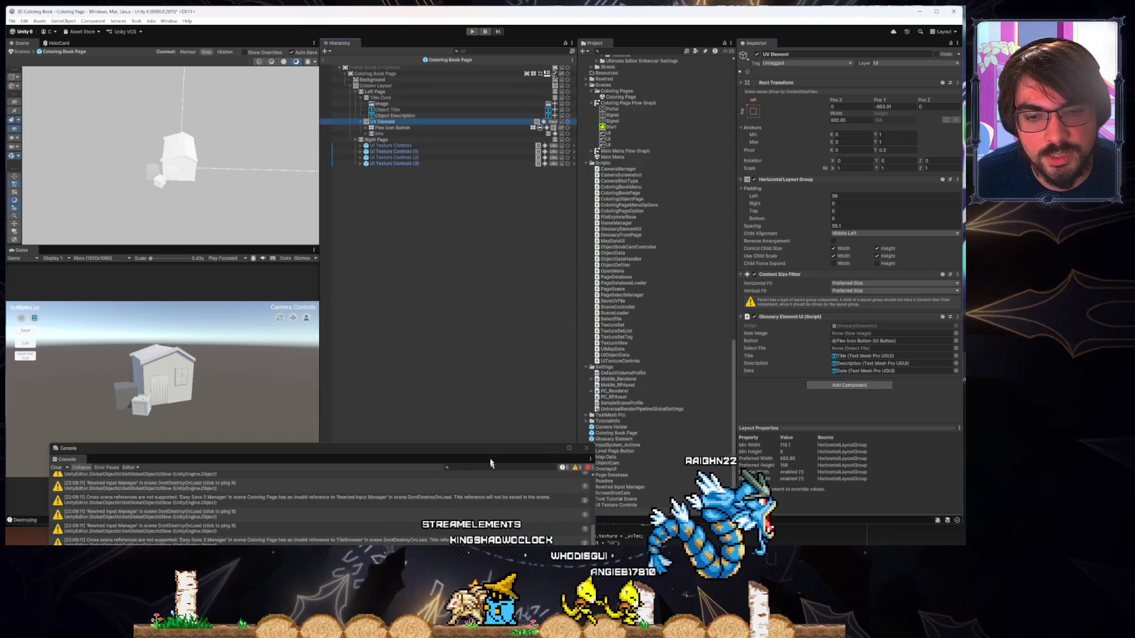
left_click_drag(478, 448, 342, 361)
left_click(416, 361)
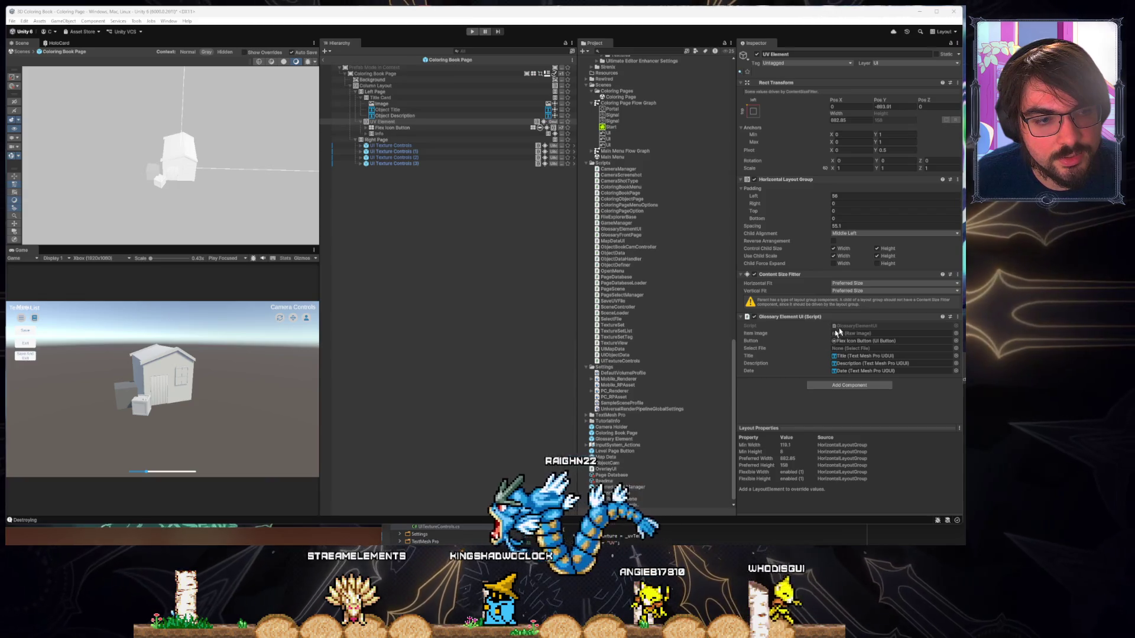
key("alt+Tab")
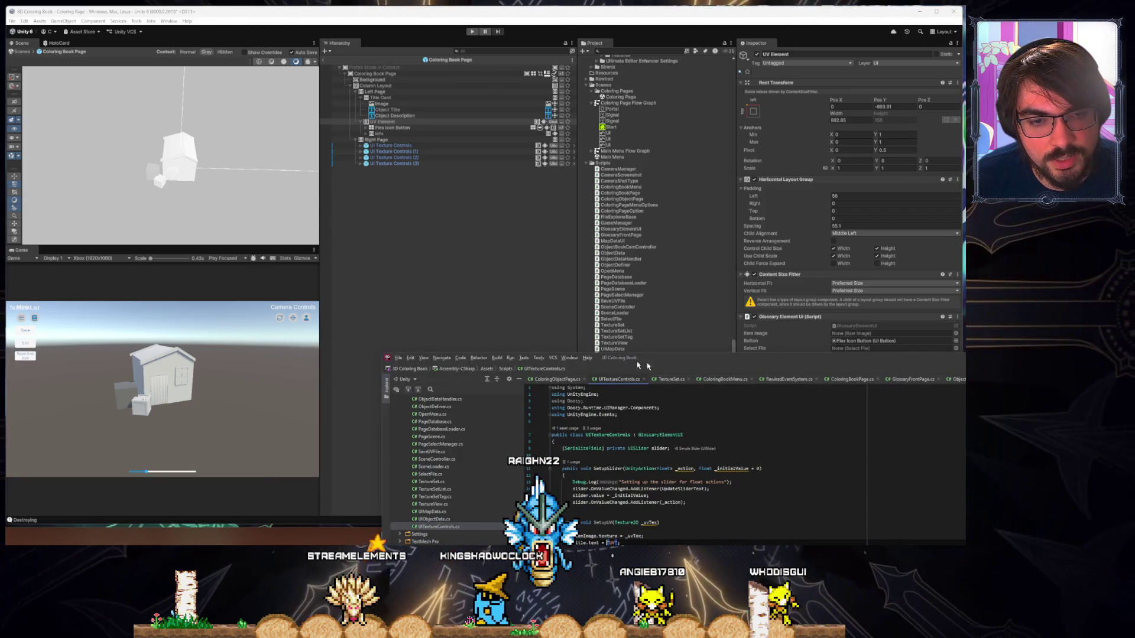
left_click_drag(660, 350, 572, 300)
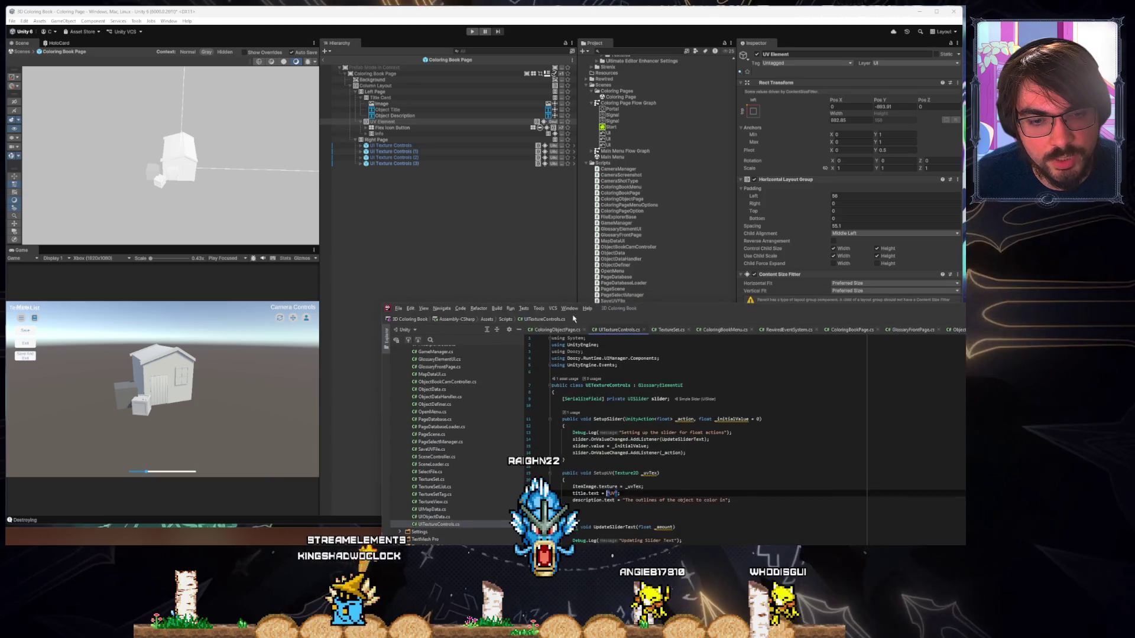
mouse_move(703, 316)
left_mouse_down()
mouse_move(353, 231)
mouse_move(113, 376)
left_mouse_up()
Add a UI Texture Controls component to UV Element
left_click(803, 395)
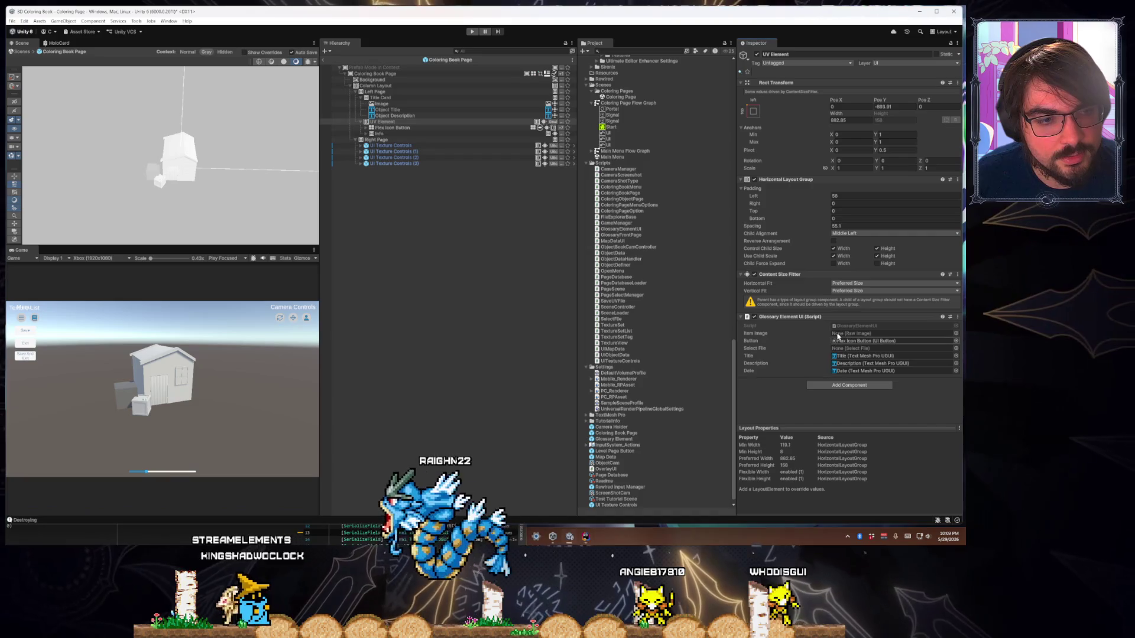
right_click(836, 315)
left_click(817, 386)
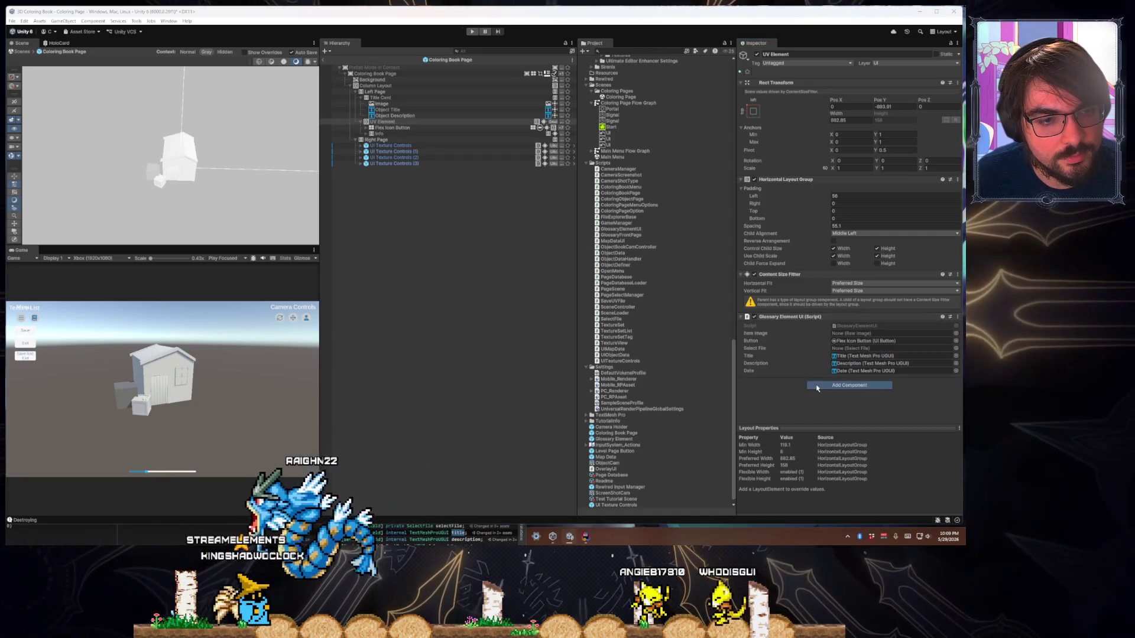
left_click(817, 385)
type("UIText")
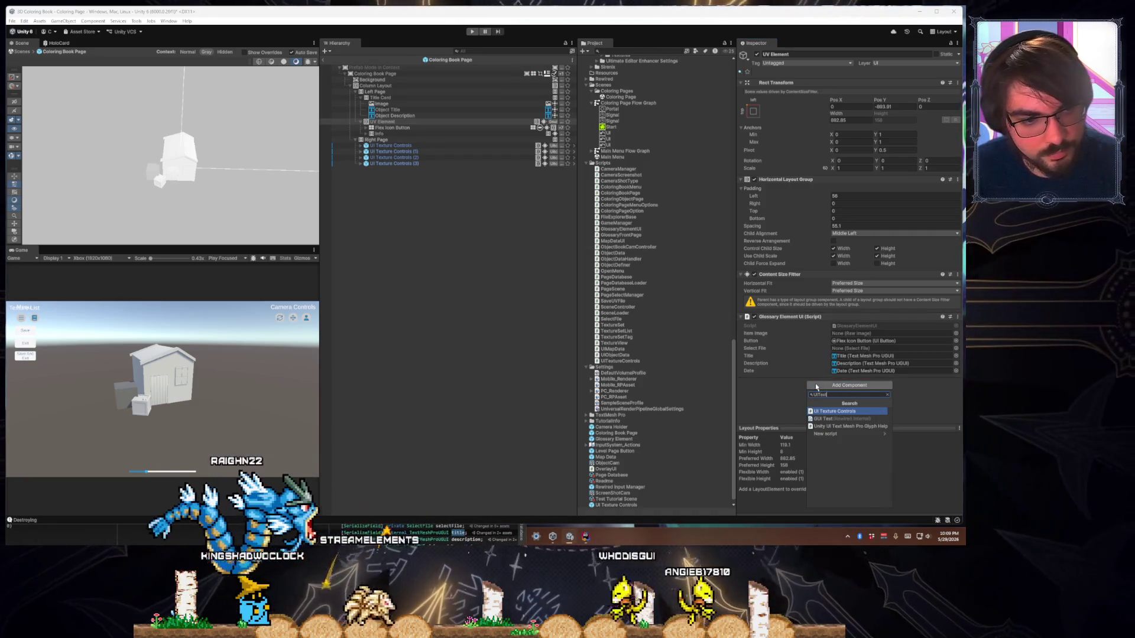
key("Return")
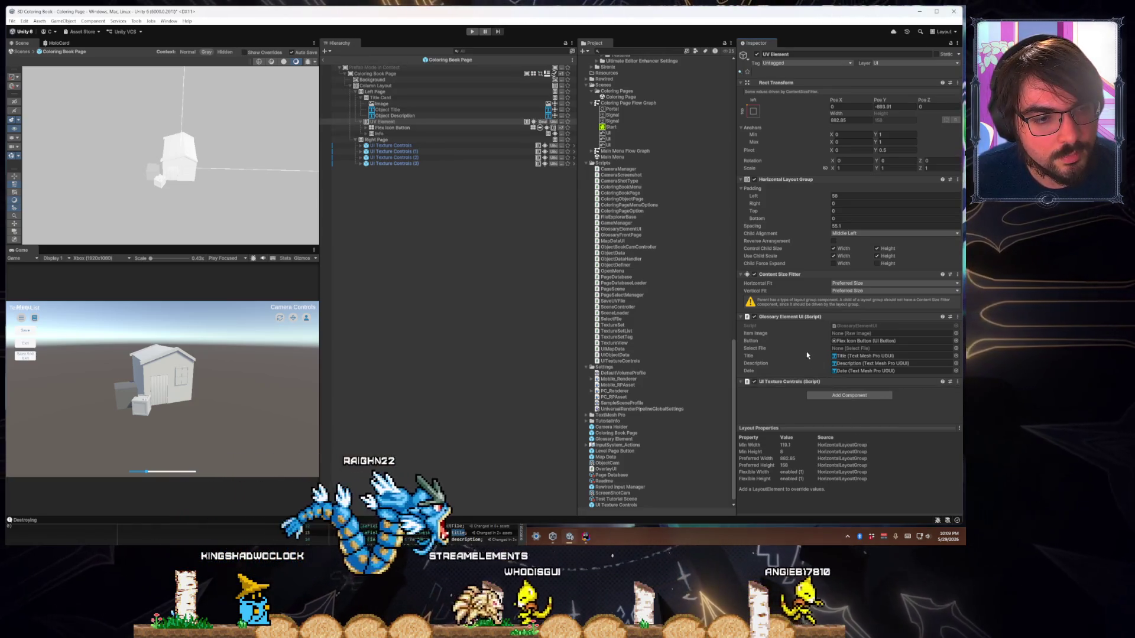
Assign Image Item, Title and Description to the texture controls, and delete the Date text
scroll(792, 349, "down", 3)
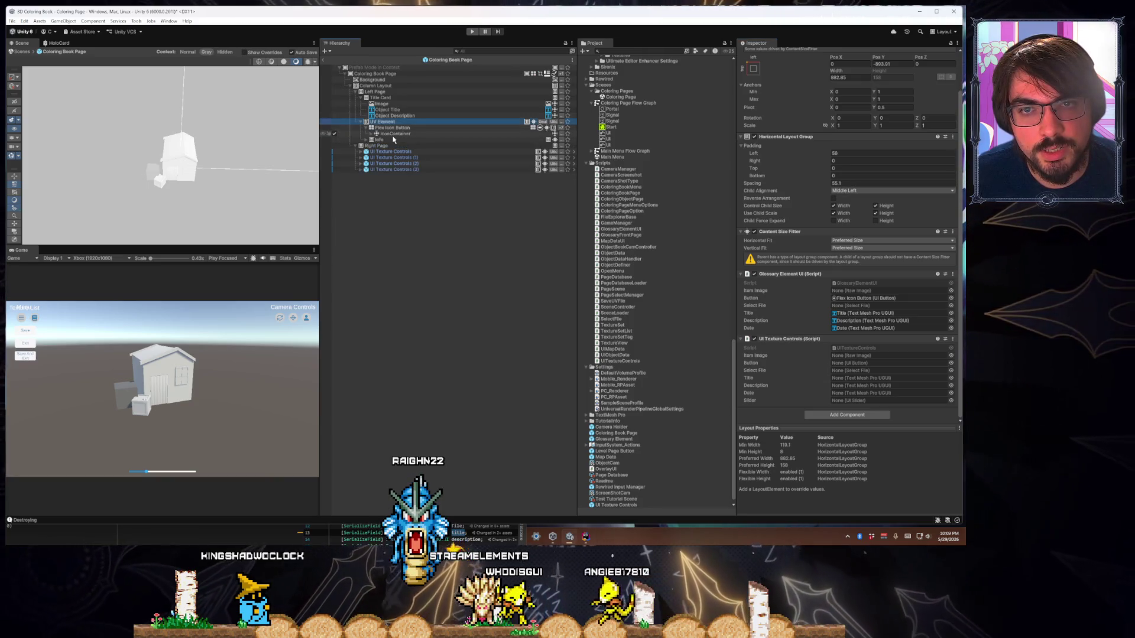
left_click(390, 133)
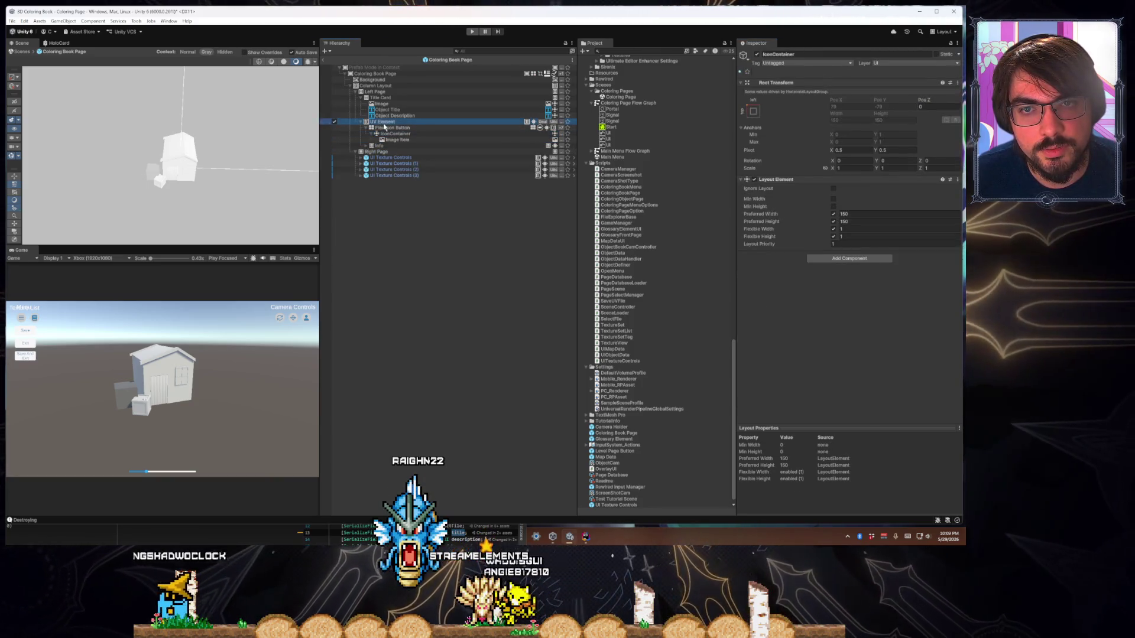
scroll(739, 283, "down", 3)
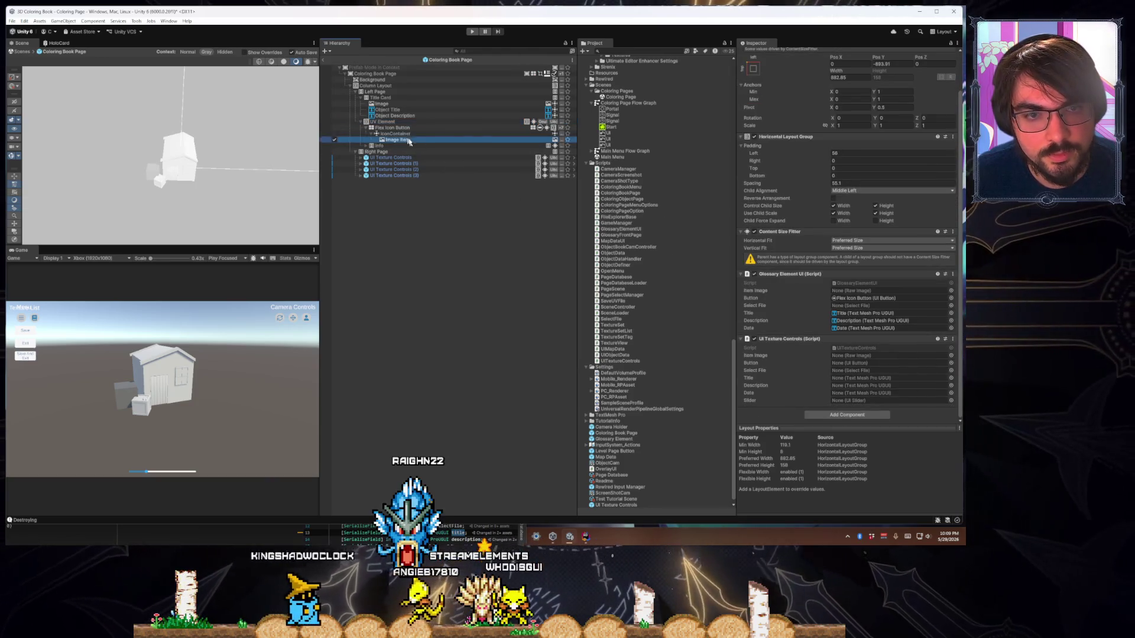
left_click_drag(407, 141, 819, 357)
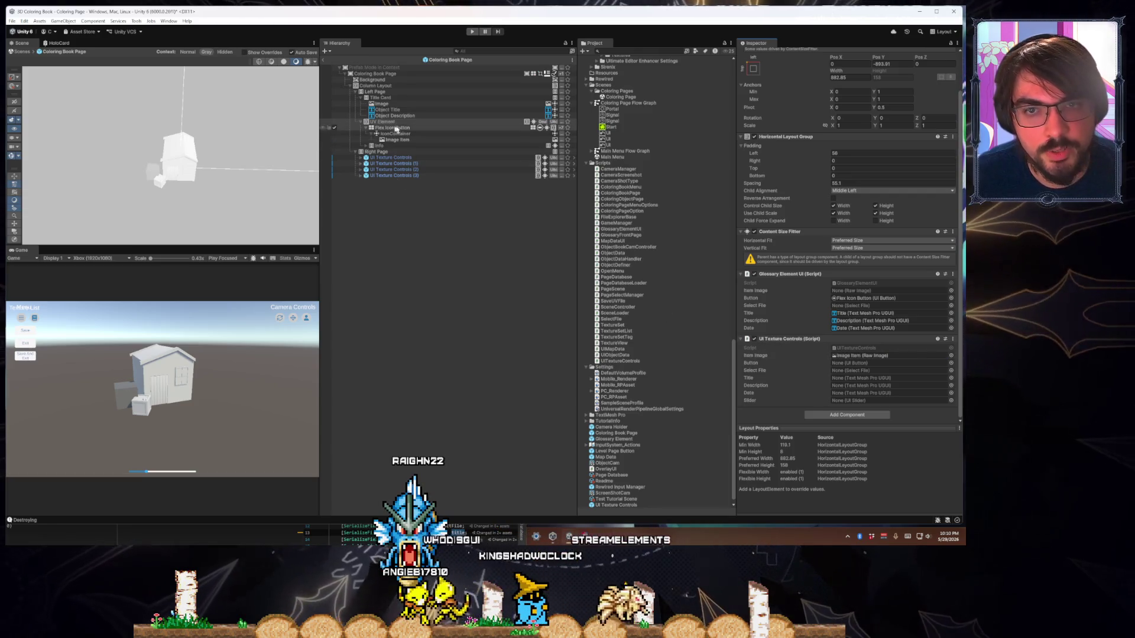
left_click(364, 146)
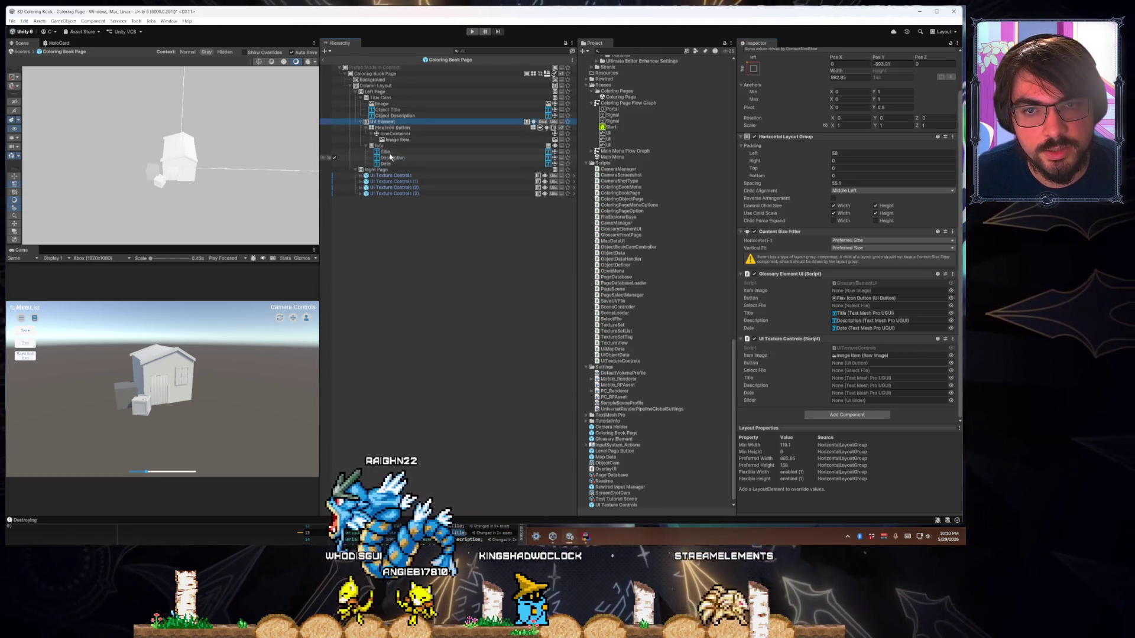
left_click_drag(853, 374, 853, 378)
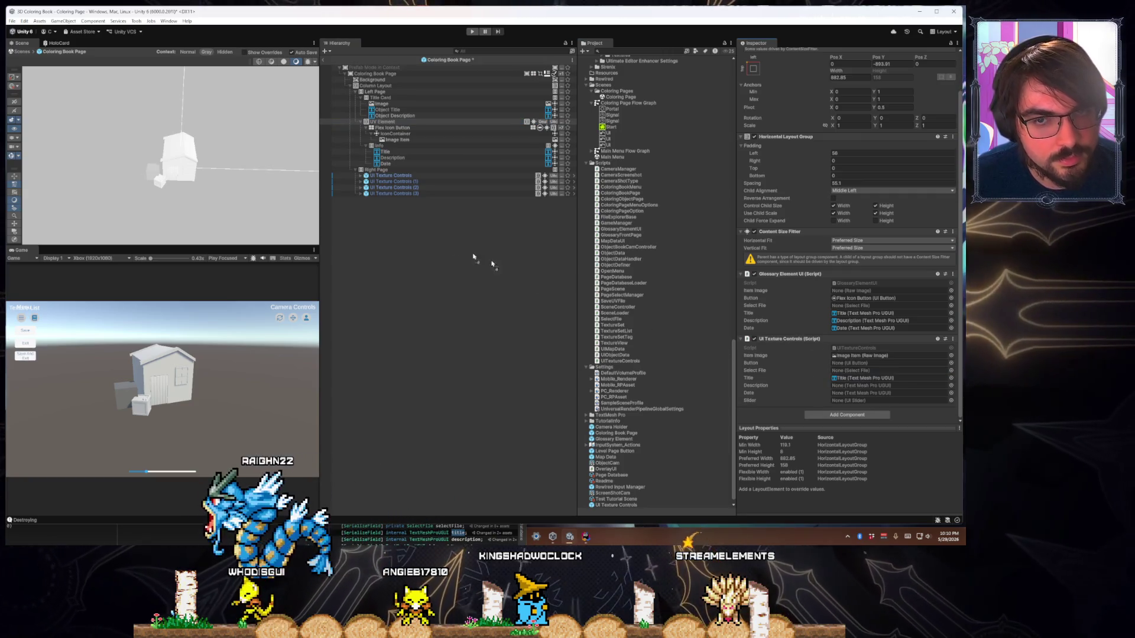
left_click_drag(400, 158, 853, 390)
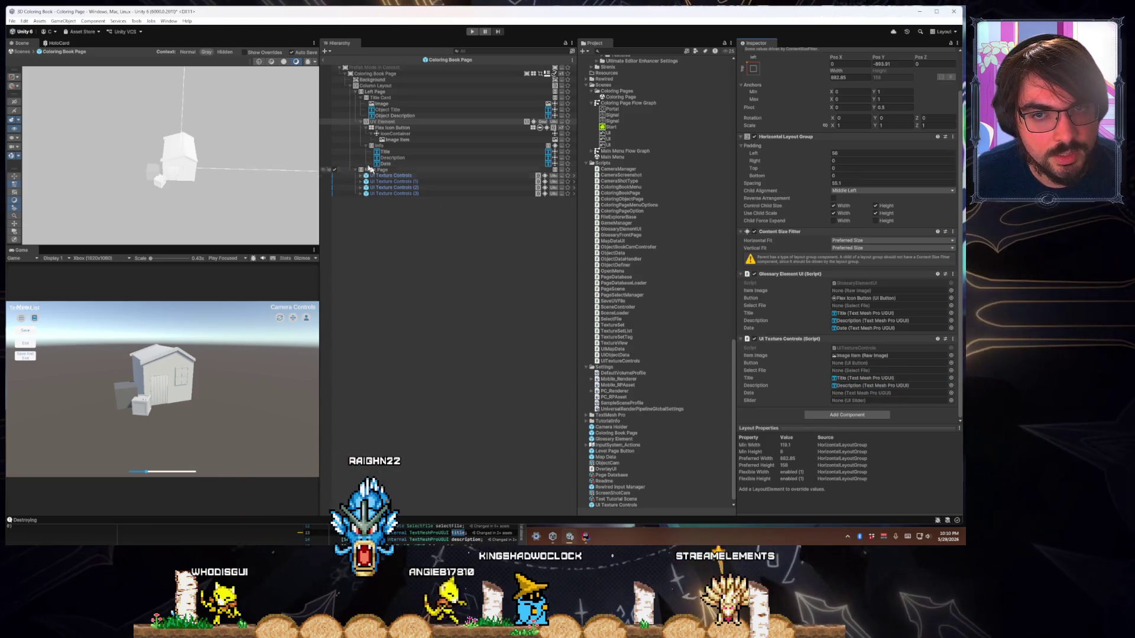
key("Delete")
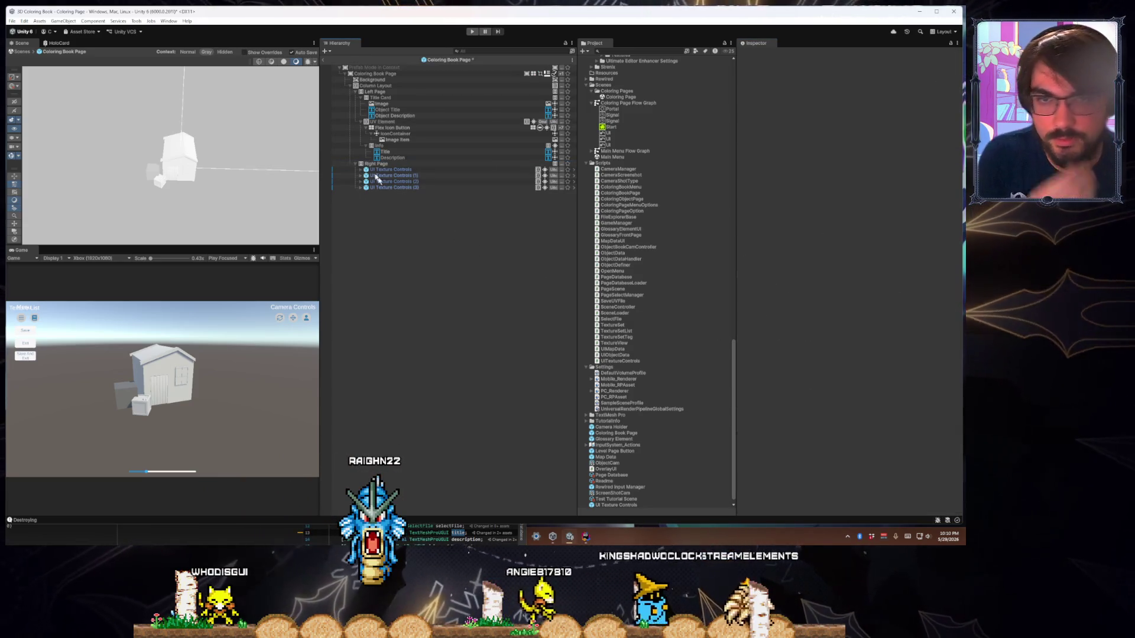
Remove Glossary Element UI from UV Element and set Flex Icon Button as the controls' Button
left_click(400, 129)
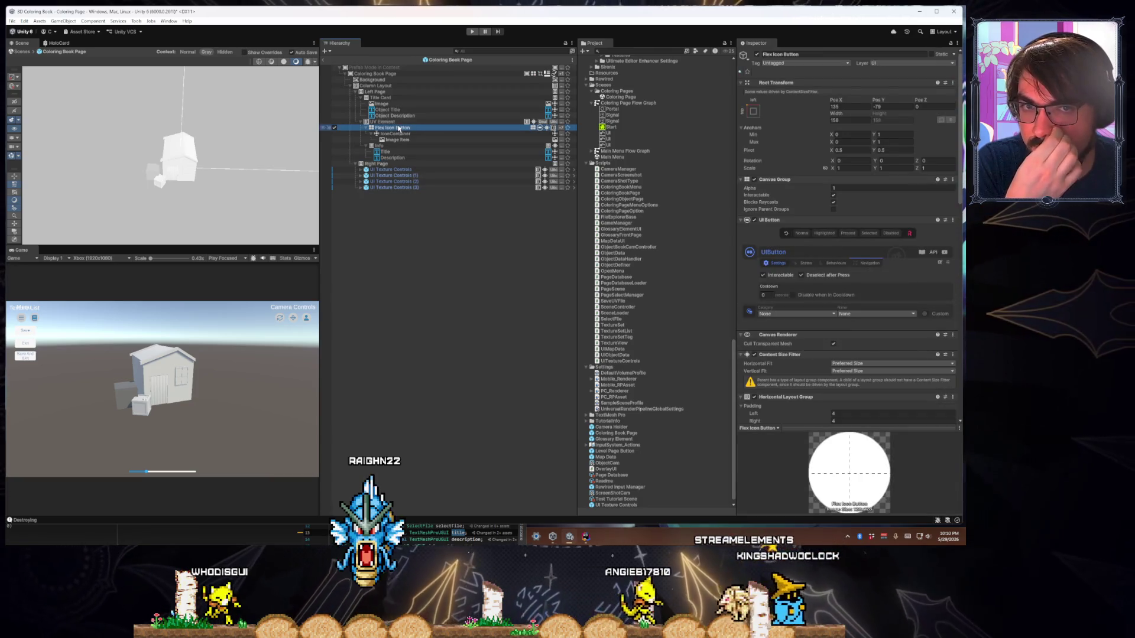
left_click(390, 121)
scroll(795, 335, "down", 3)
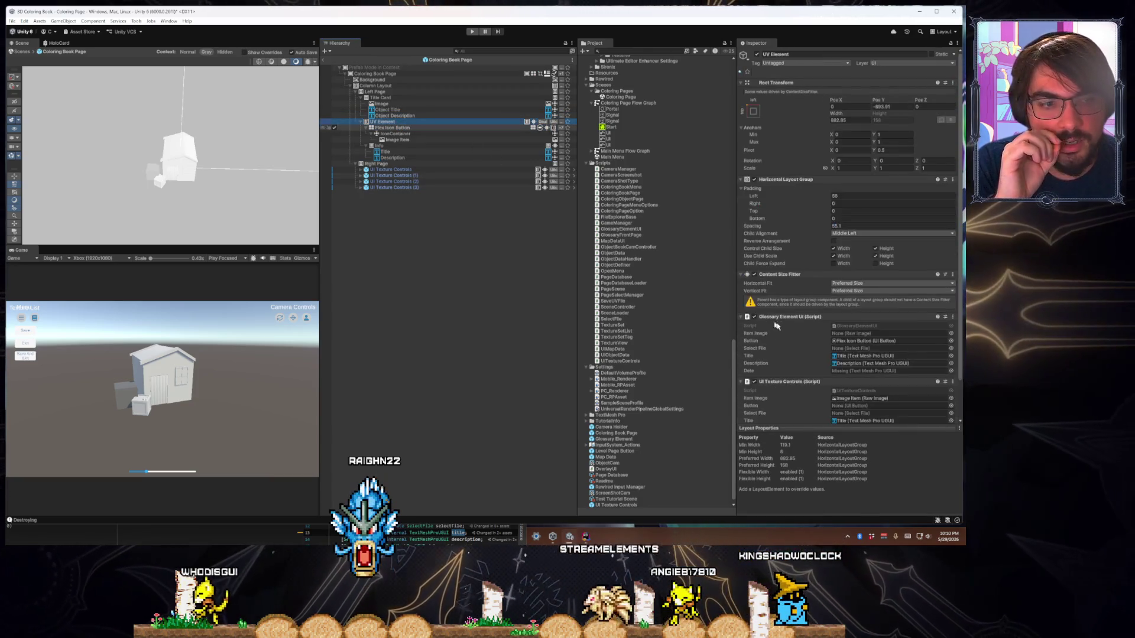
right_click(788, 275)
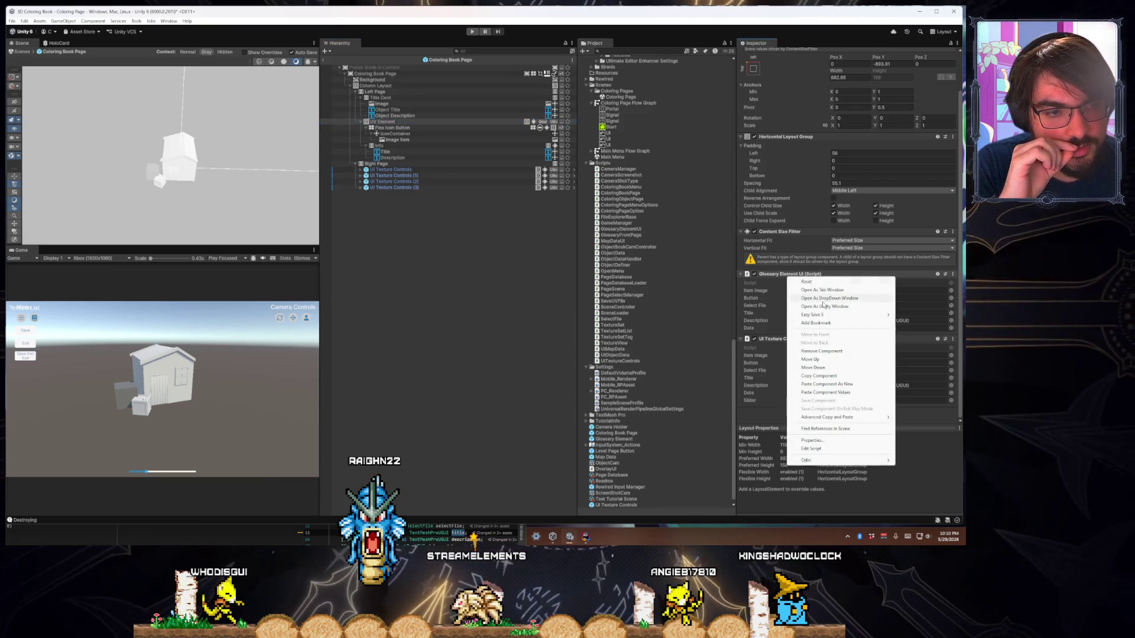
left_click(814, 353)
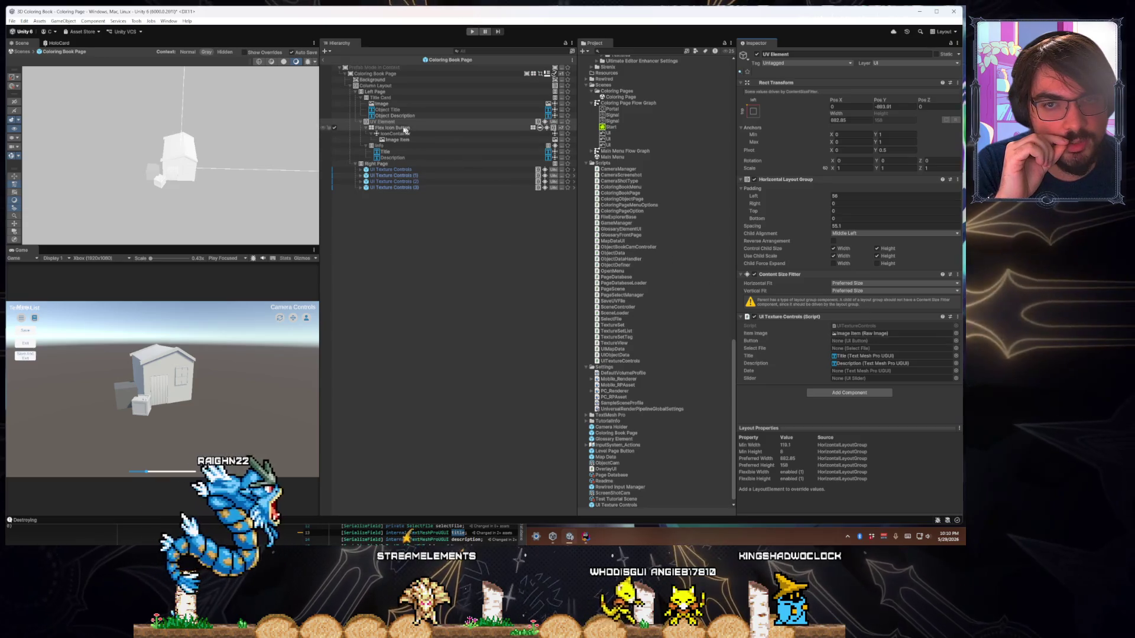
mouse_move(395, 129)
left_mouse_down()
mouse_move(473, 206)
mouse_move(886, 340)
left_mouse_up()
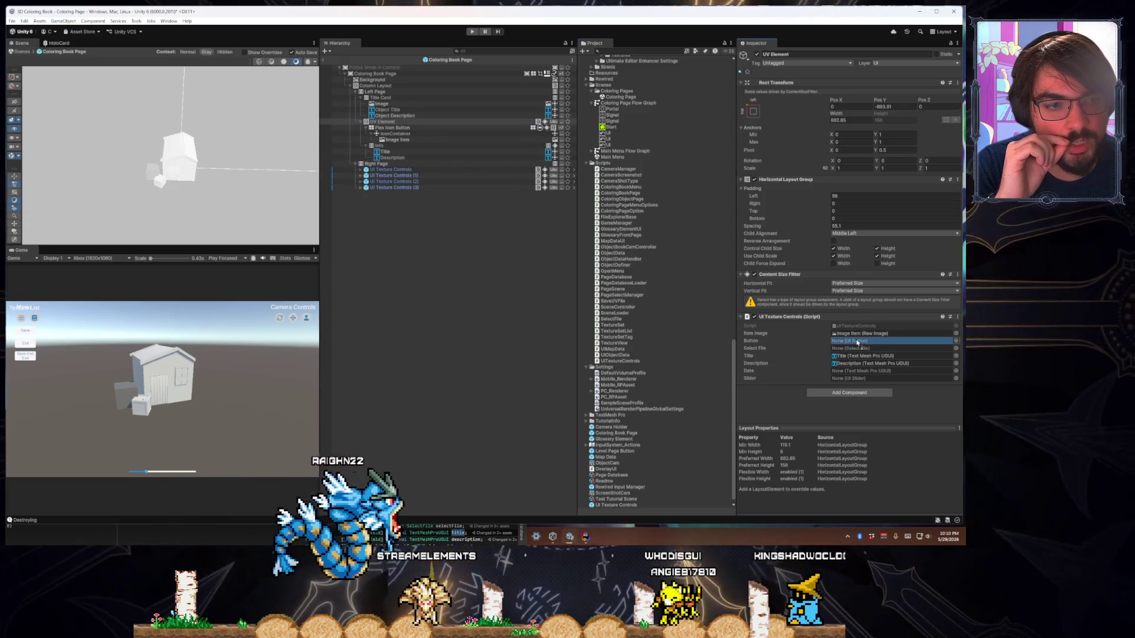
Play the game and open the house's coloring page, then bring Rider forward enlarged
left_click(470, 32)
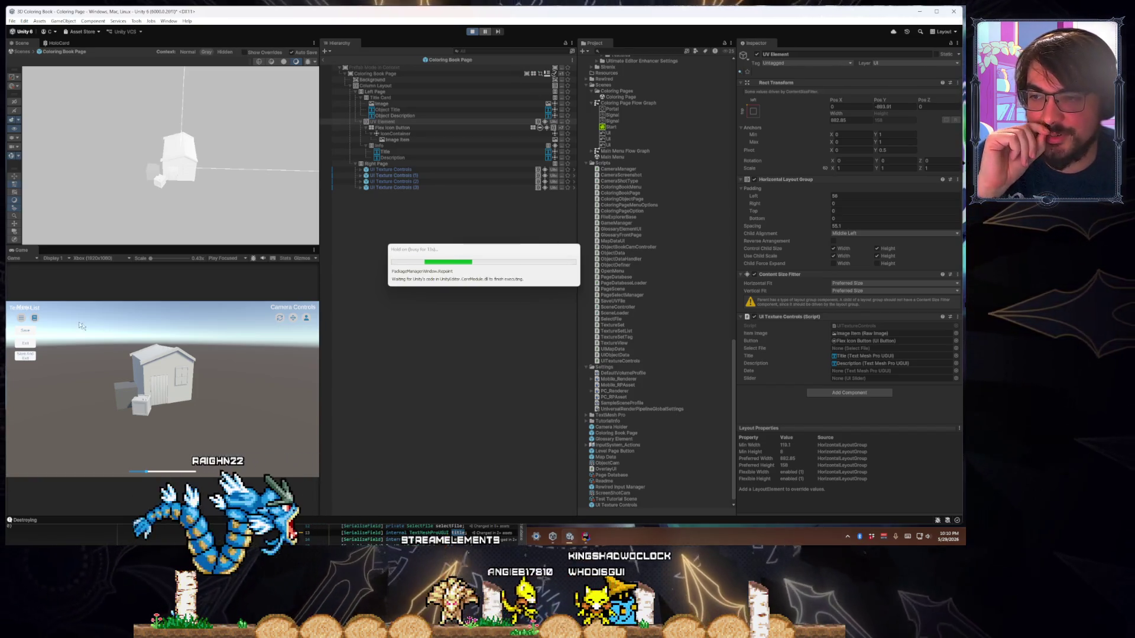
left_click(35, 319)
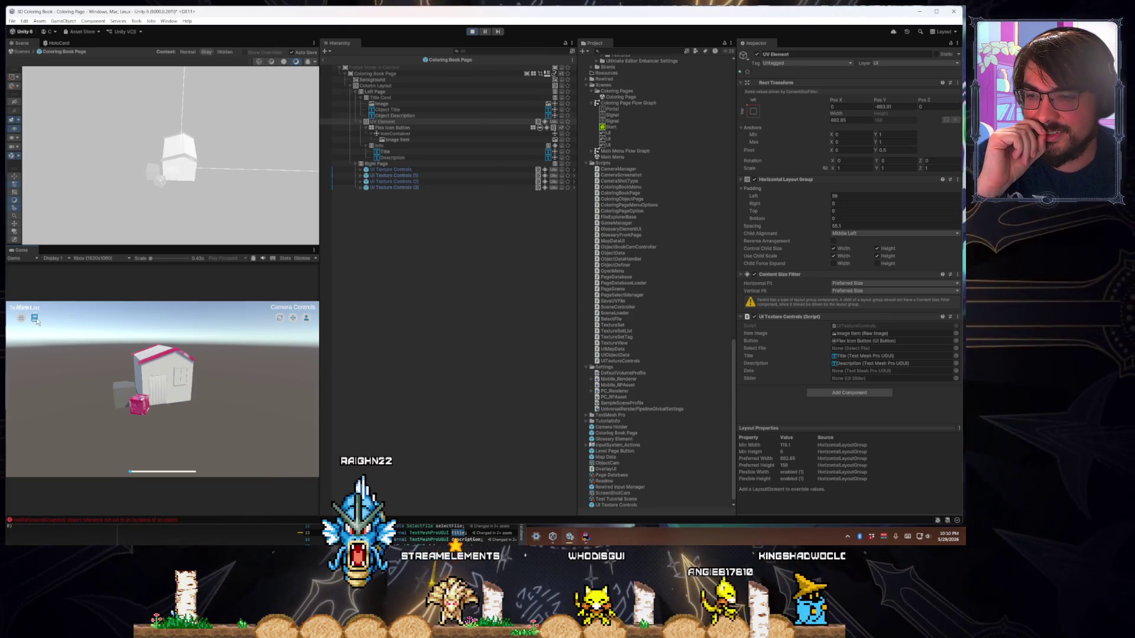
left_click(35, 321)
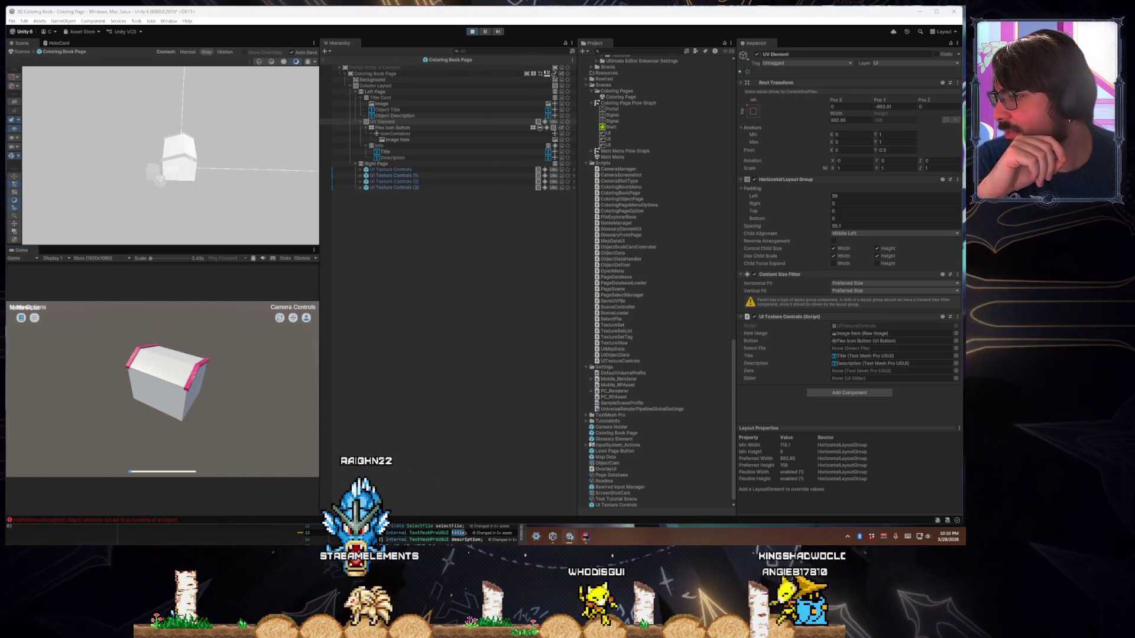
key("alt+Tab")
mouse_move(173, 423)
left_mouse_down()
mouse_move(498, 329)
mouse_move(548, 240)
mouse_move(544, 169)
left_mouse_up()
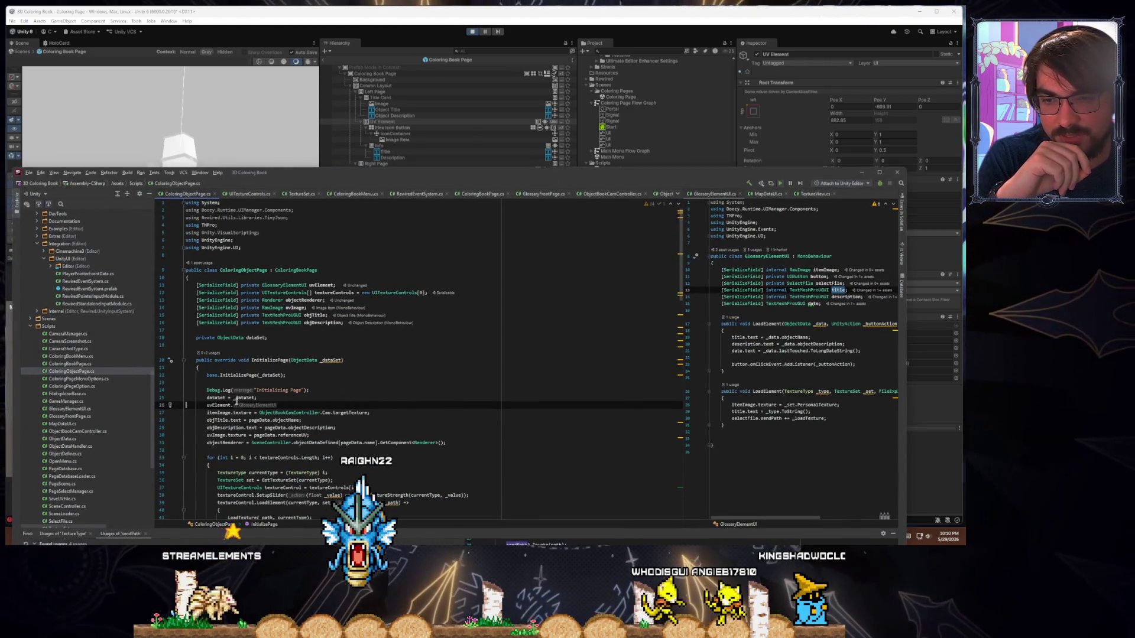
Stop play mode and change the uvElement field's type from GlossaryElementUI to UITextureControls
left_click(478, 33)
key("alt+Tab")
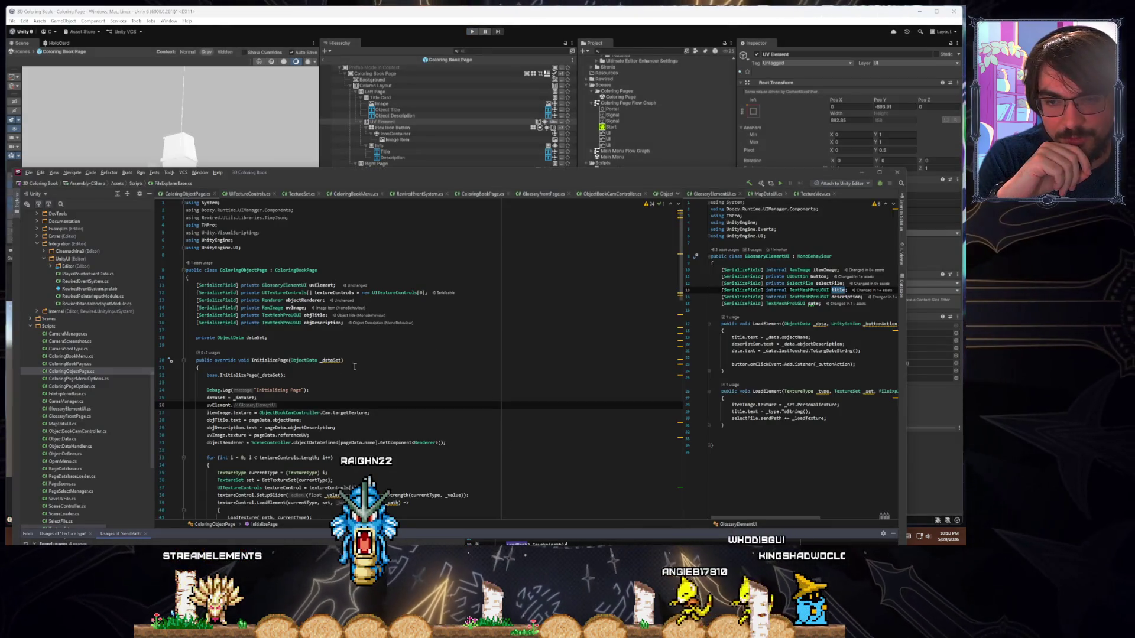
left_click(305, 405)
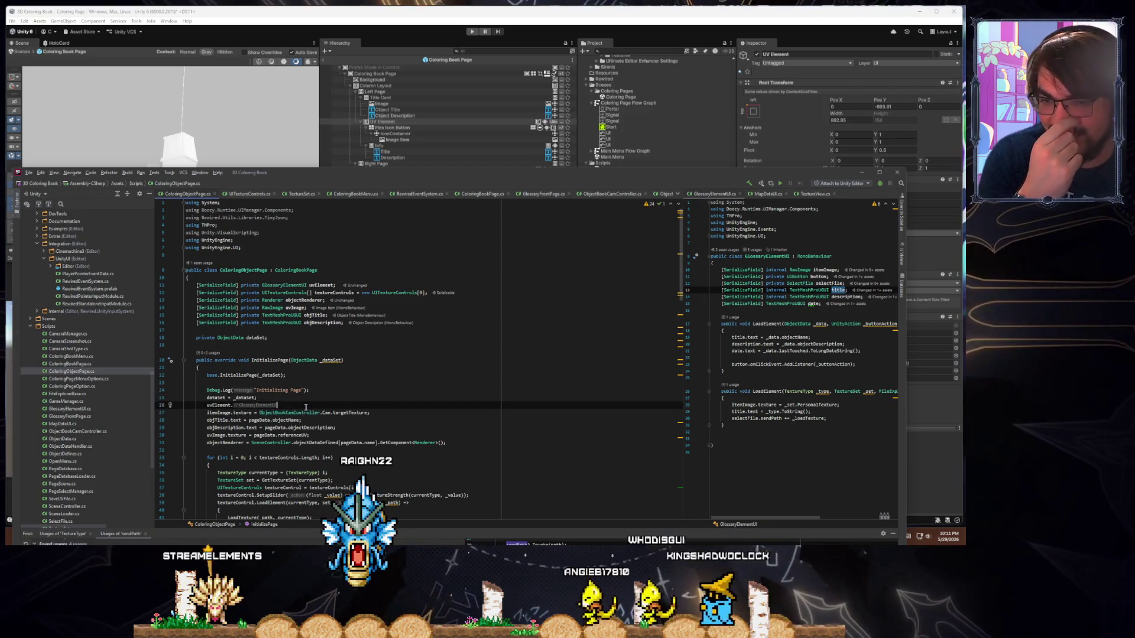
key("ctrl+space")
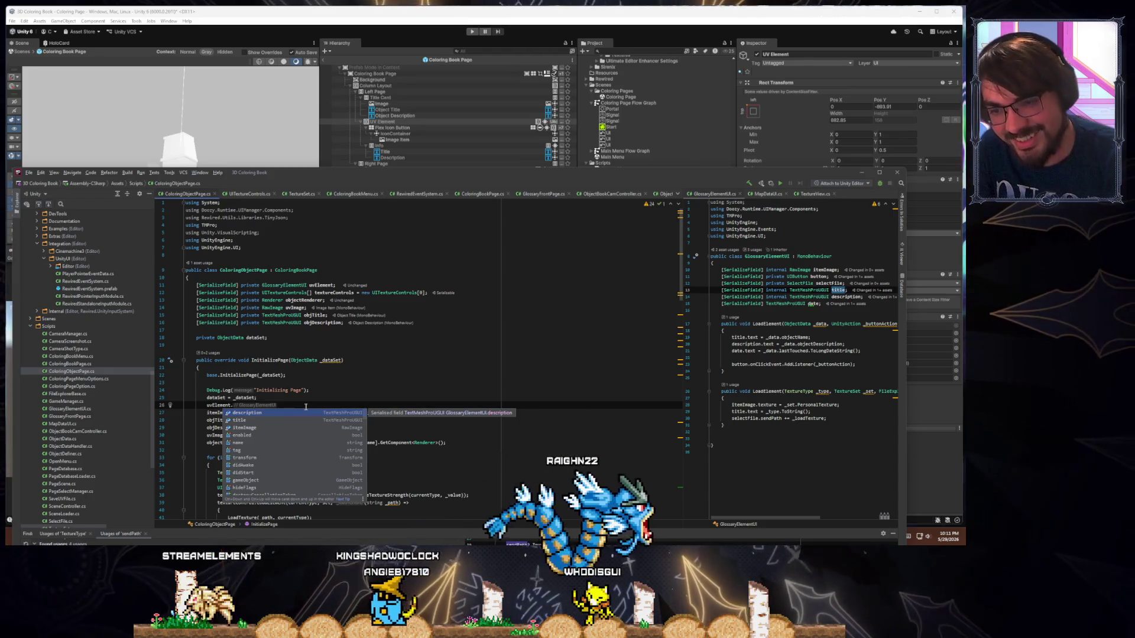
type("initia")
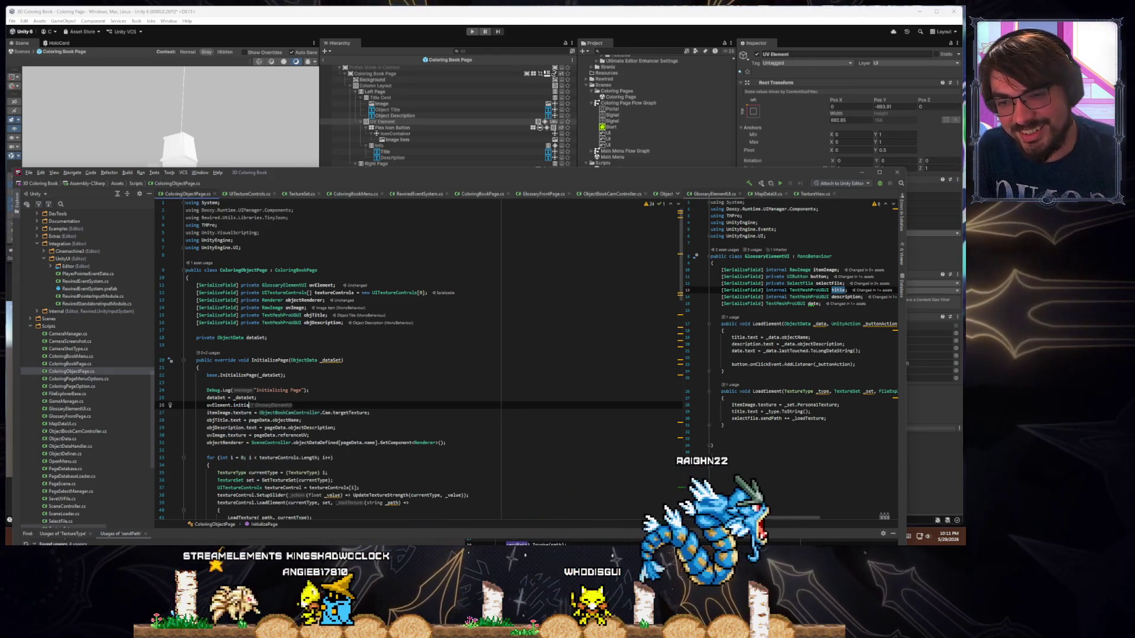
key("BackSpace")
key("BackSpace")
key("BackSpace")
key("BackSpace")
key("BackSpace")
key("BackSpace")
type("UI")
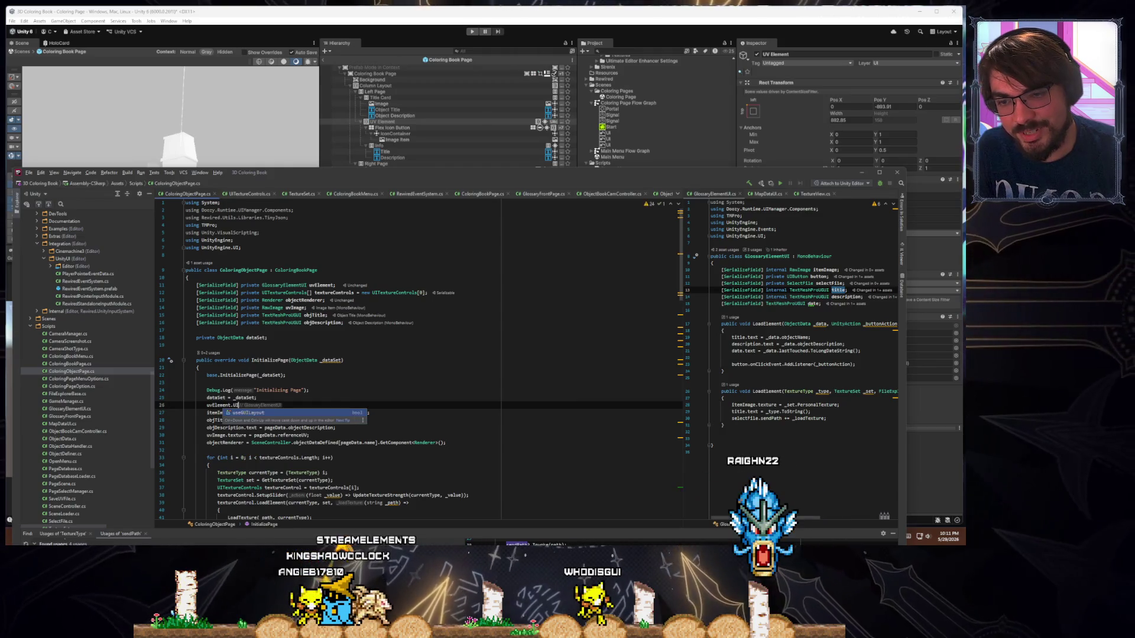
key("BackSpace")
key("BackSpace")
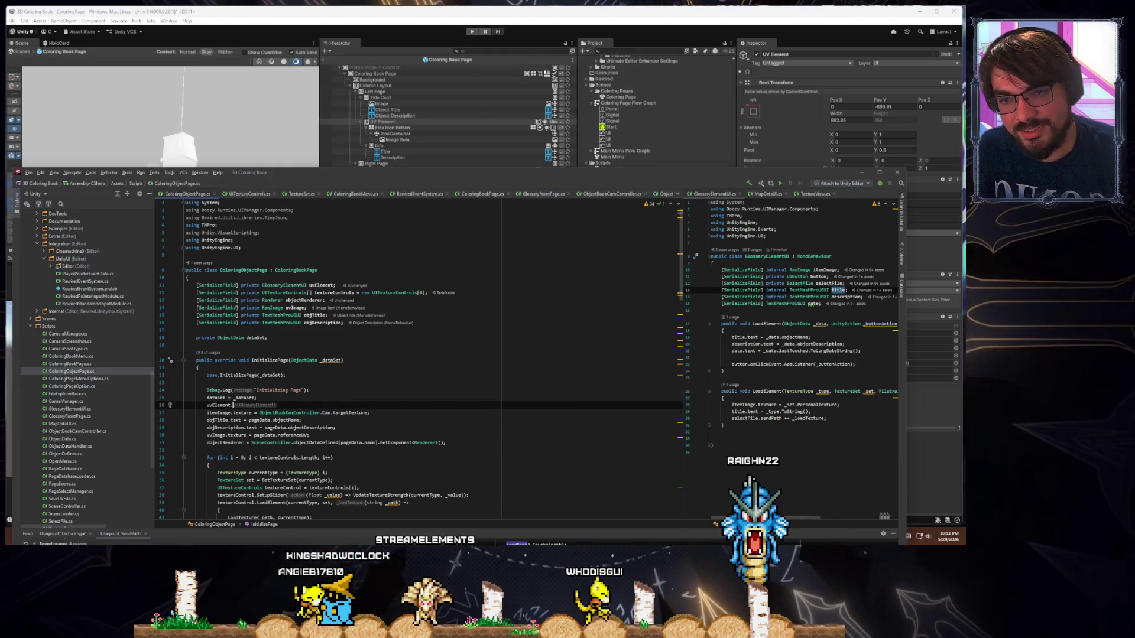
triple_click(275, 294)
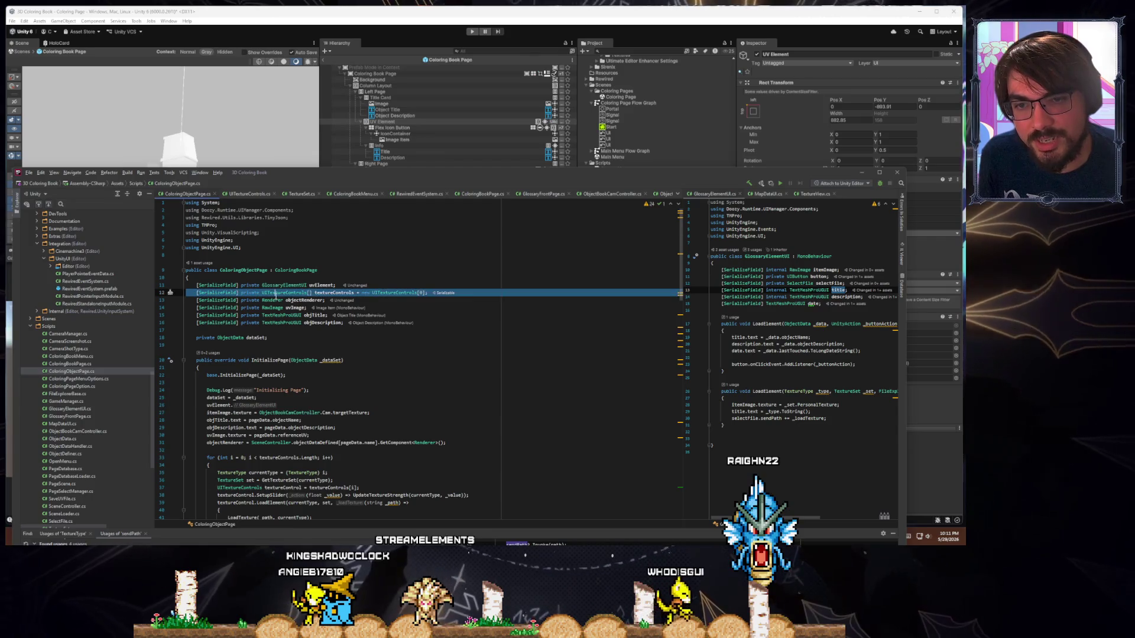
left_click(281, 295)
double_click(284, 285)
type("UITextureControls")
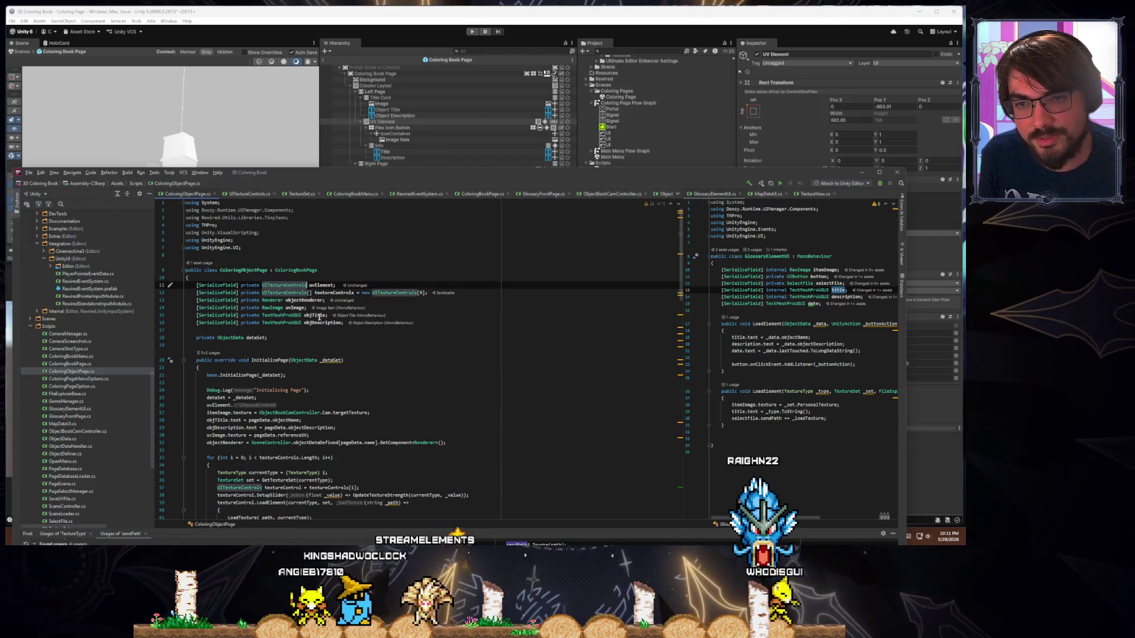
Add uvElement.SetupUV(_dataSet.referenceUV); to InitializePage using autocomplete
left_click(243, 406)
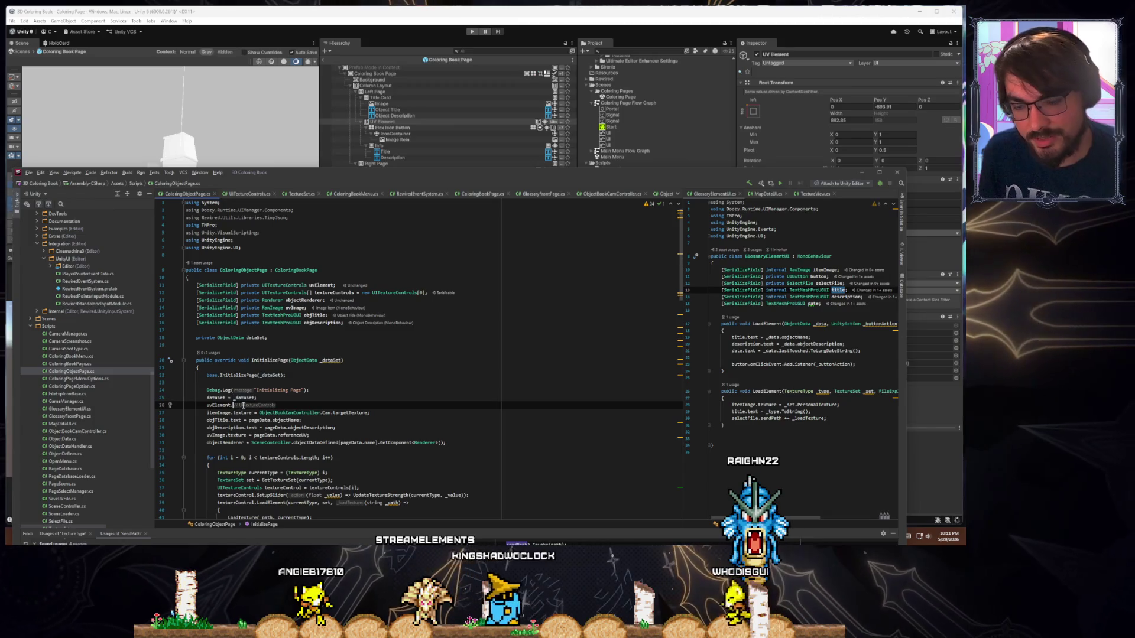
type("initi")
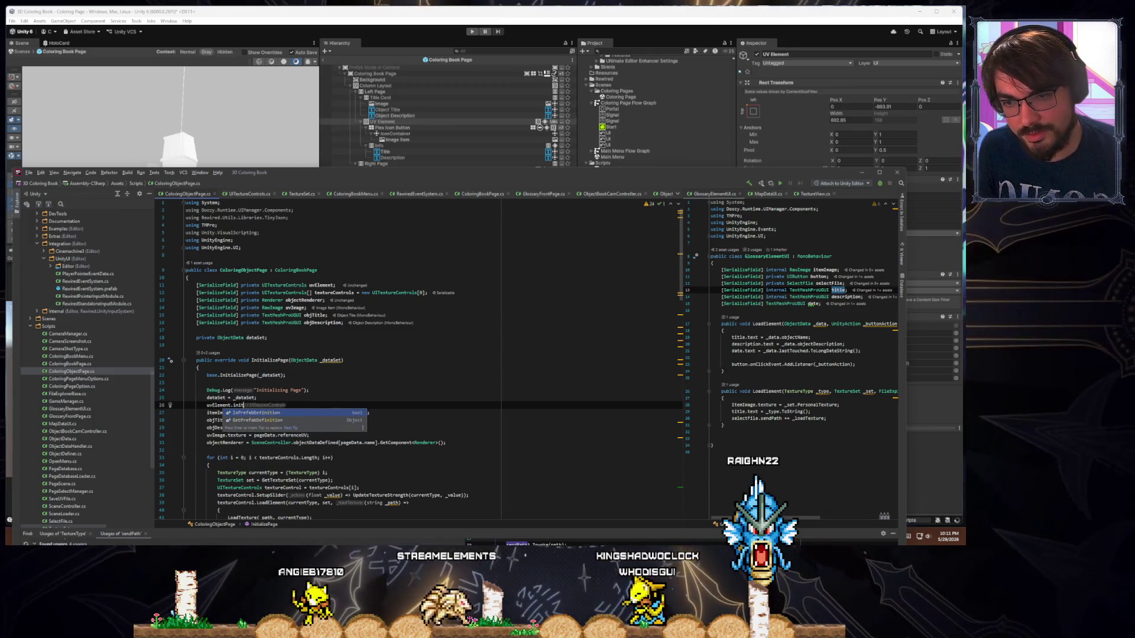
key("BackSpace")
key("BackSpace")
key("BackSpace")
type("uv")
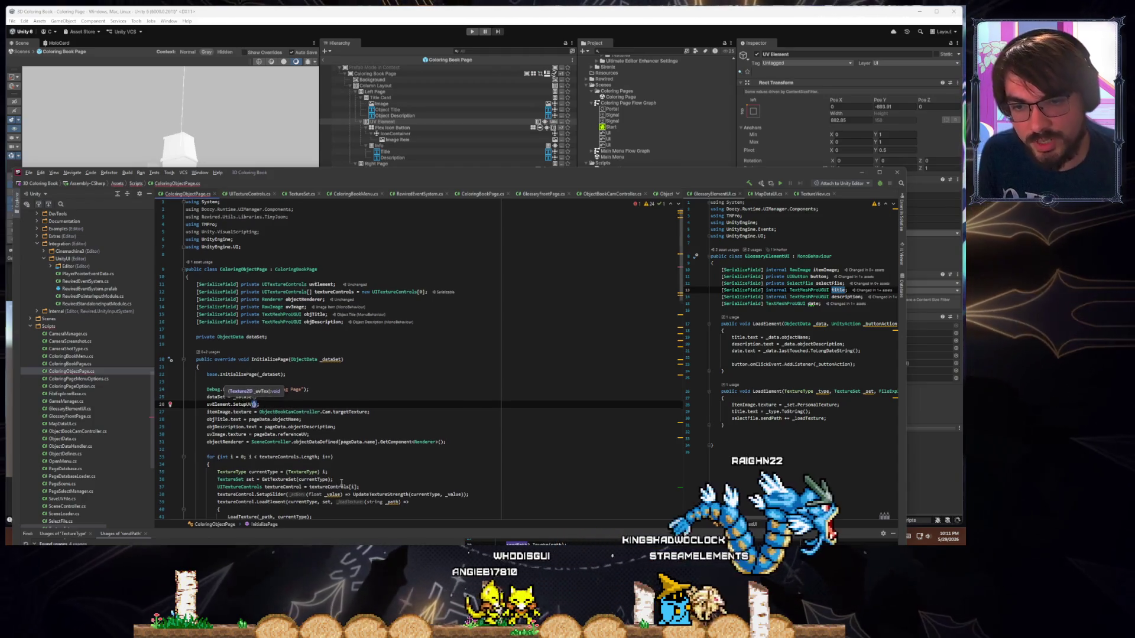
scroll(414, 354, "down", 4)
type("d")
type("ataSet.uv")
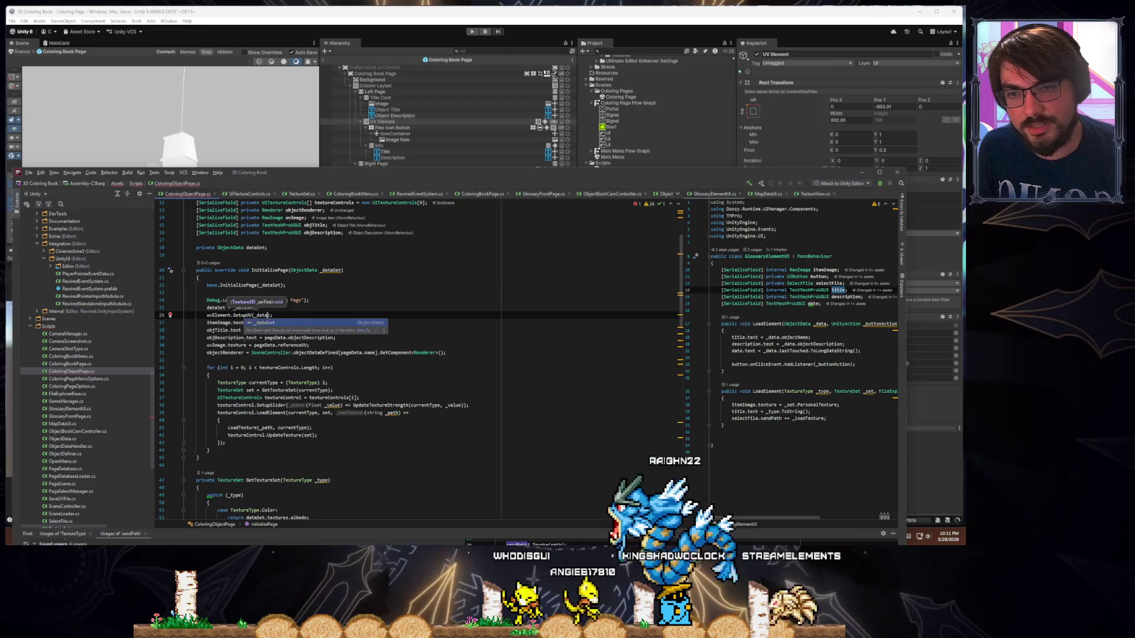
key("Return")
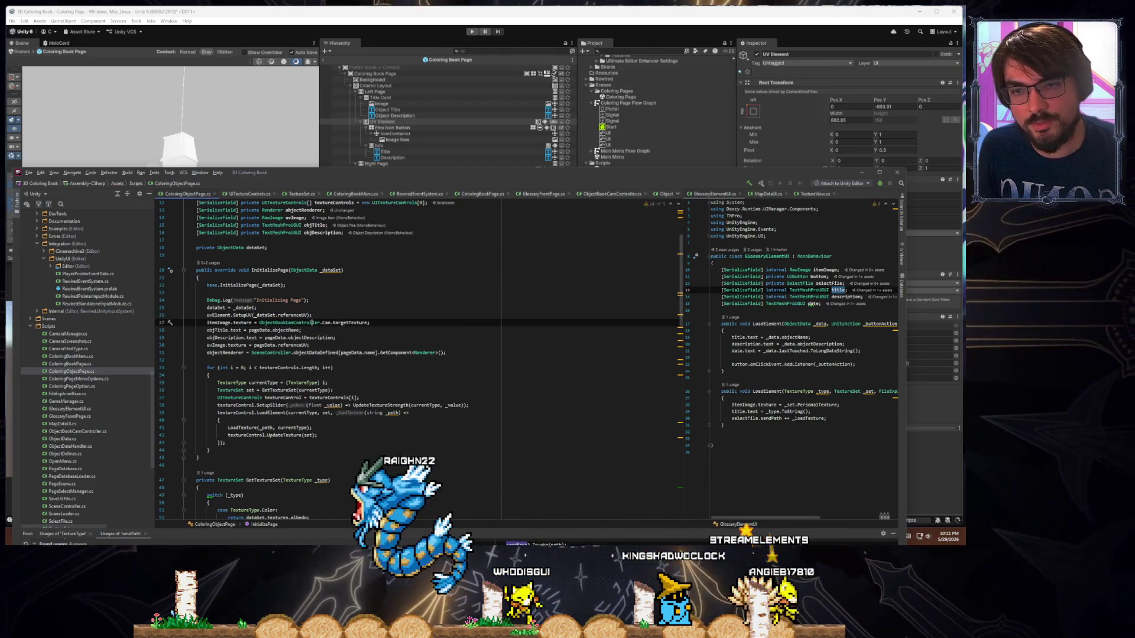
key("Up")
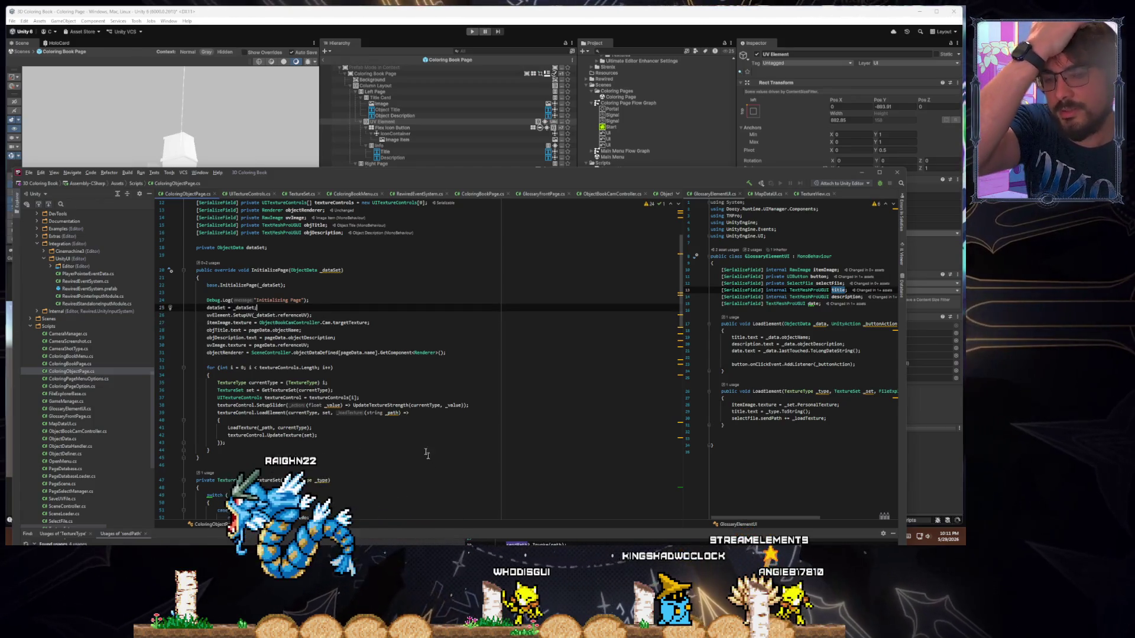
scroll(377, 392, "up", 4)
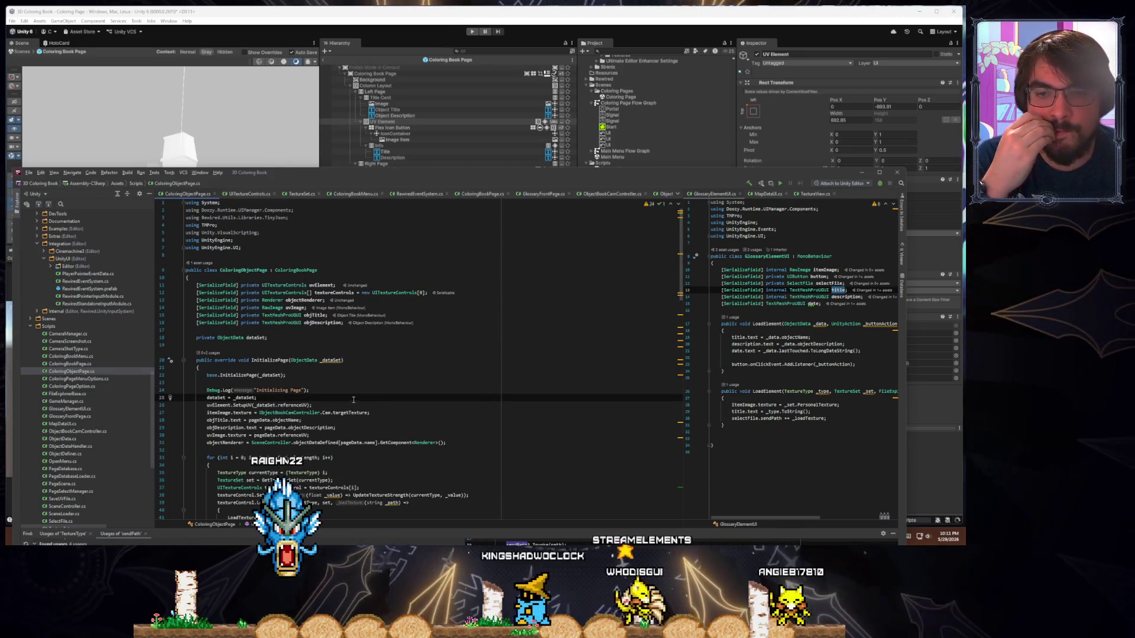
Let Unity recompile the scripts, then select Coloring Book Page to check its Uv Element reference
left_click_drag(445, 178, 171, 297)
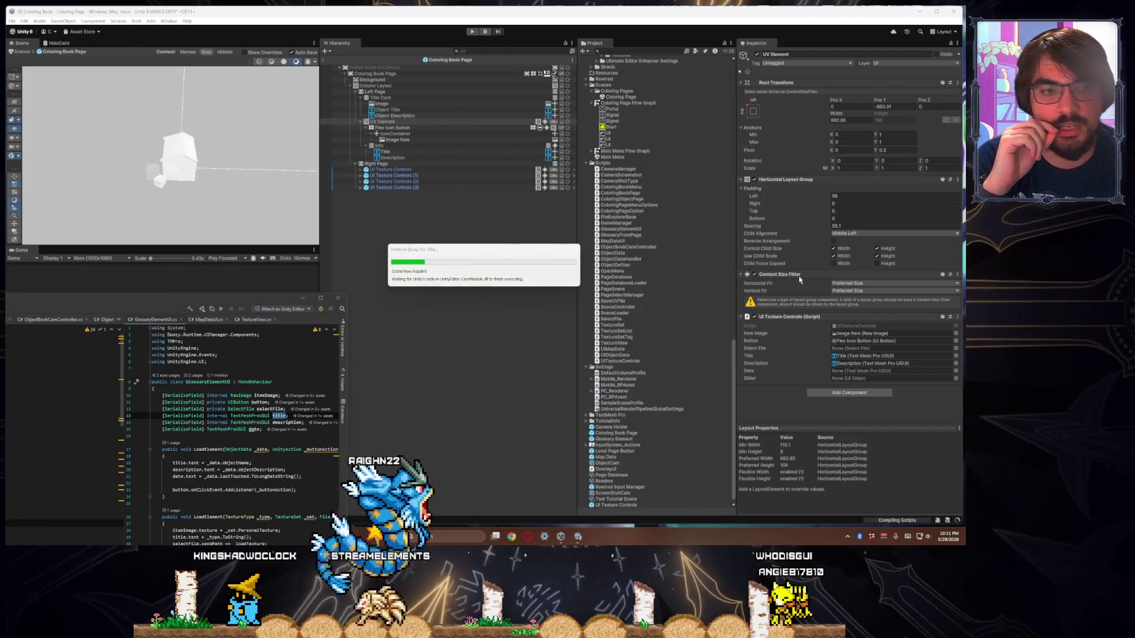
left_click(825, 324)
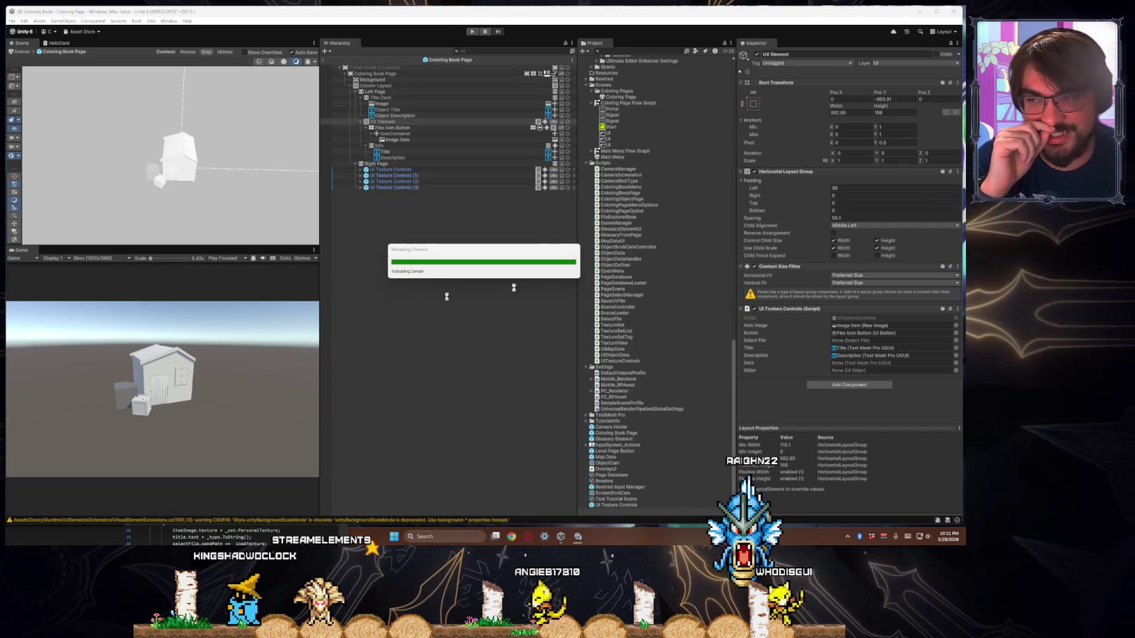
key("alt+Tab")
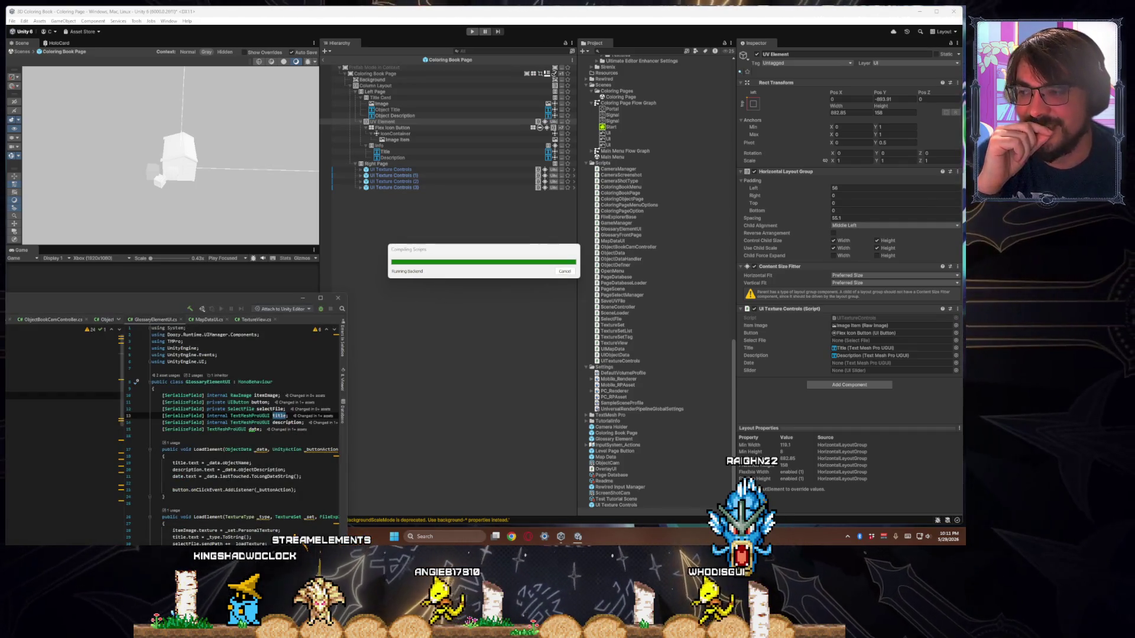
key("alt+Tab")
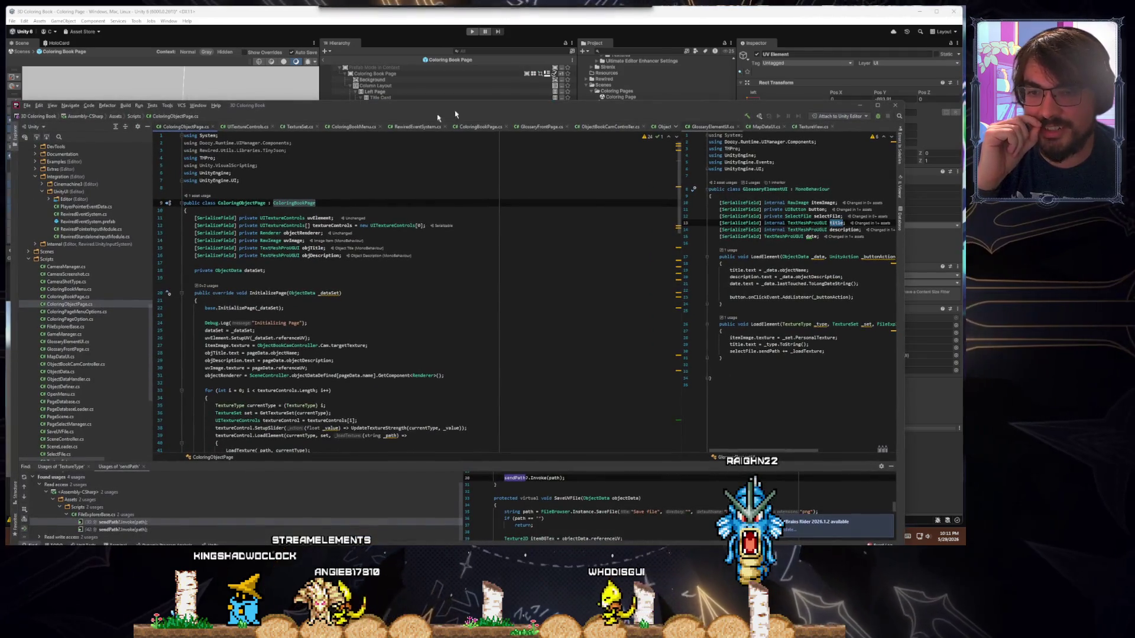
scroll(289, 307, "down", 2)
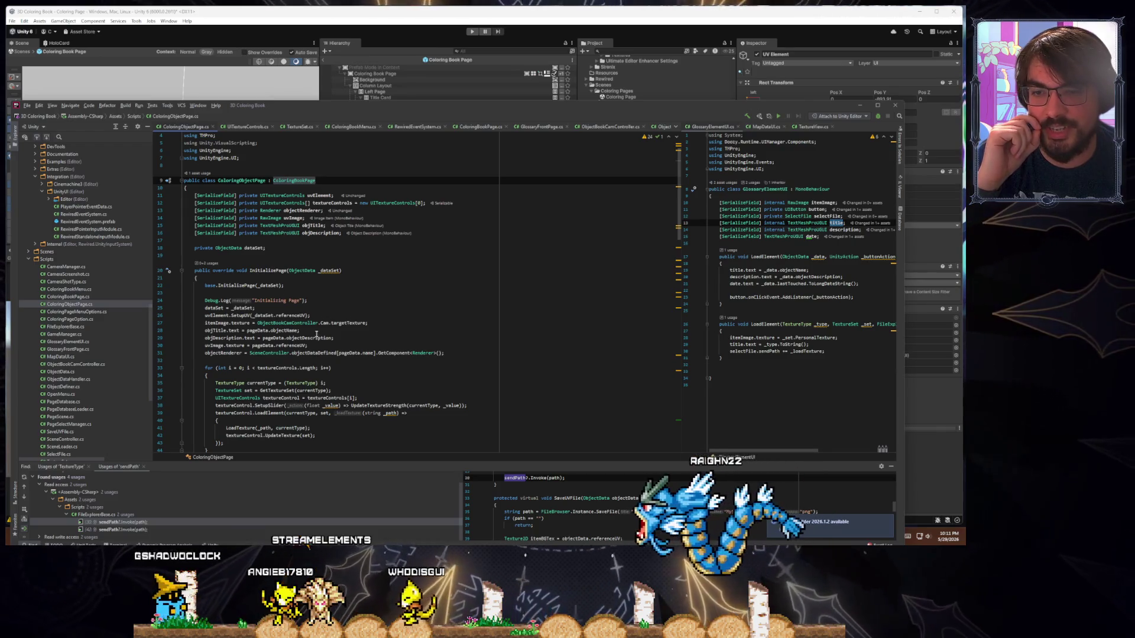
key("alt+Tab")
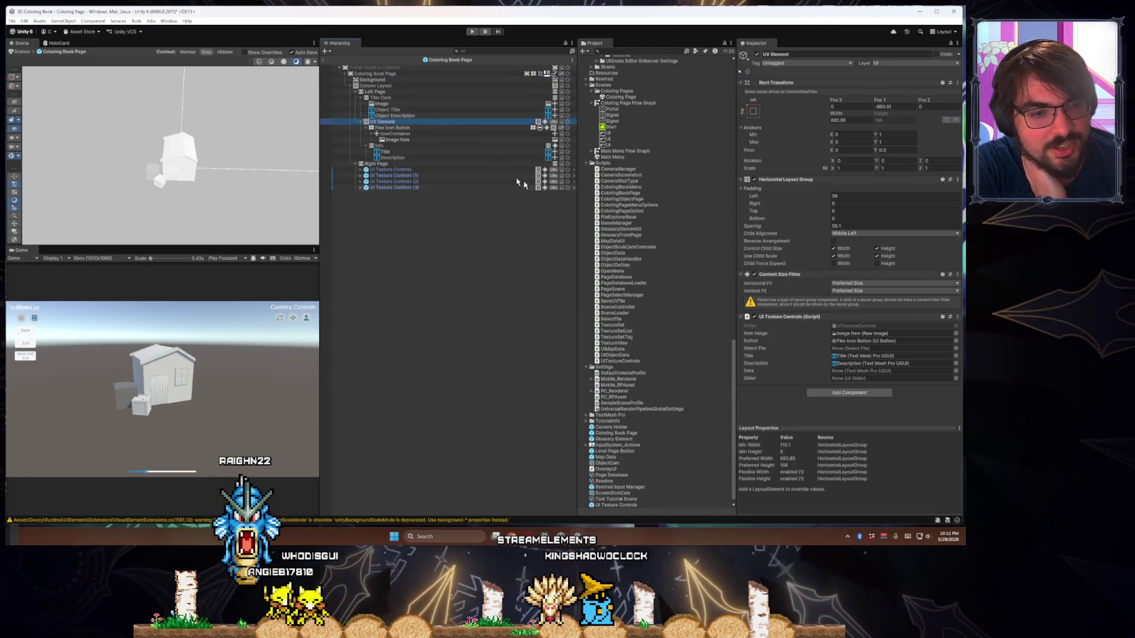
left_click(427, 73)
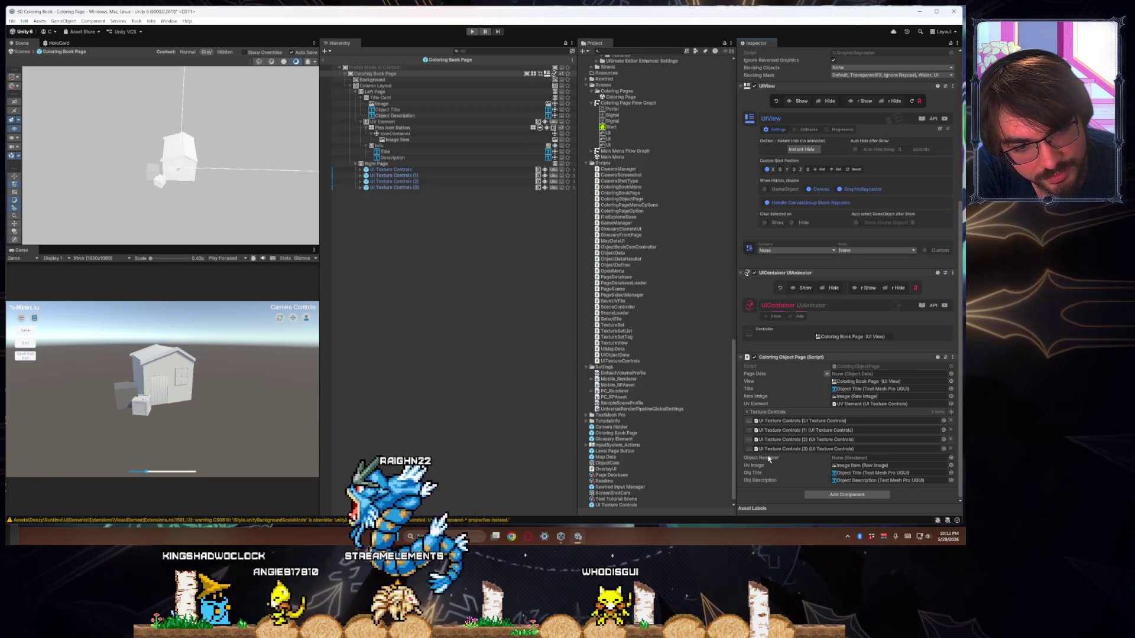
Leave prefab editing, start play mode and open the Test Tutorial Scene coloring page
left_click(512, 326)
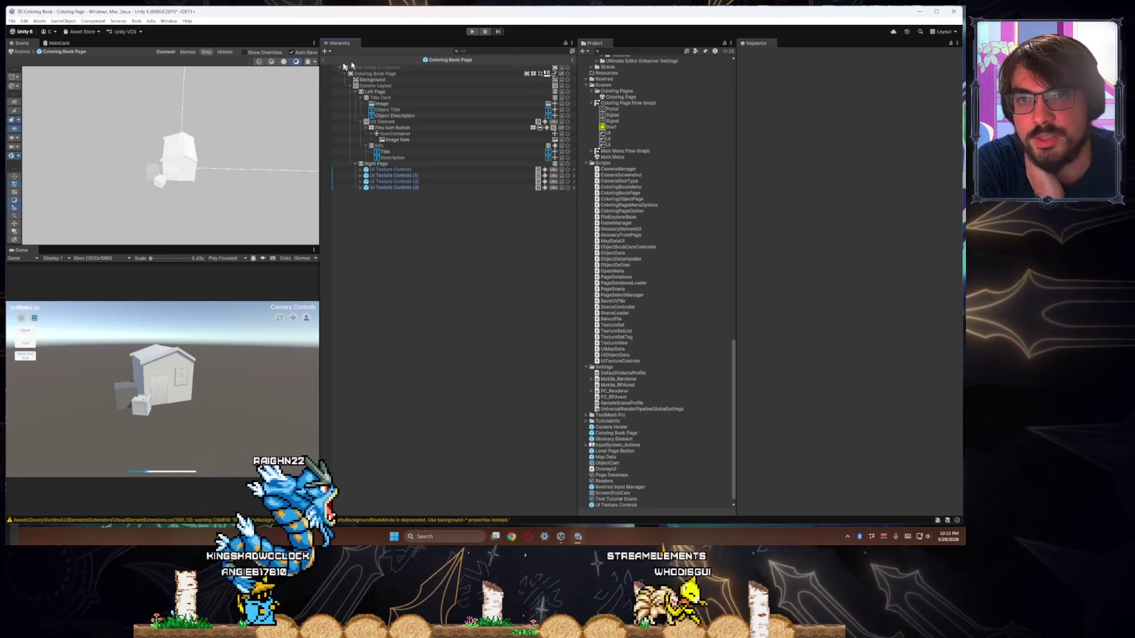
left_click(323, 60)
key("ctrl+p")
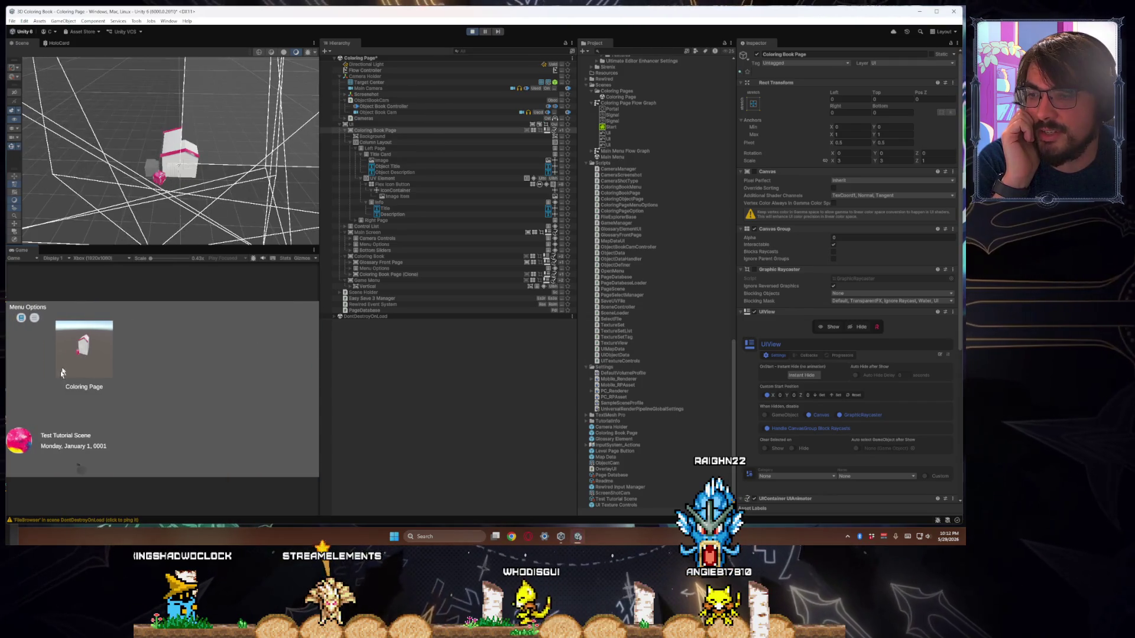
left_click(35, 445)
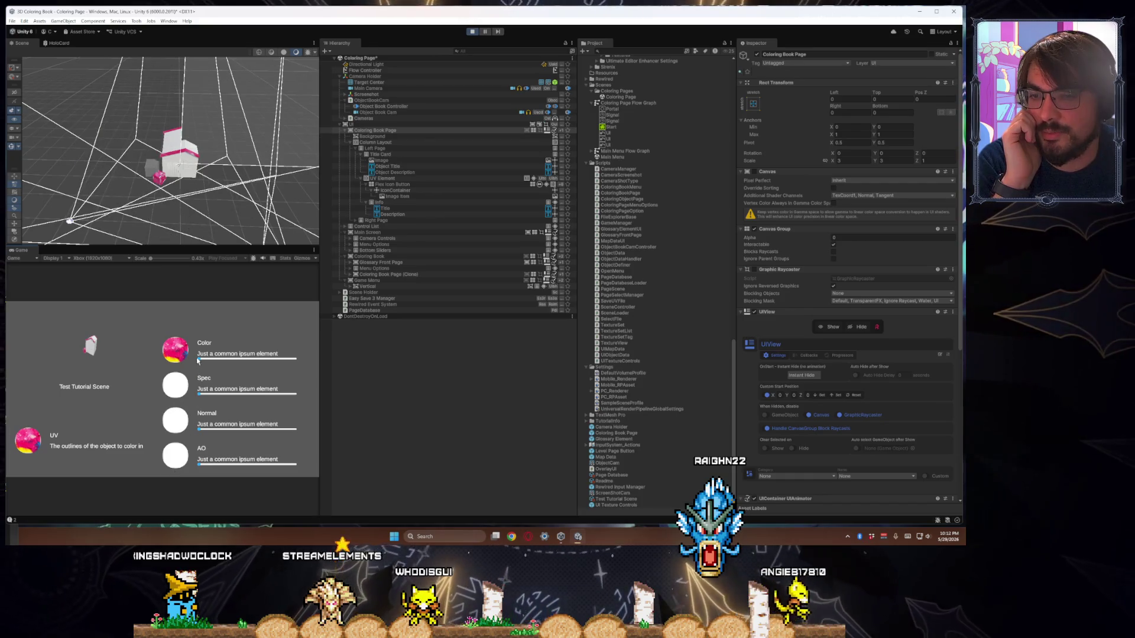
Drag the sliders to Color 0.25, Spec 0.18, Normal 0.31 and AO 0.30
mouse_move(198, 358)
left_mouse_down()
mouse_move(223, 359)
mouse_move(229, 430)
left_mouse_up()
left_click_drag(200, 464, 228, 465)
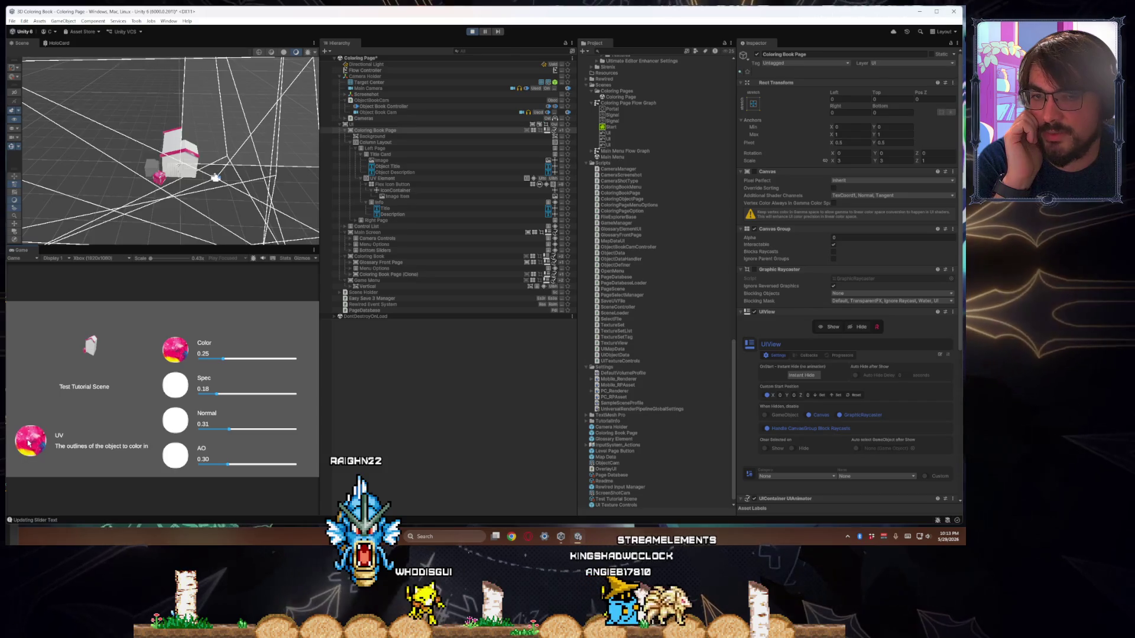
scroll(612, 378, "down", 1)
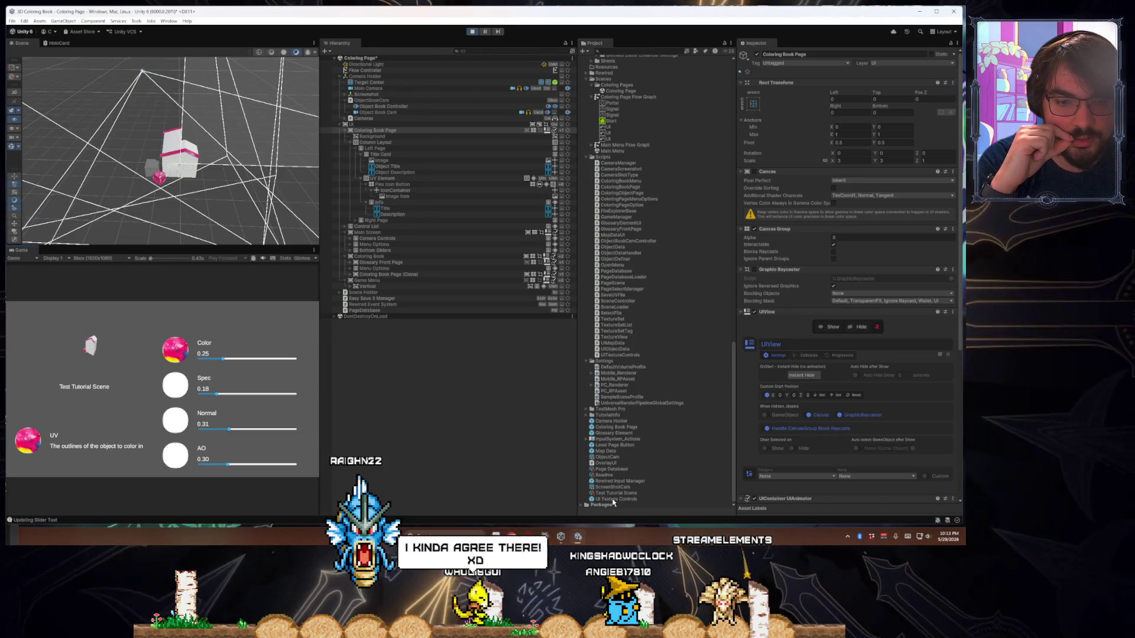
Select Page Database, then Test Tutorial Scene, and ping its Reference UV texture AbstractAcrylic_1_1
left_click(621, 470)
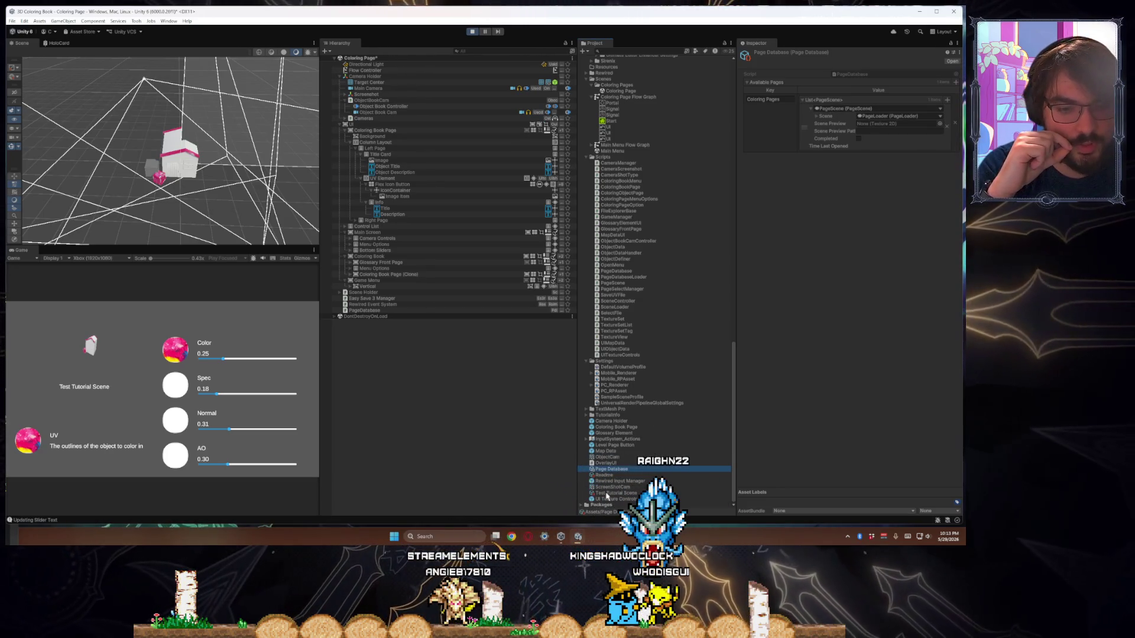
left_click(608, 494)
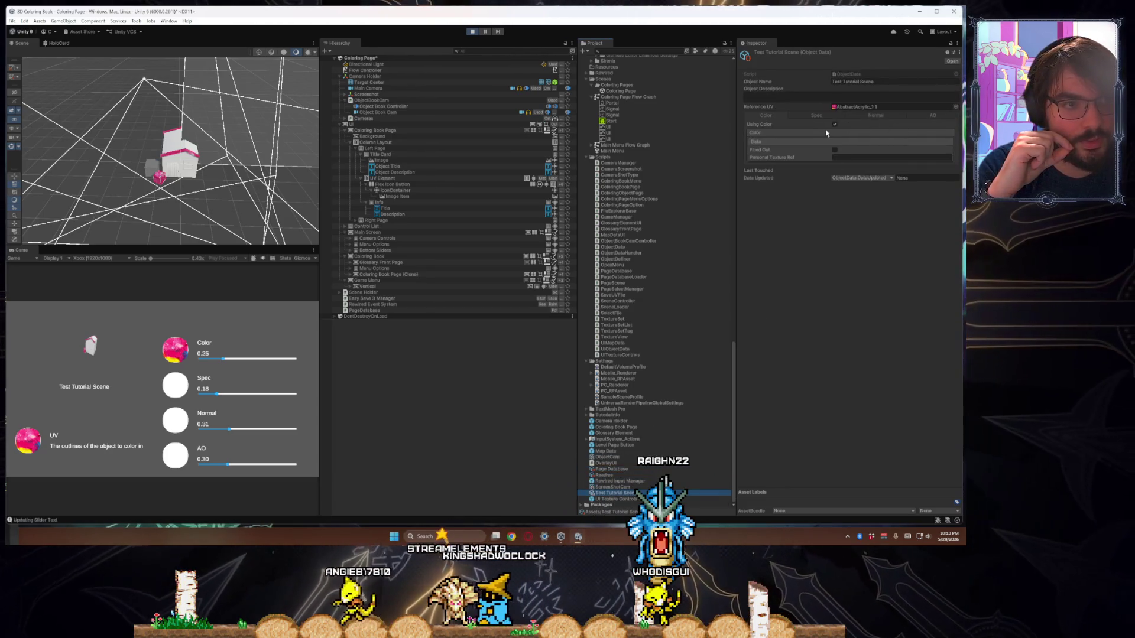
left_click(865, 110)
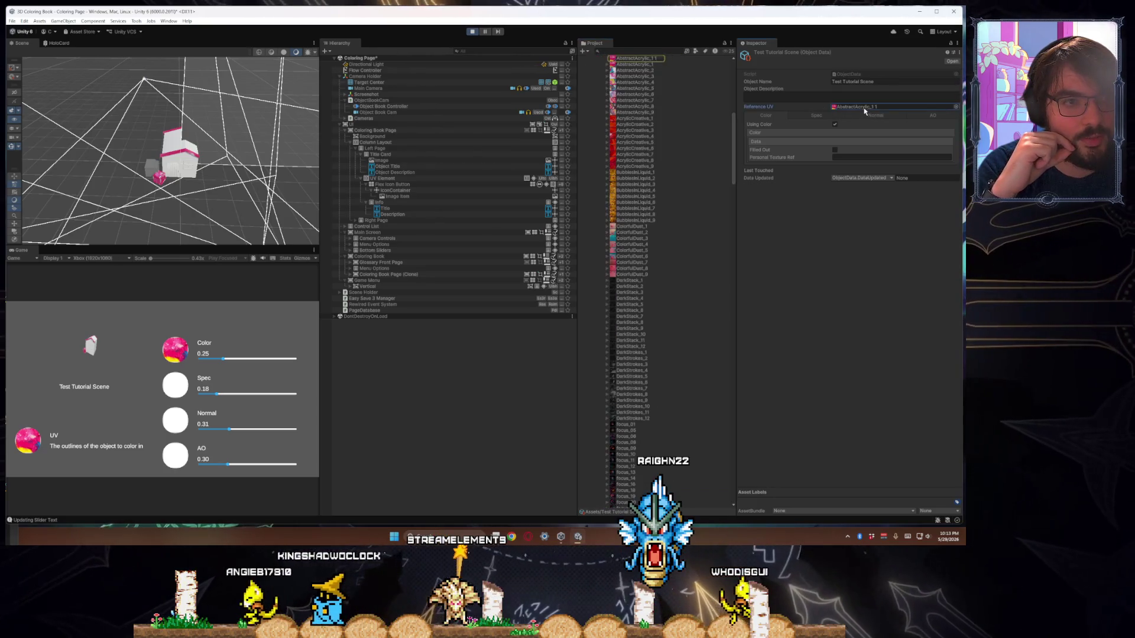
scroll(688, 201, "up", 5)
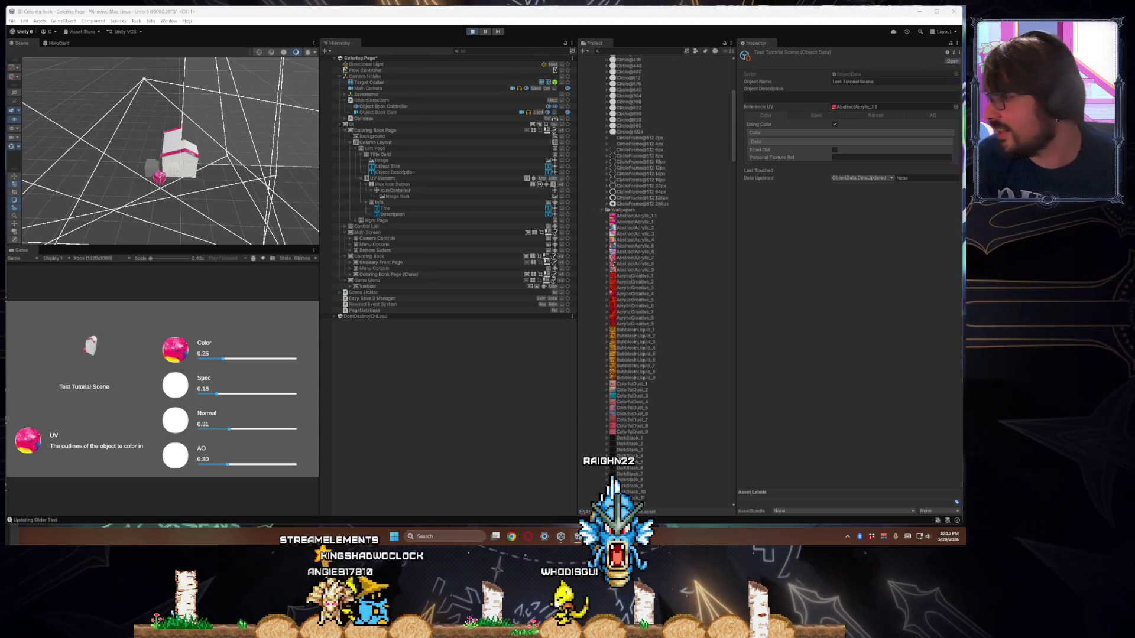
Switch to Rider and open the UITextureControls.cs source file
mouse_move(9, 355)
key("alt+Tab")
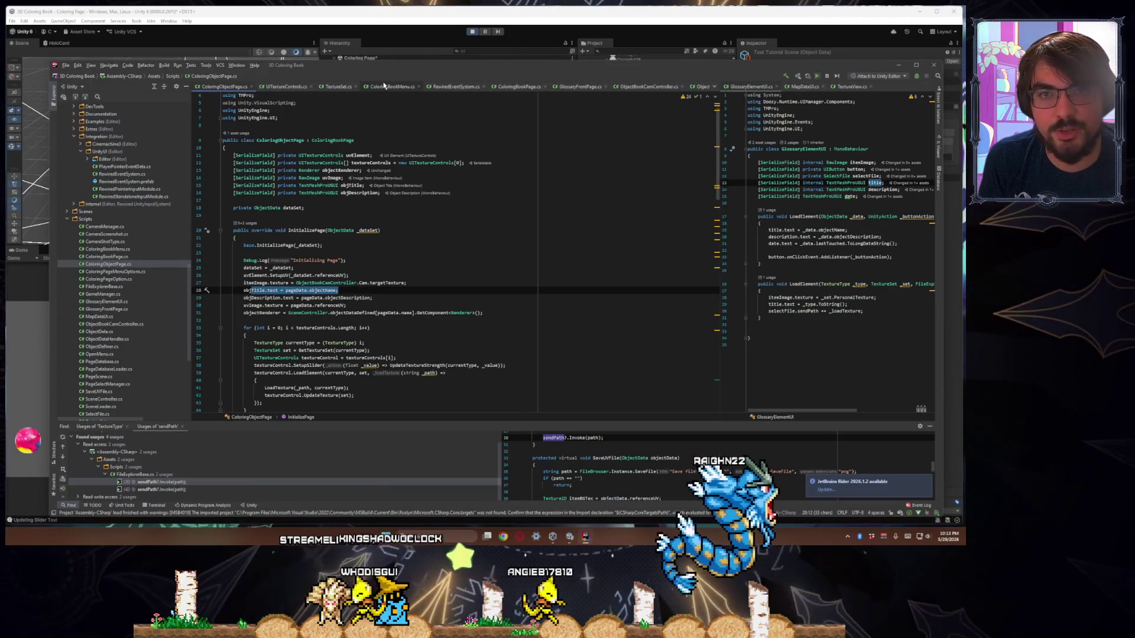
key("alt+Tab")
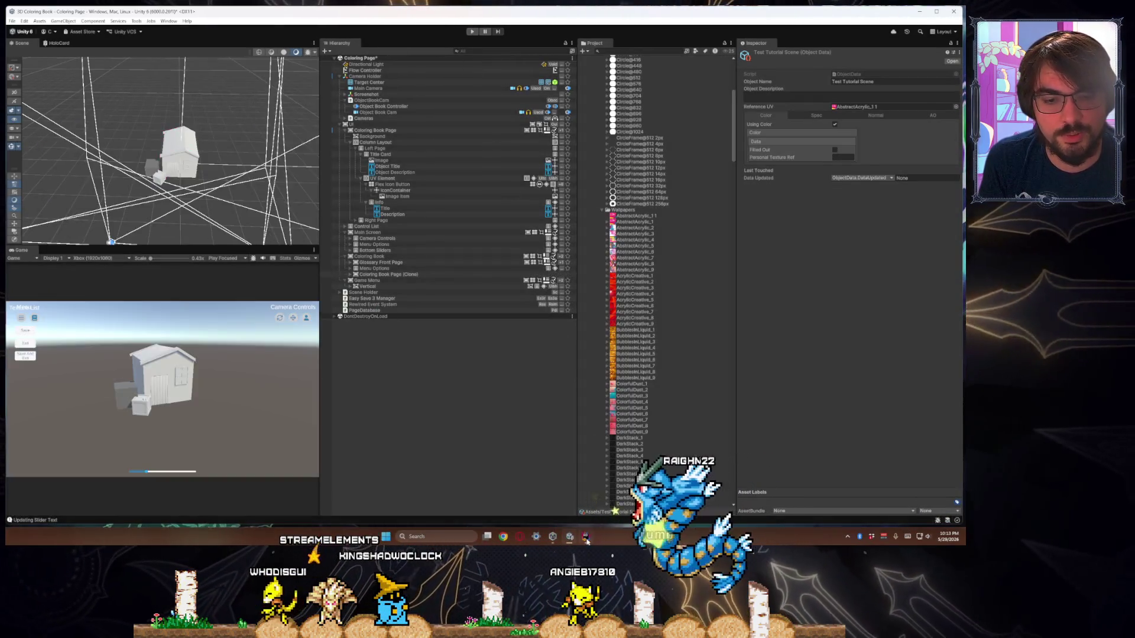
key("alt+Tab")
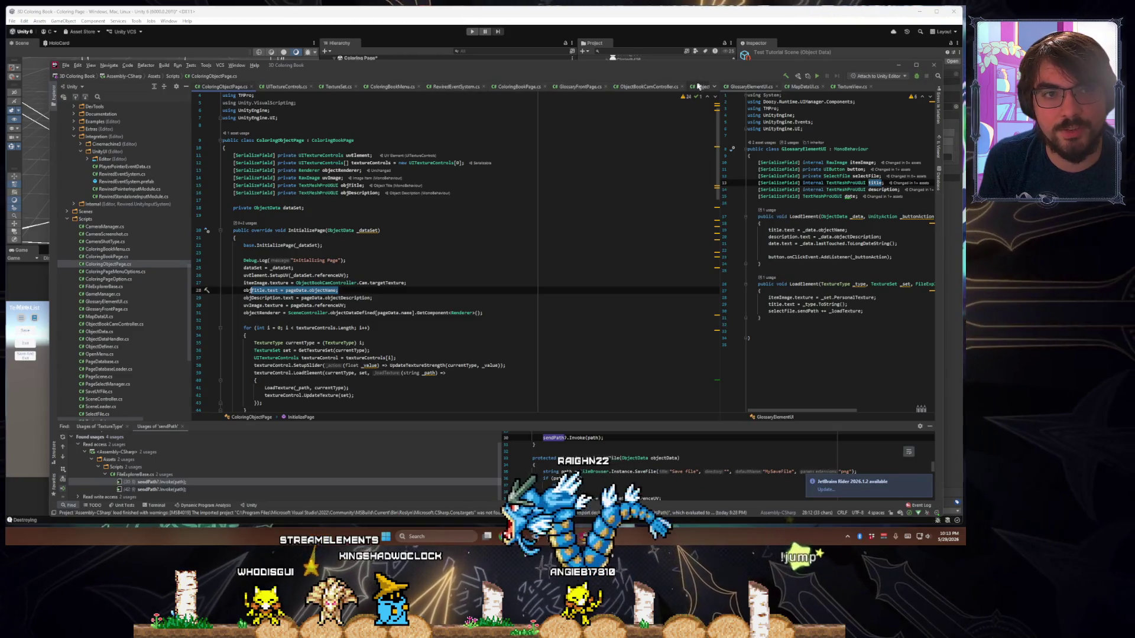
left_click(698, 86)
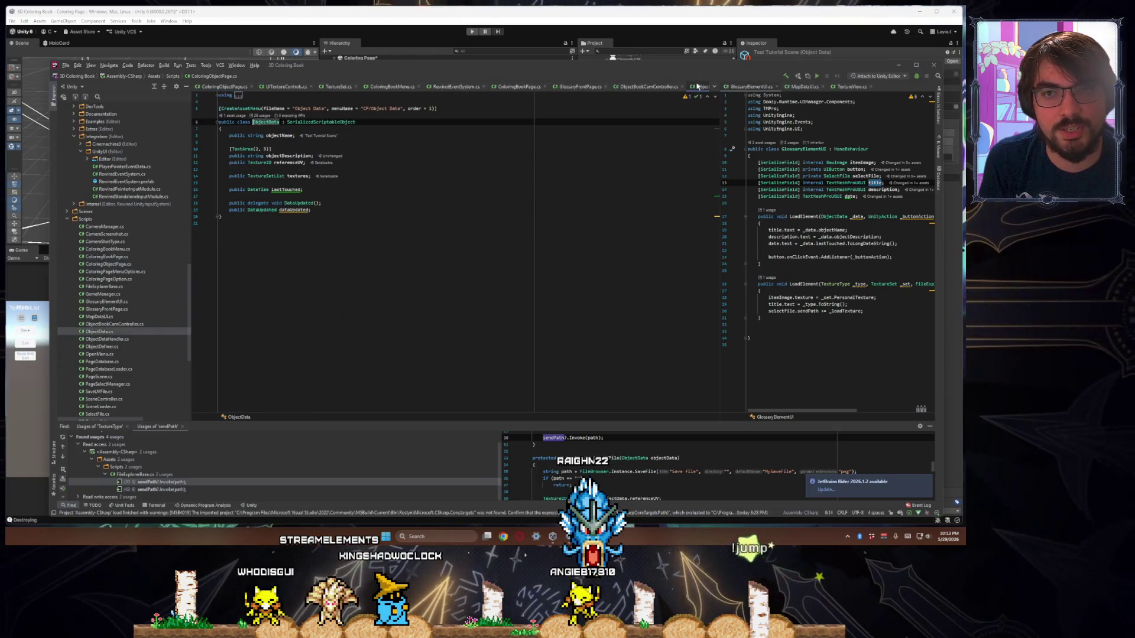
left_click(340, 87)
left_click(286, 88)
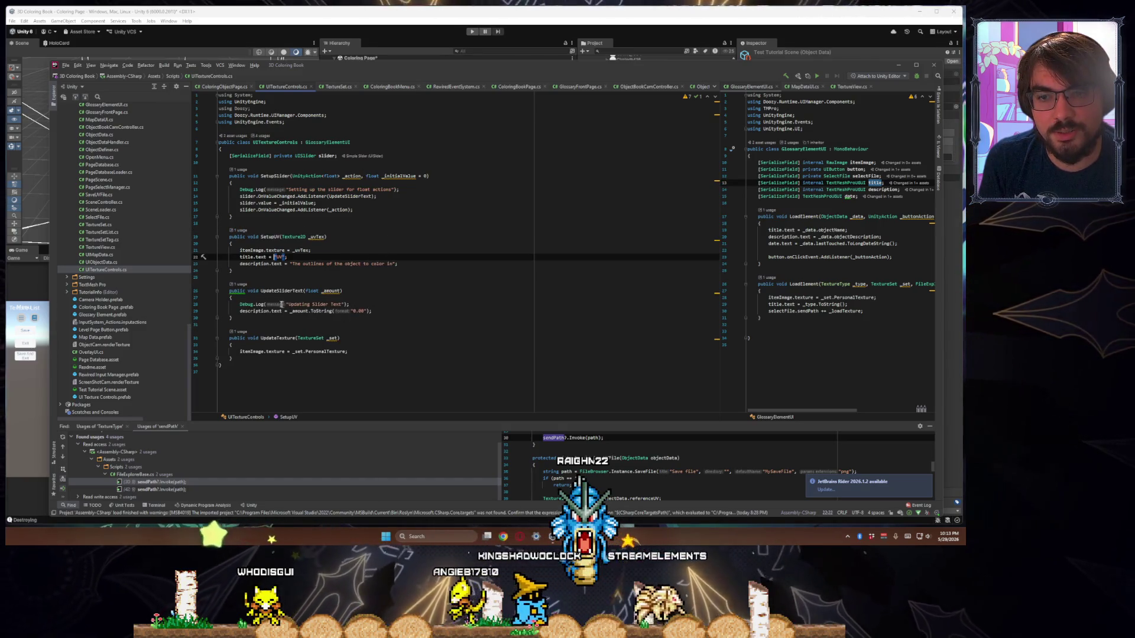
In SetupSlider, add UpdateSliderText(slider.value); after slider.value = _initialValue;
double_click(298, 203)
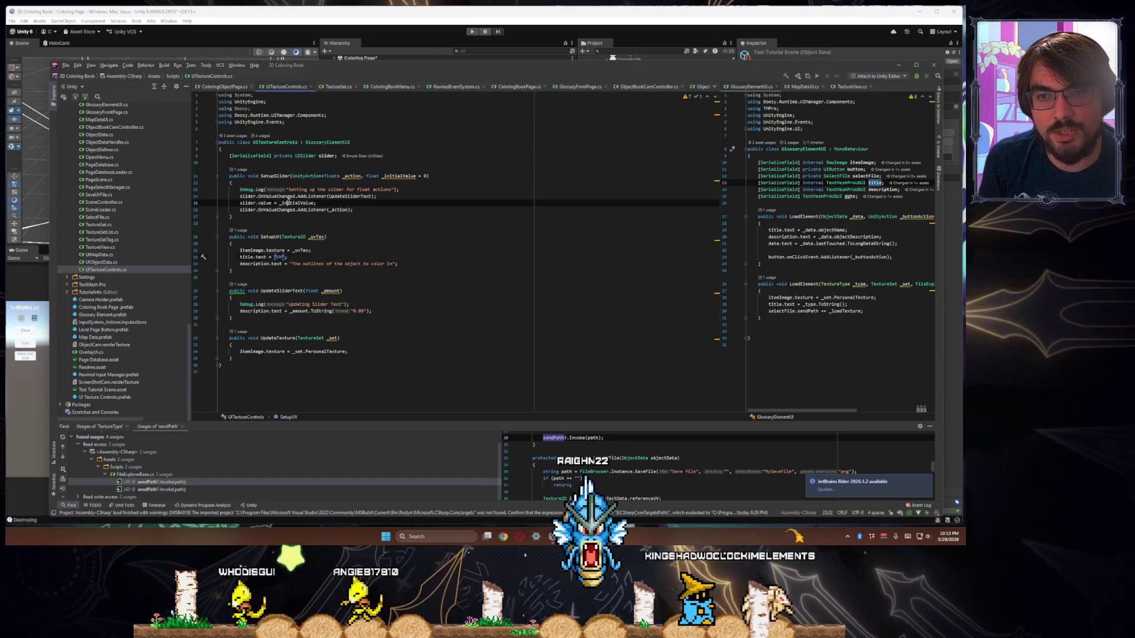
left_click_drag(258, 196, 287, 197)
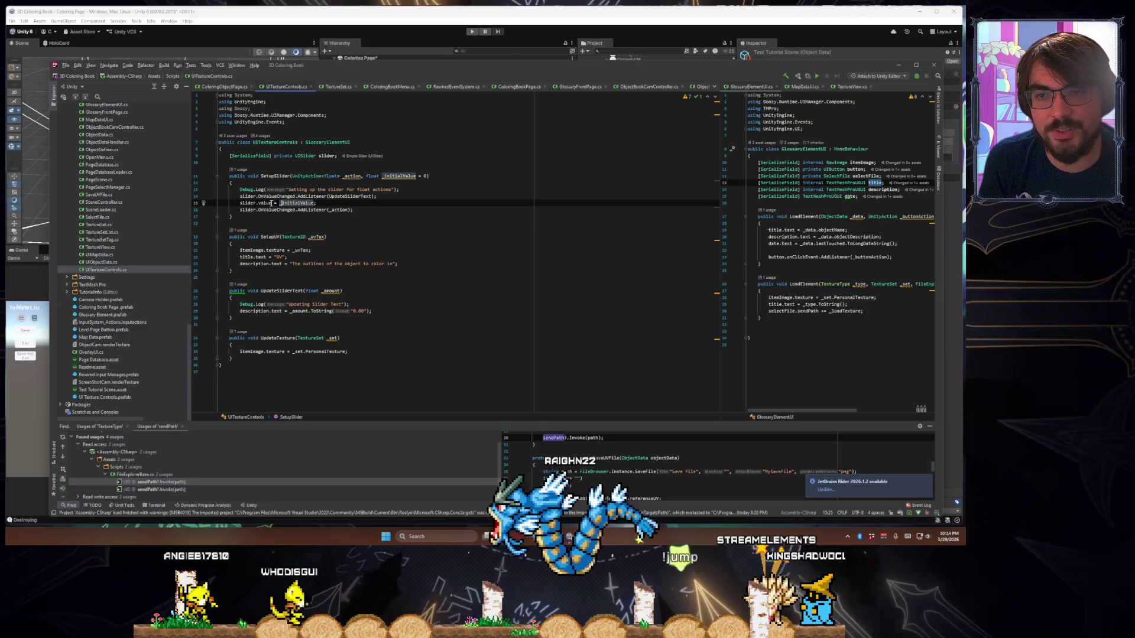
left_click_drag(271, 202, 239, 204)
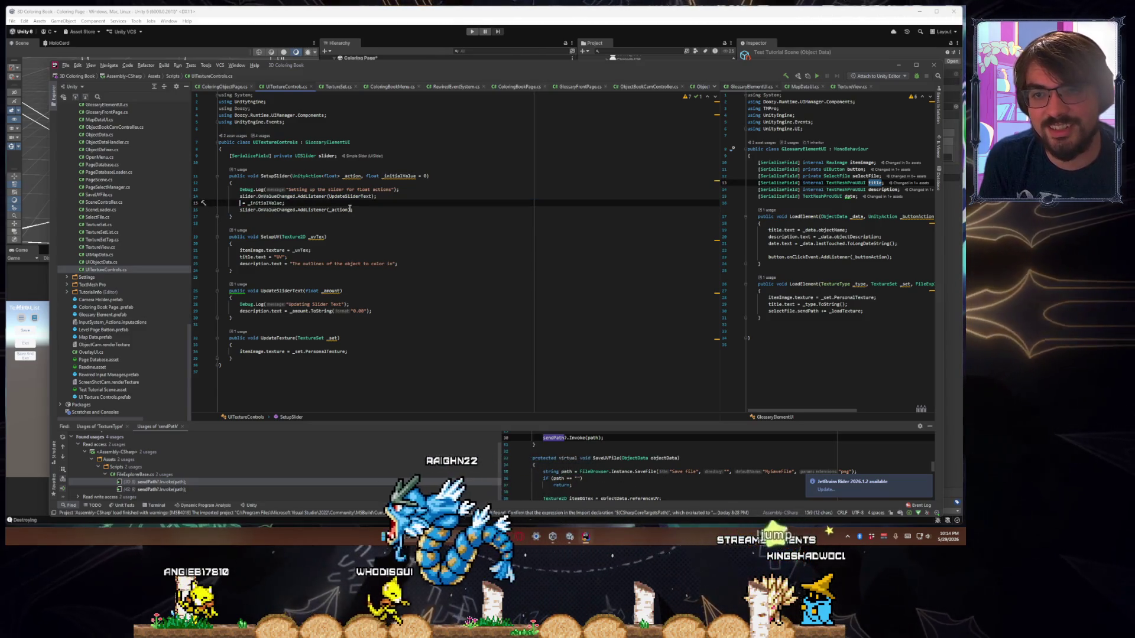
key("Delete")
key("Delete")
key("Delete")
key("shift+End")
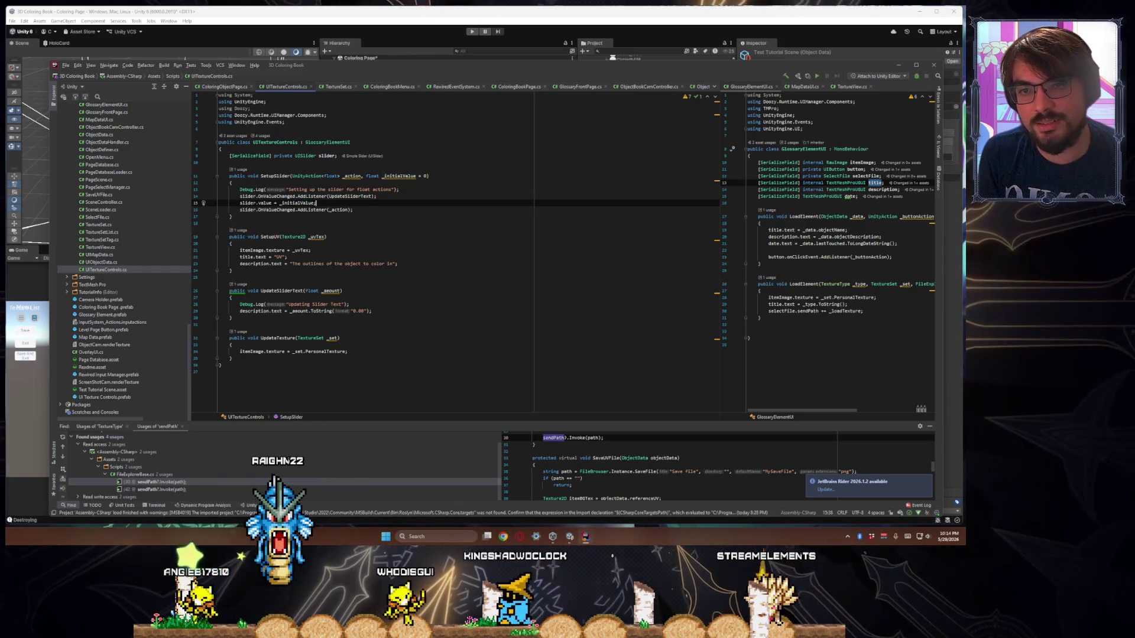
key("Return")
type("Update")
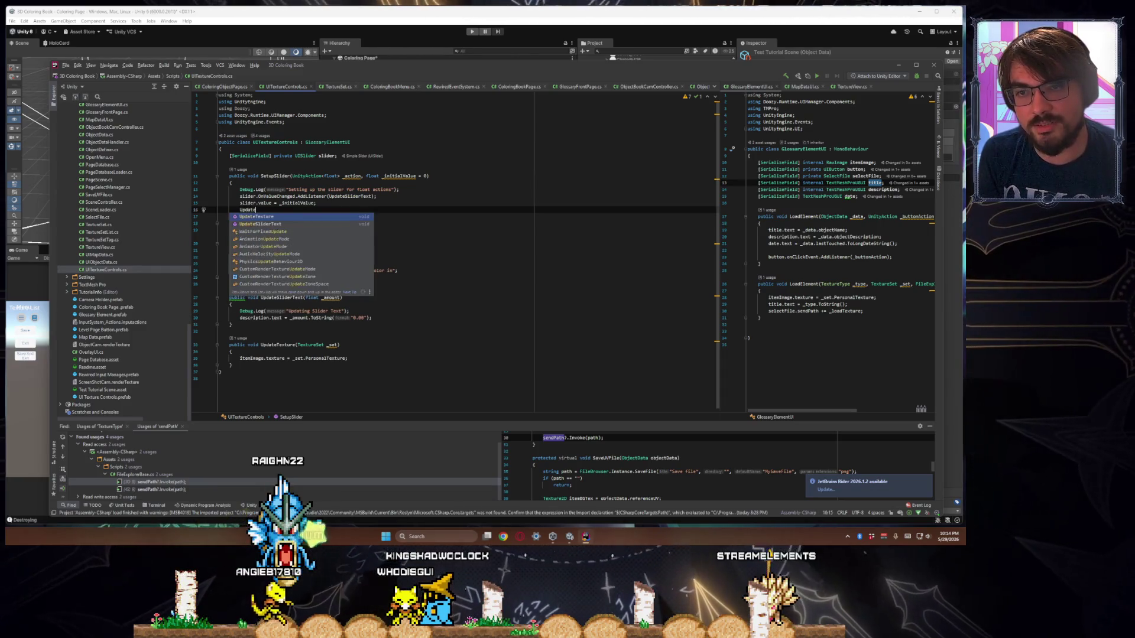
key("Return")
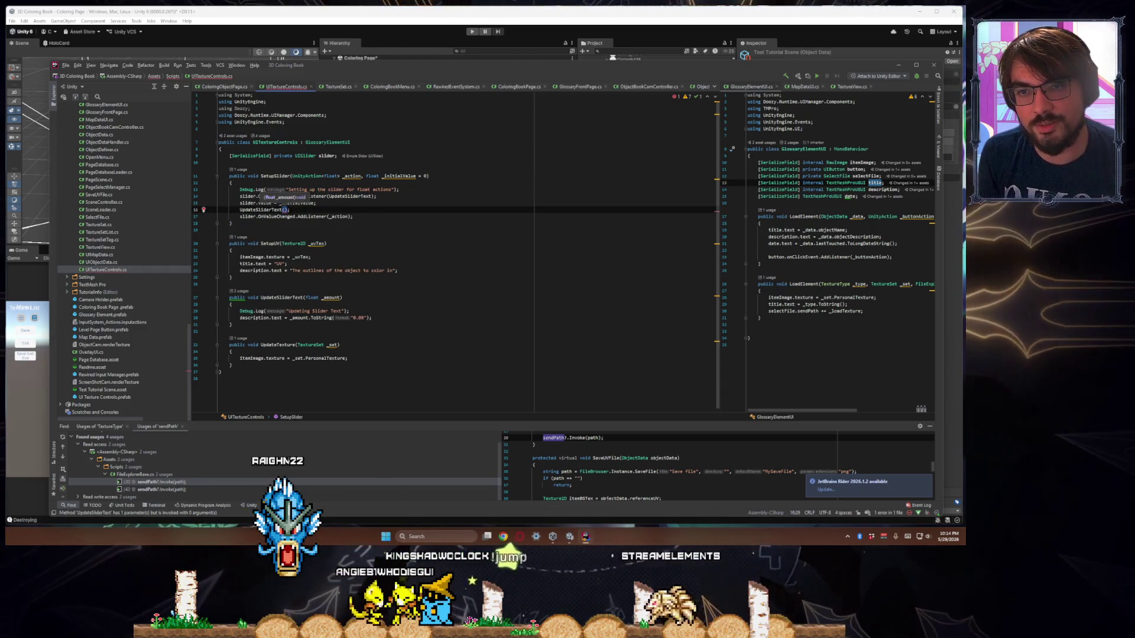
type("slider.value")
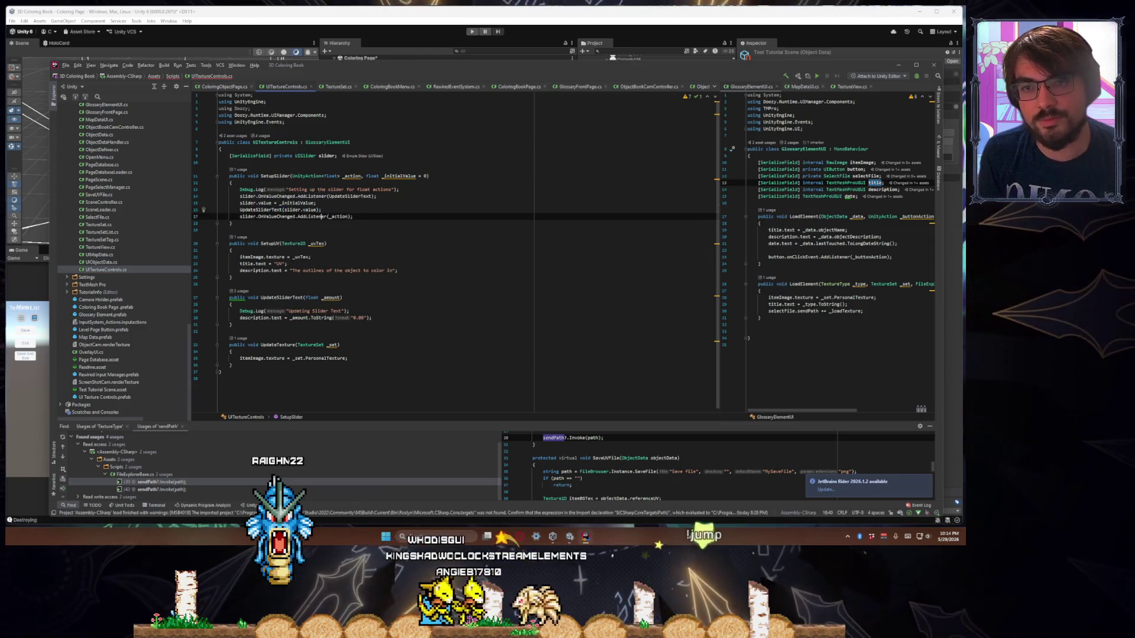
key("Down")
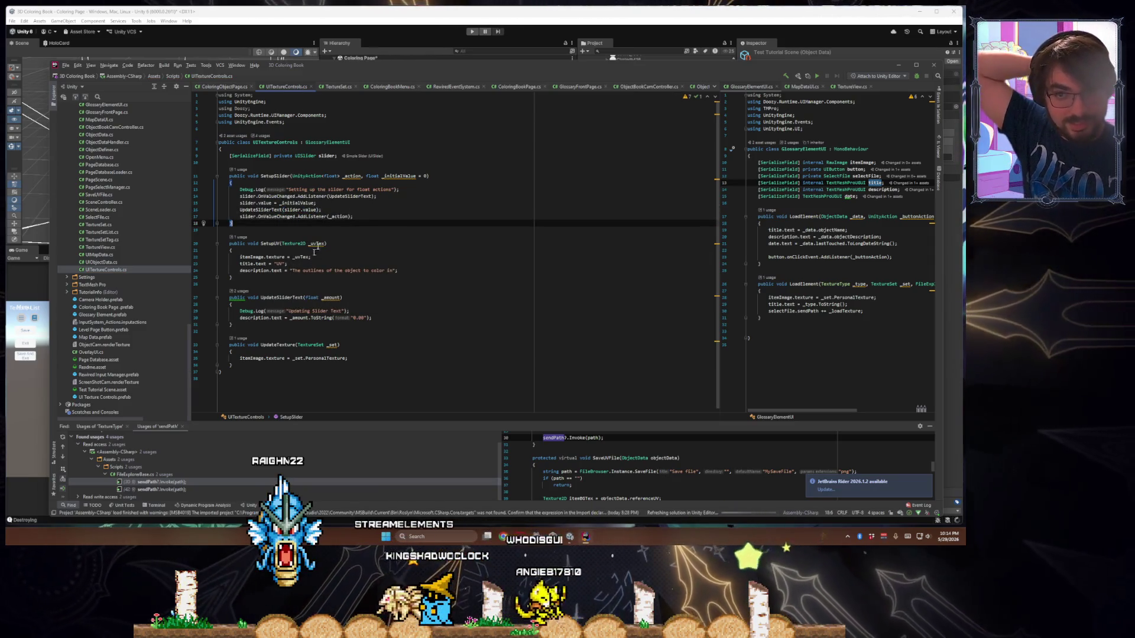
double_click(298, 204)
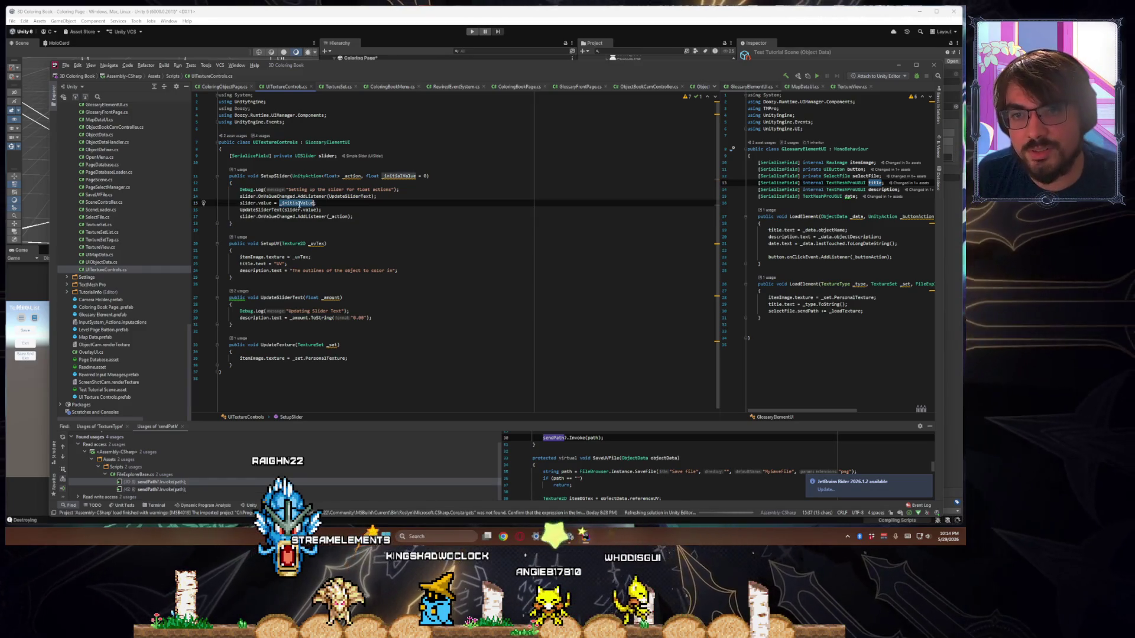
left_click(320, 210)
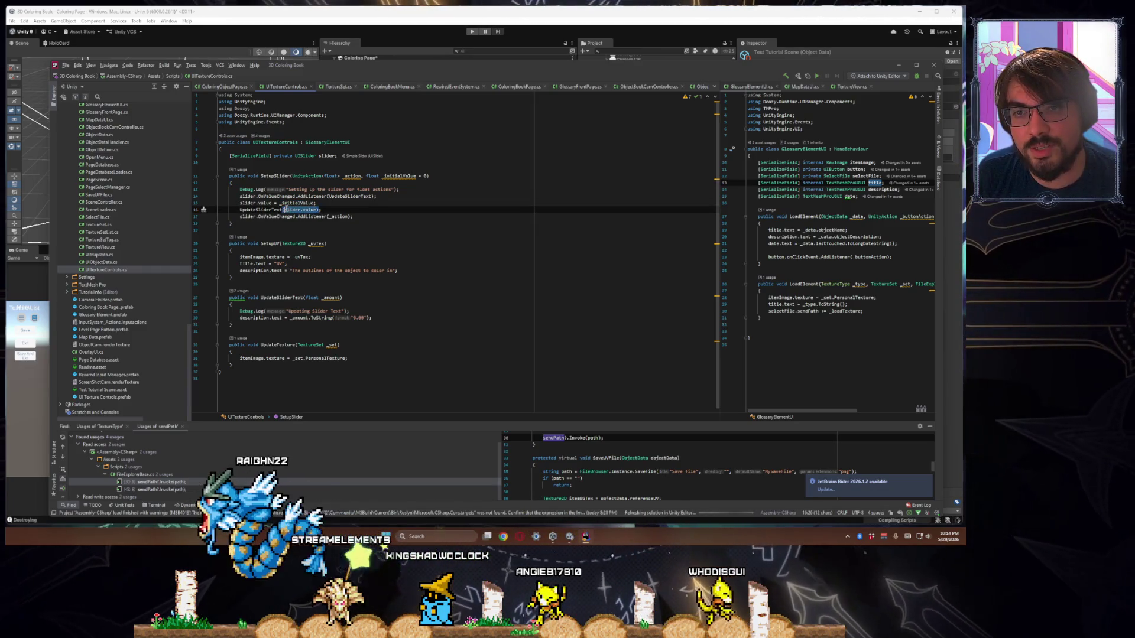
key("shift+Left")
double_click(264, 203)
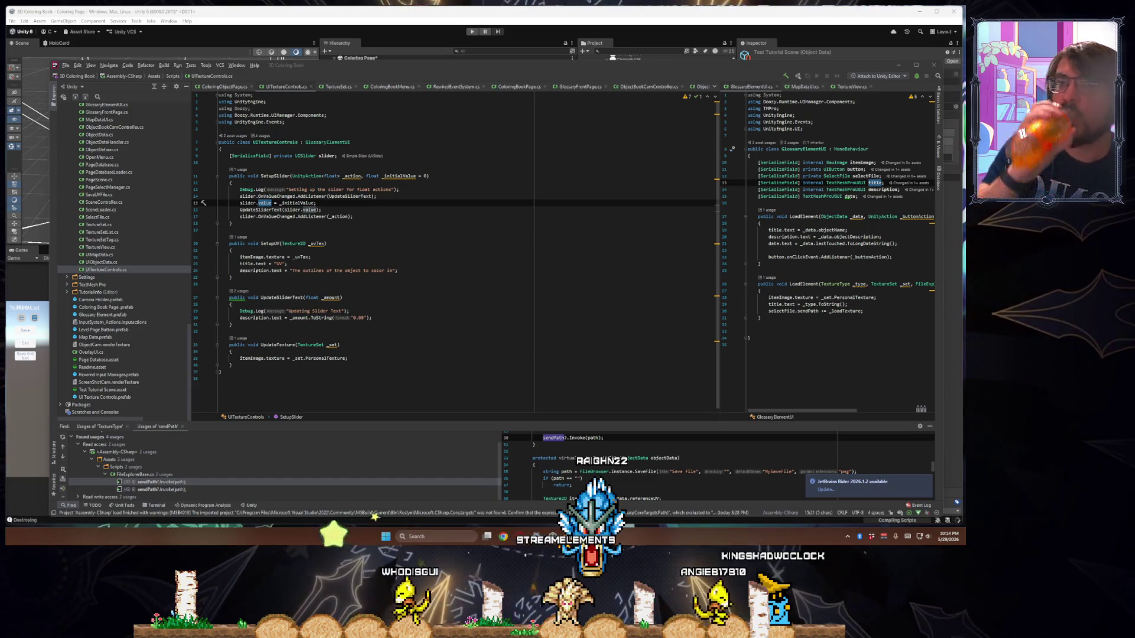
Restart play mode, orbit the camera to the house, and open the Test Tutorial Scene coloring page
left_click_drag(477, 66, 759, 276)
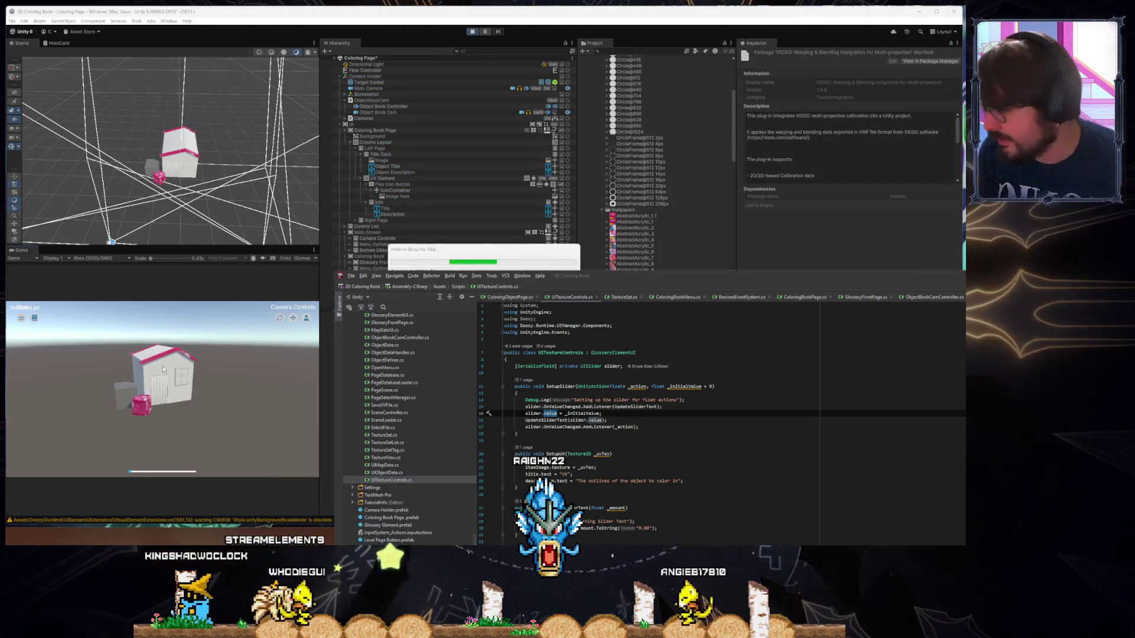
key("ctrl+p")
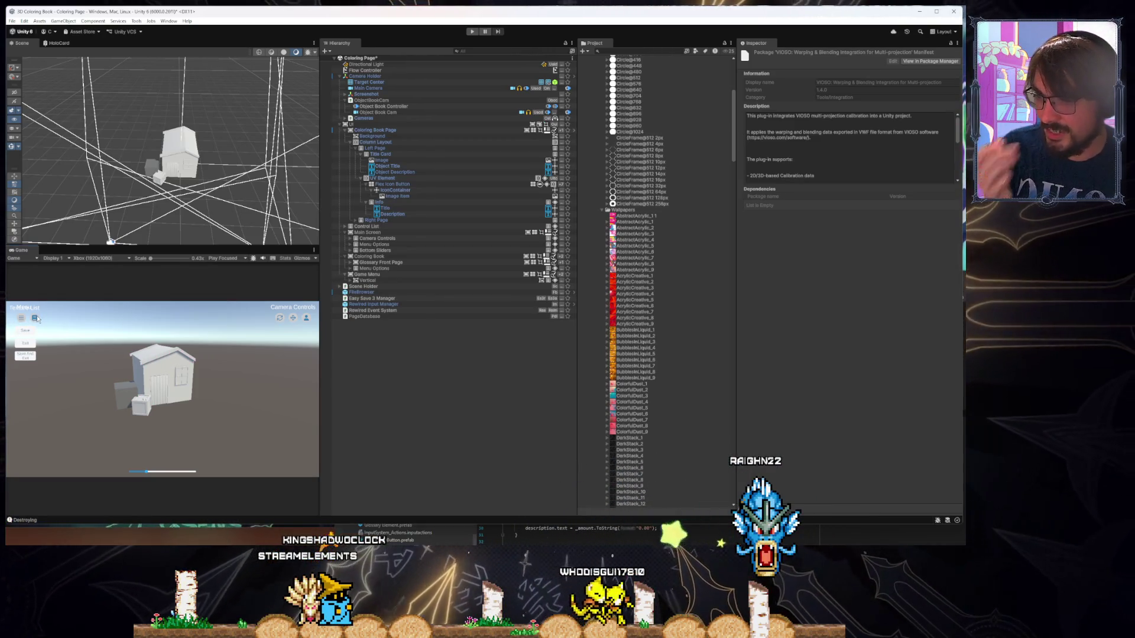
key("ctrl+p")
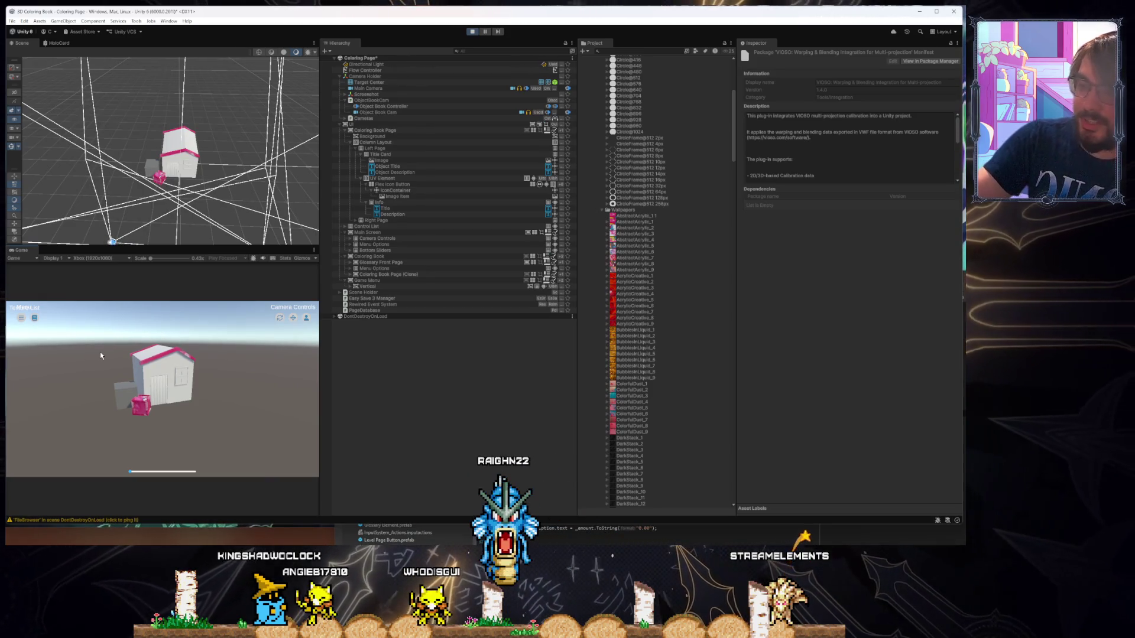
left_click_drag(100, 352, 38, 322)
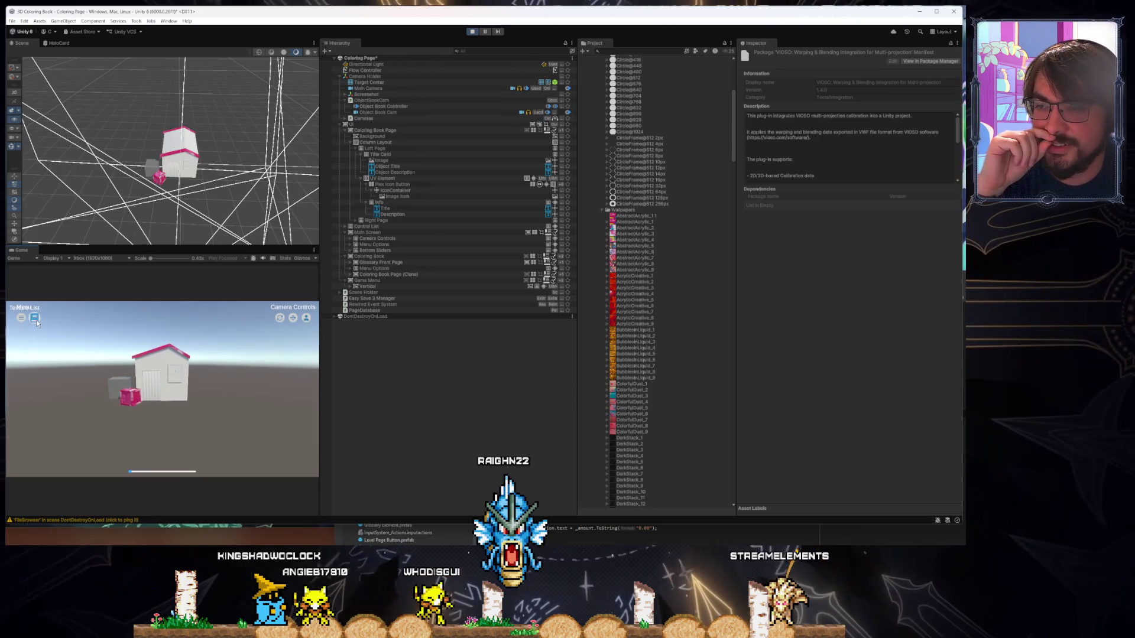
left_click(35, 318)
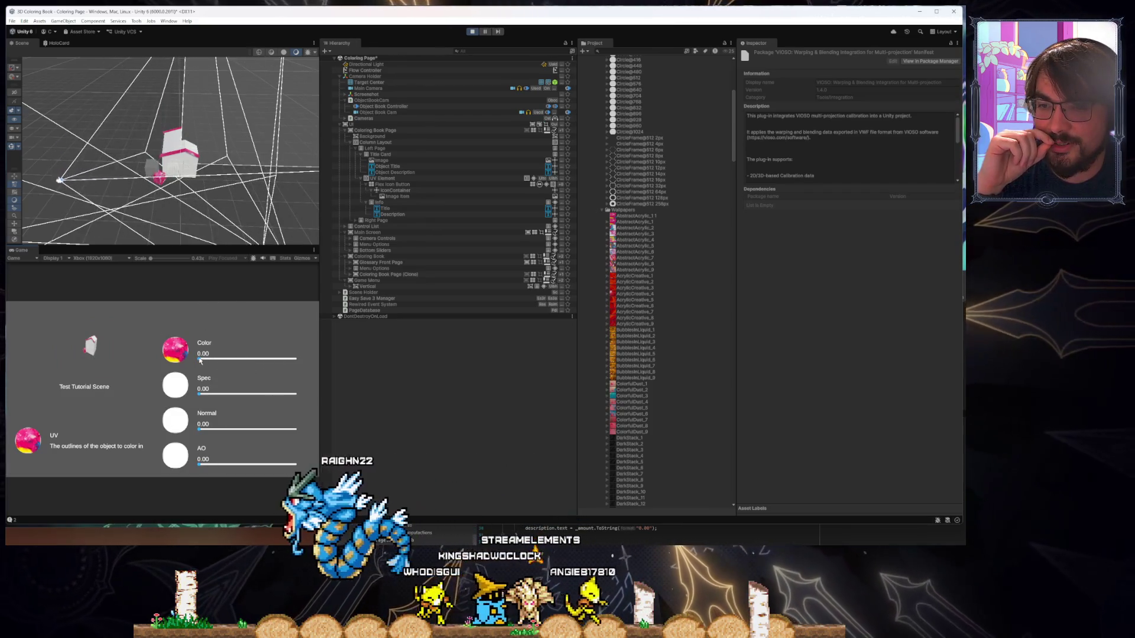
Adjust the Color slider, load a texture into the Spec slot, and select the house object
mouse_move(200, 359)
left_mouse_down()
mouse_move(230, 359)
mouse_move(200, 358)
left_mouse_up()
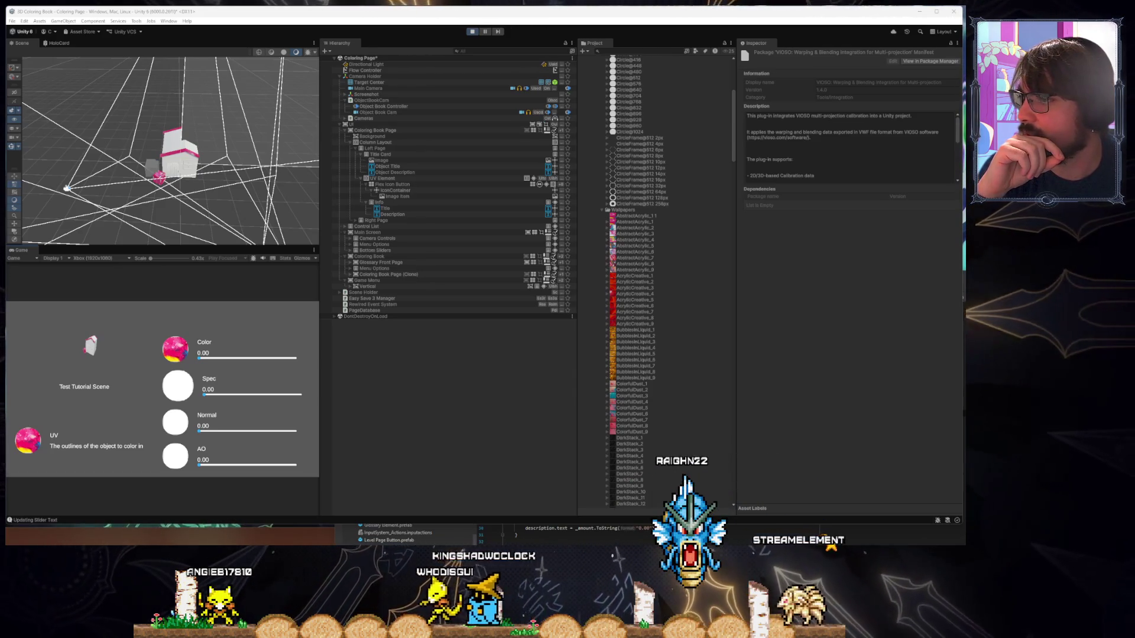
left_click(174, 387)
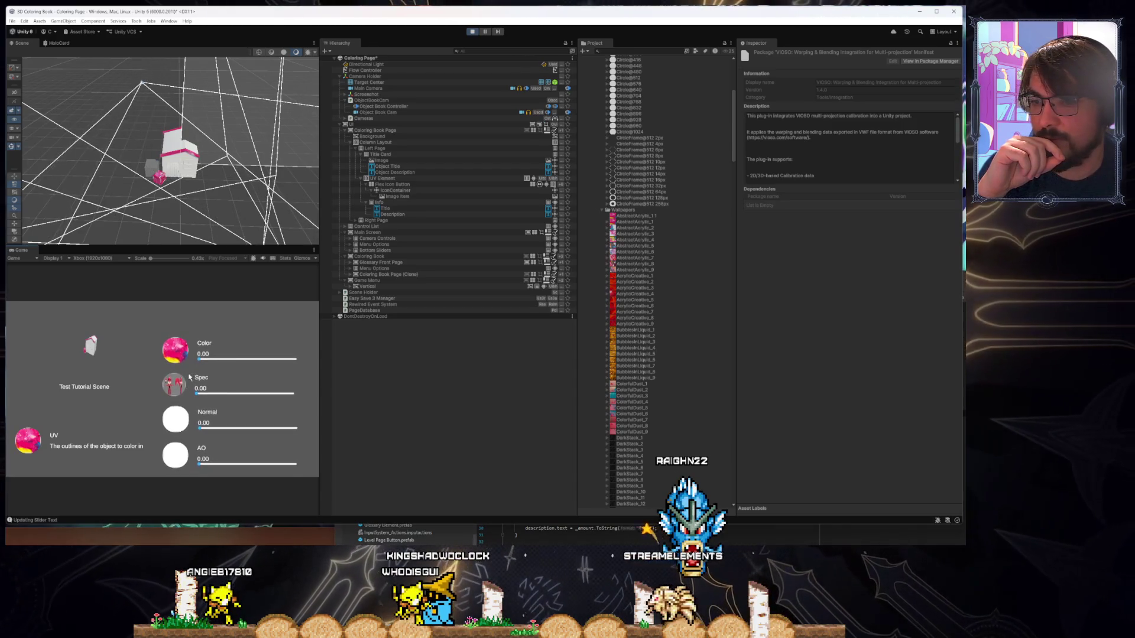
mouse_move(203, 204)
left_mouse_down()
mouse_move(215, 202)
mouse_move(198, 170)
mouse_move(233, 184)
mouse_move(121, 183)
mouse_move(281, 198)
left_mouse_up()
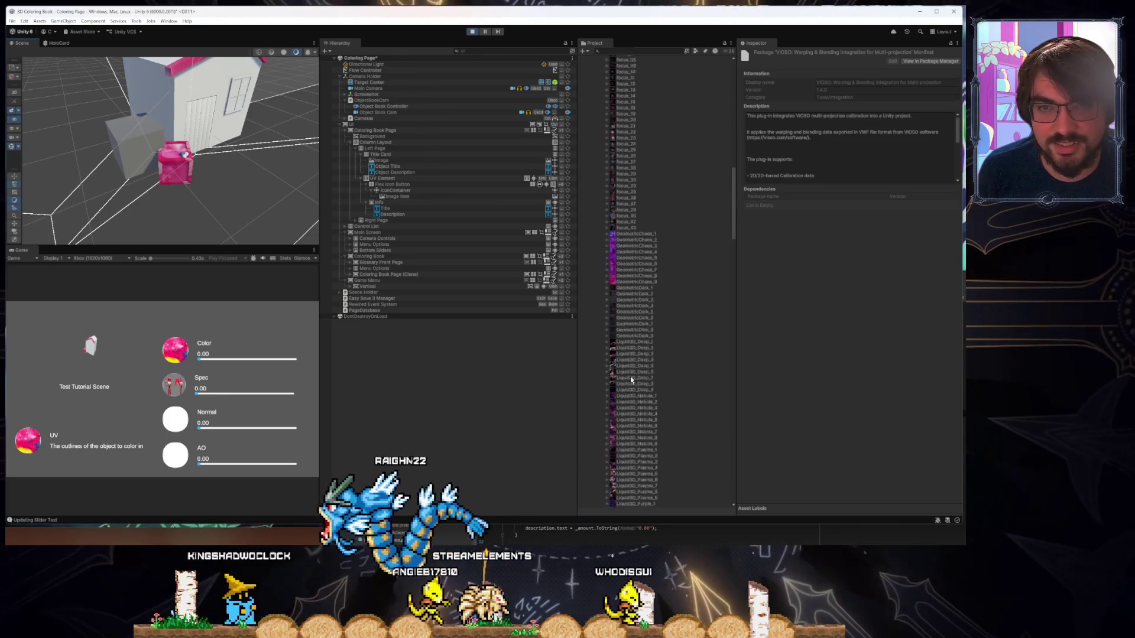
scroll(606, 346, "up", 5)
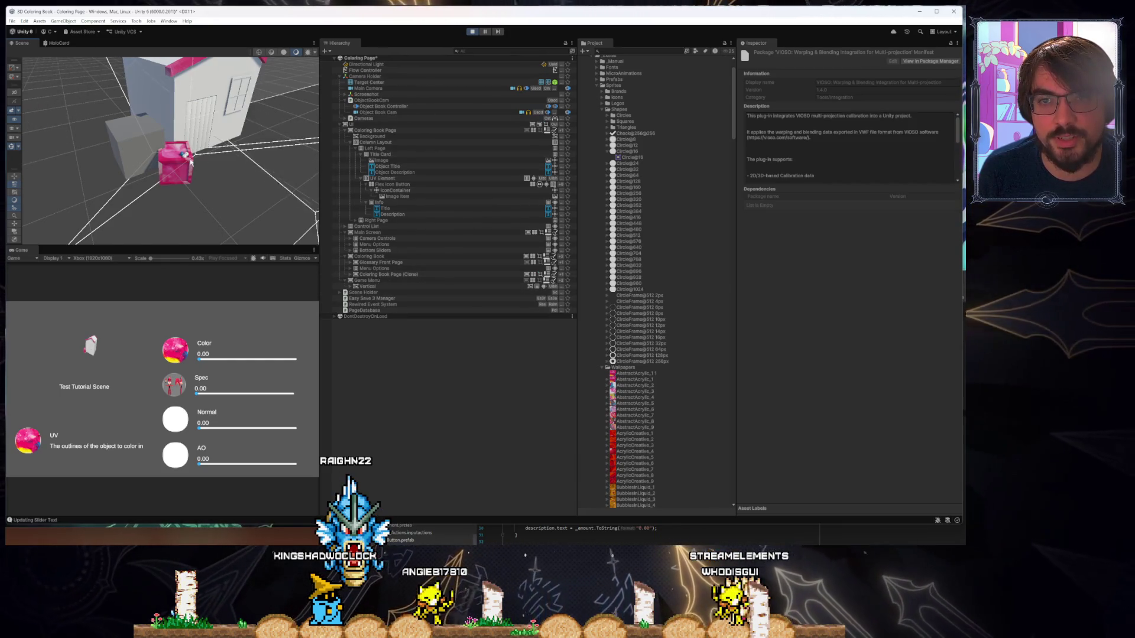
left_click_drag(191, 159, 177, 137)
left_click(155, 141)
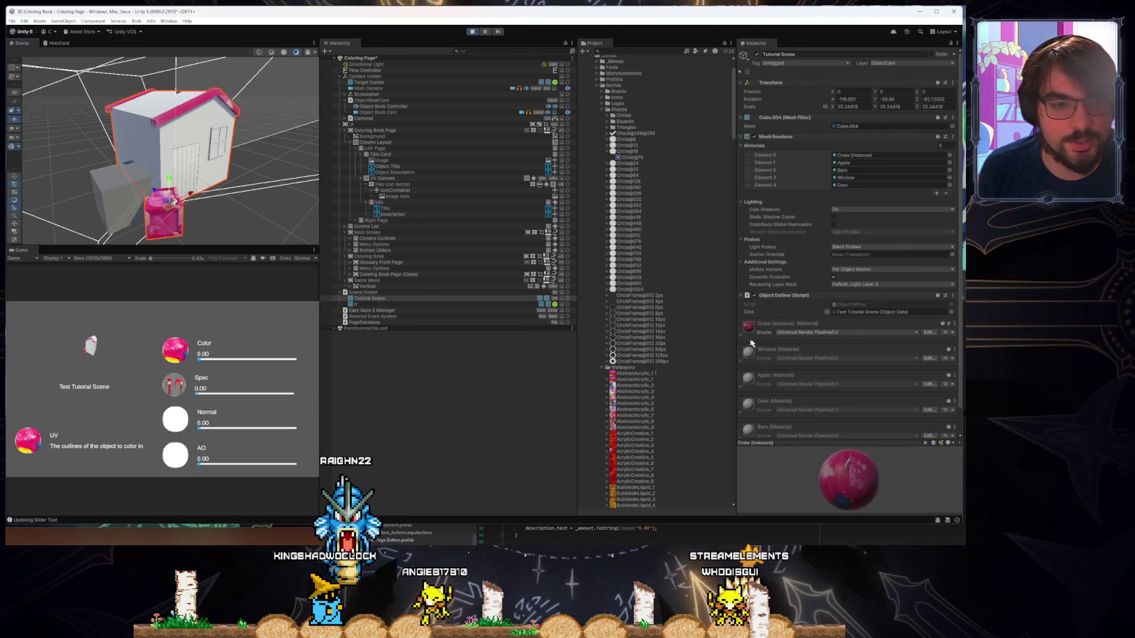
Expand the Crate material in the Inspector, inspect its Metallic Map, and retry the Spec texture
scroll(750, 342, "down", 1)
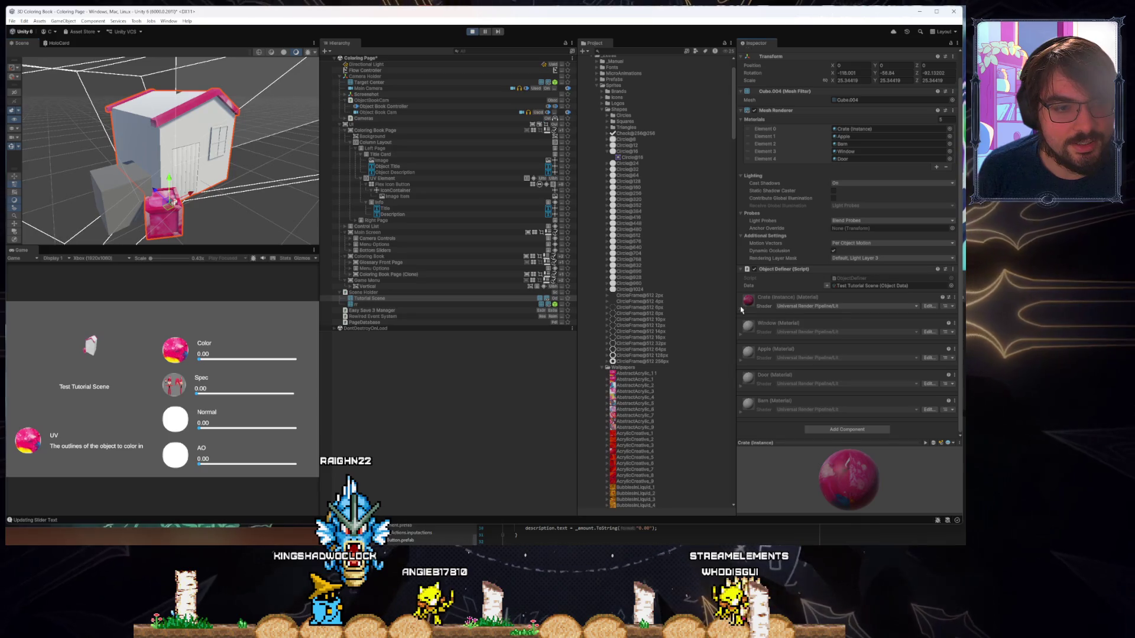
left_click(741, 310)
scroll(750, 284, "down", 3)
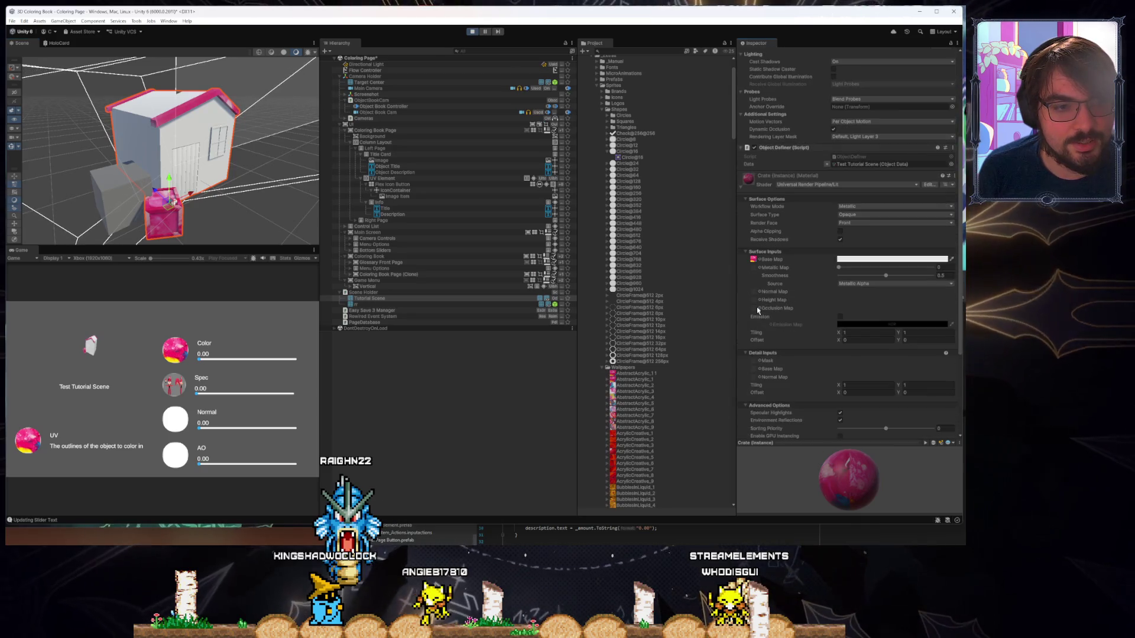
left_click(754, 269)
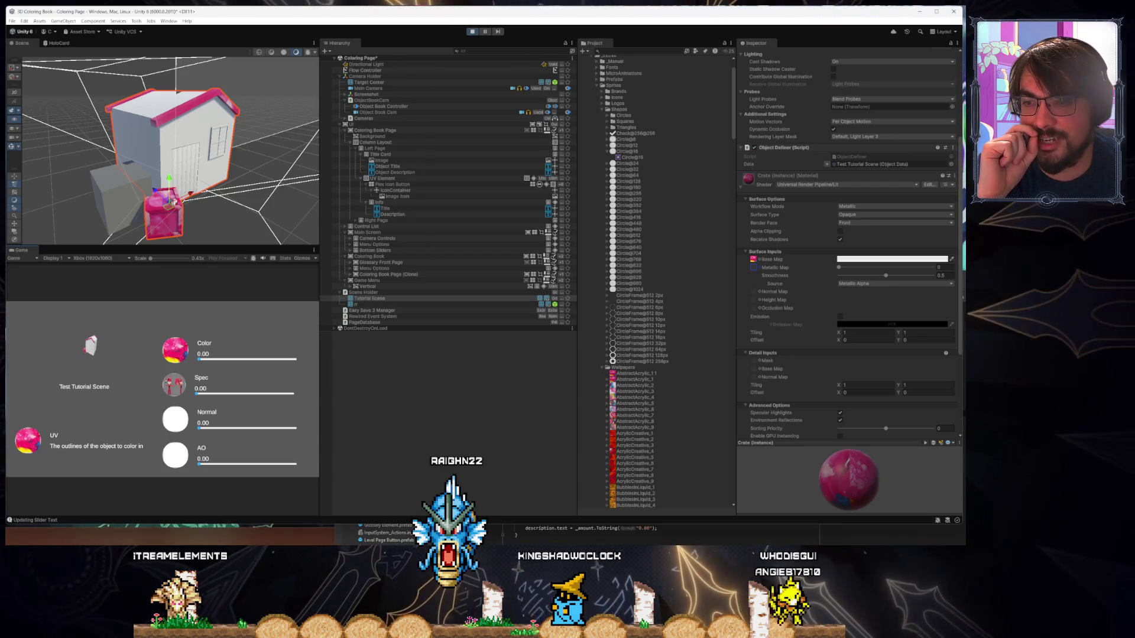
left_click(174, 385)
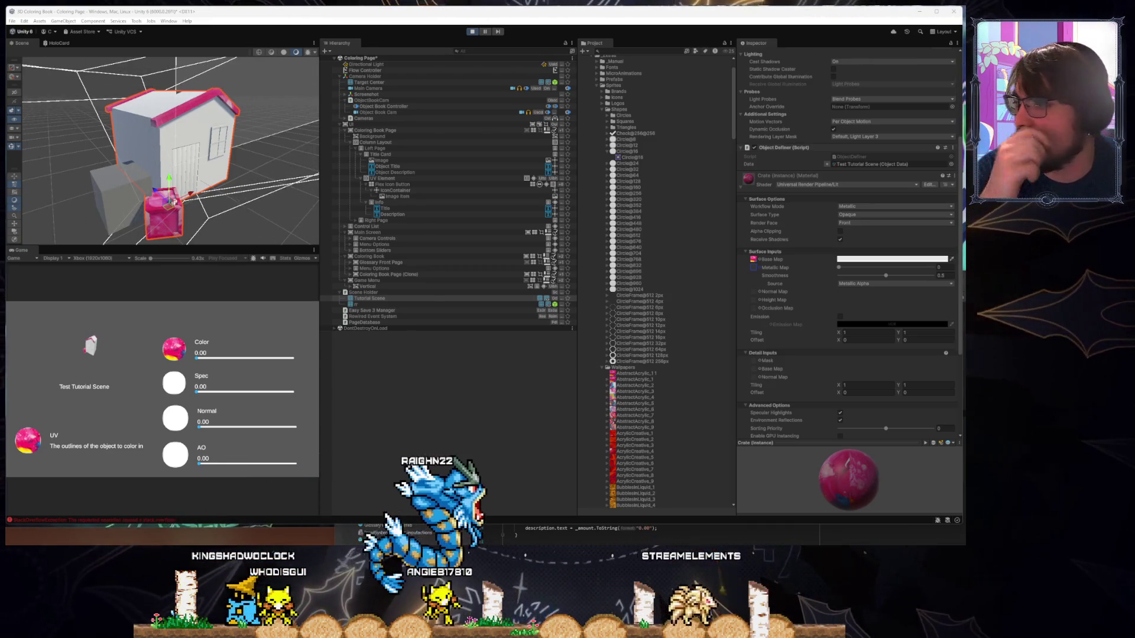
Review the textureStrength property in TextureSet.cs in Rider and stop play mode
key("alt+Tab")
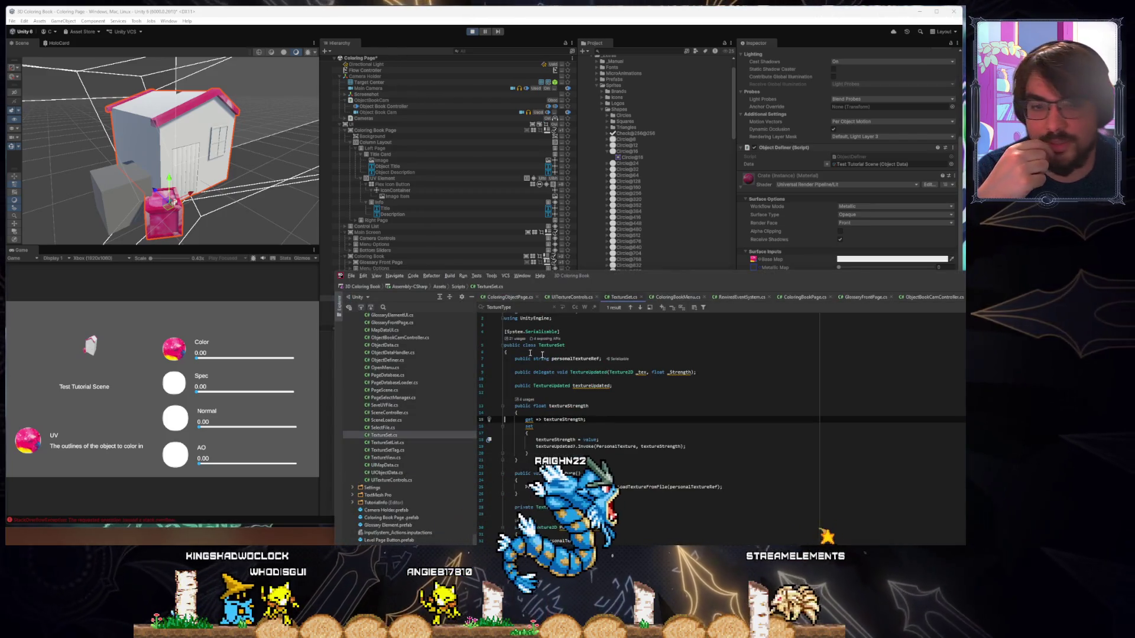
left_click(566, 405)
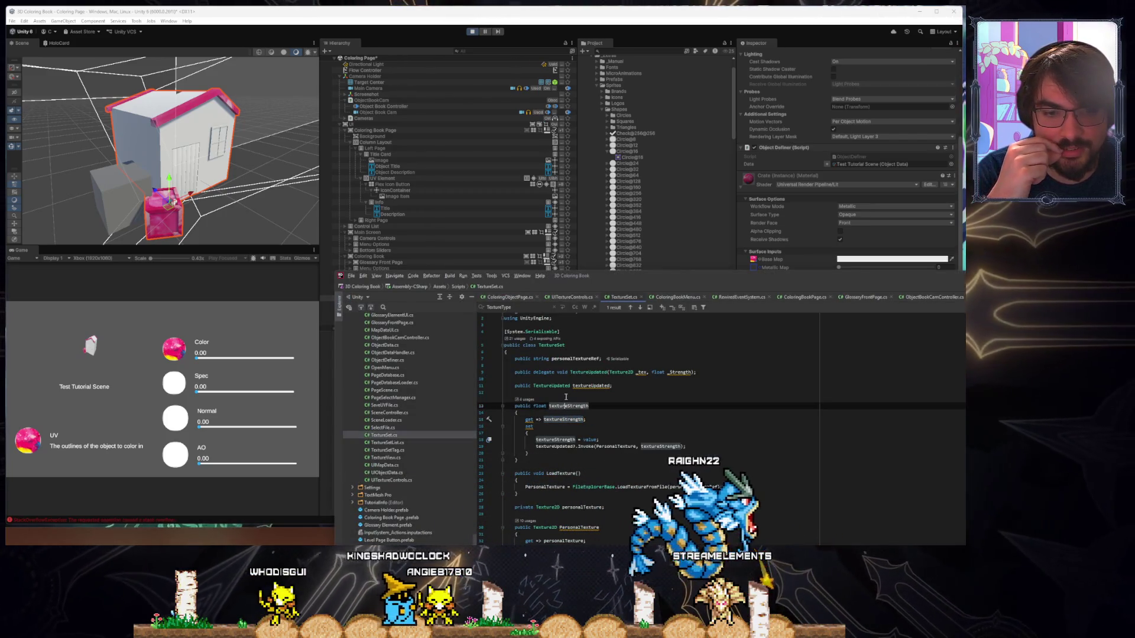
scroll(565, 414, "down", 2)
left_click(468, 32)
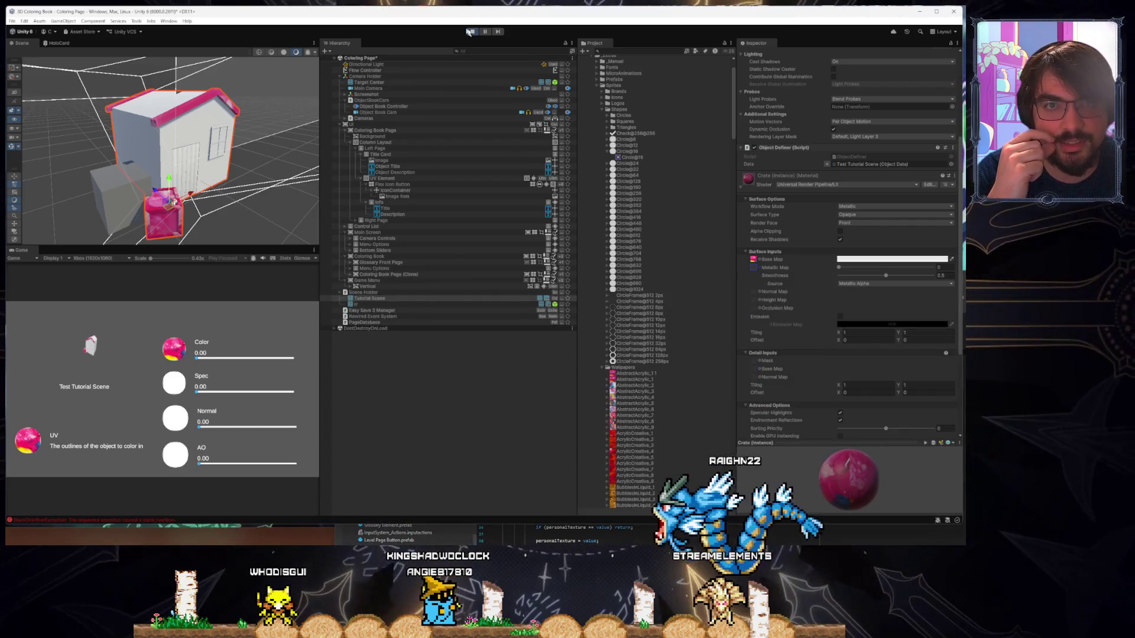
left_click(619, 532)
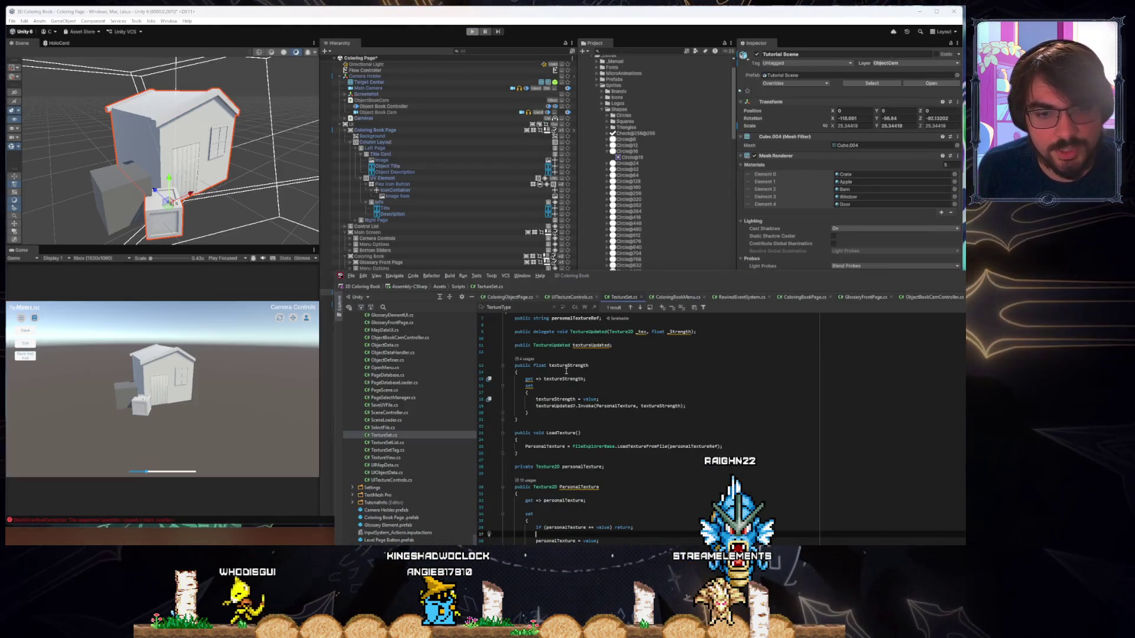
Add a public property line above textureStrength, make the getter use _textureStrength, and make that field private
left_click(566, 358)
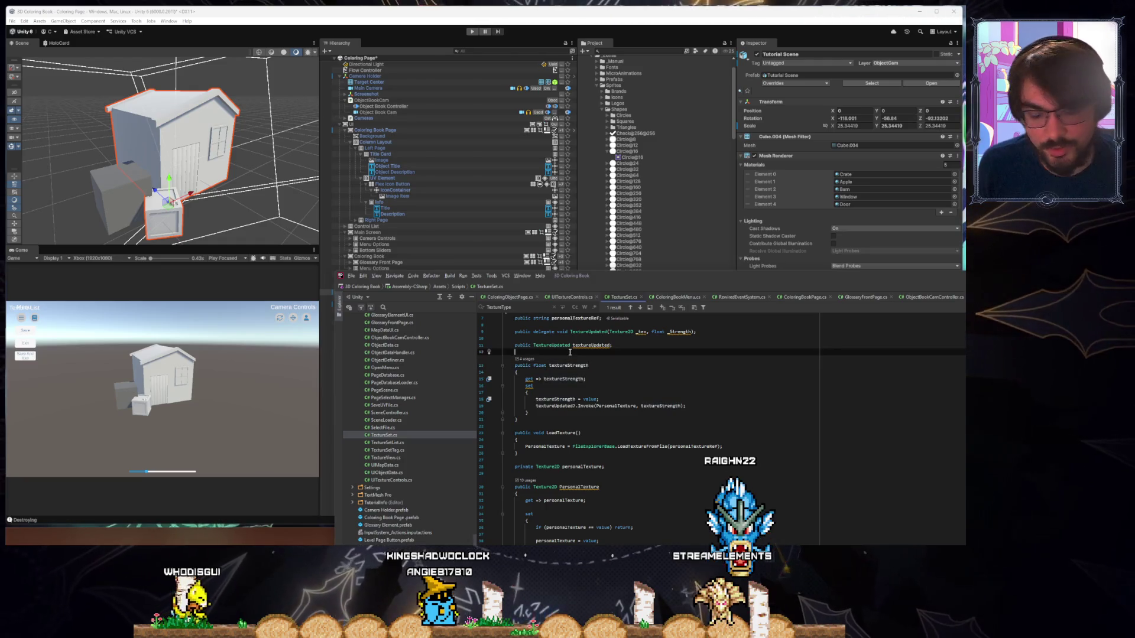
key("Return")
type("public float _textureStrength;")
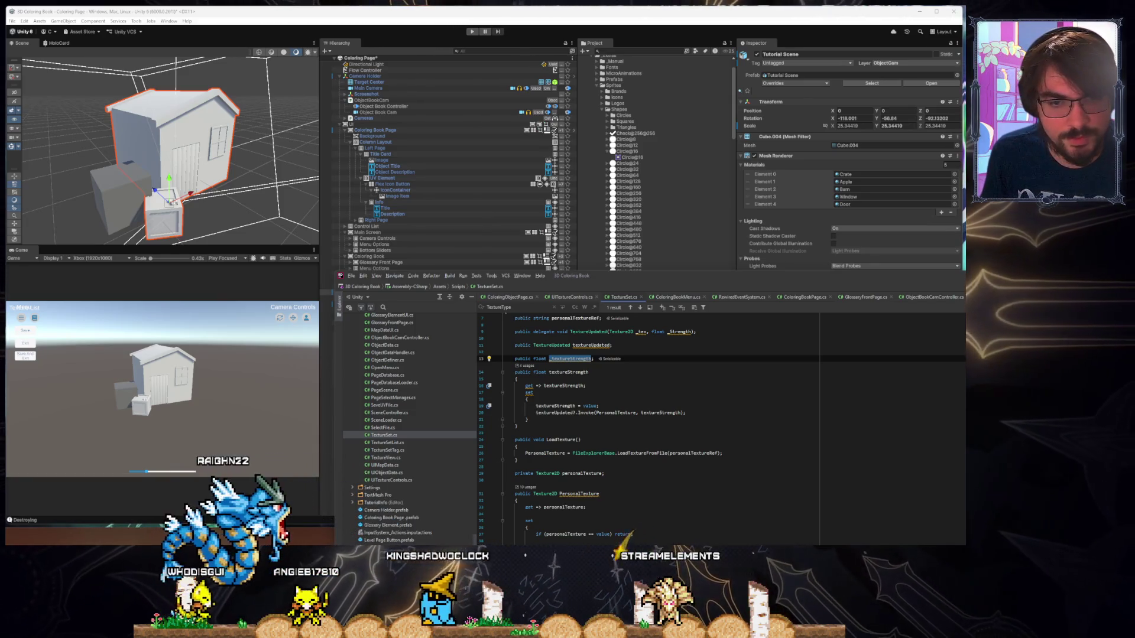
key("Down")
key("Down")
key("Down")
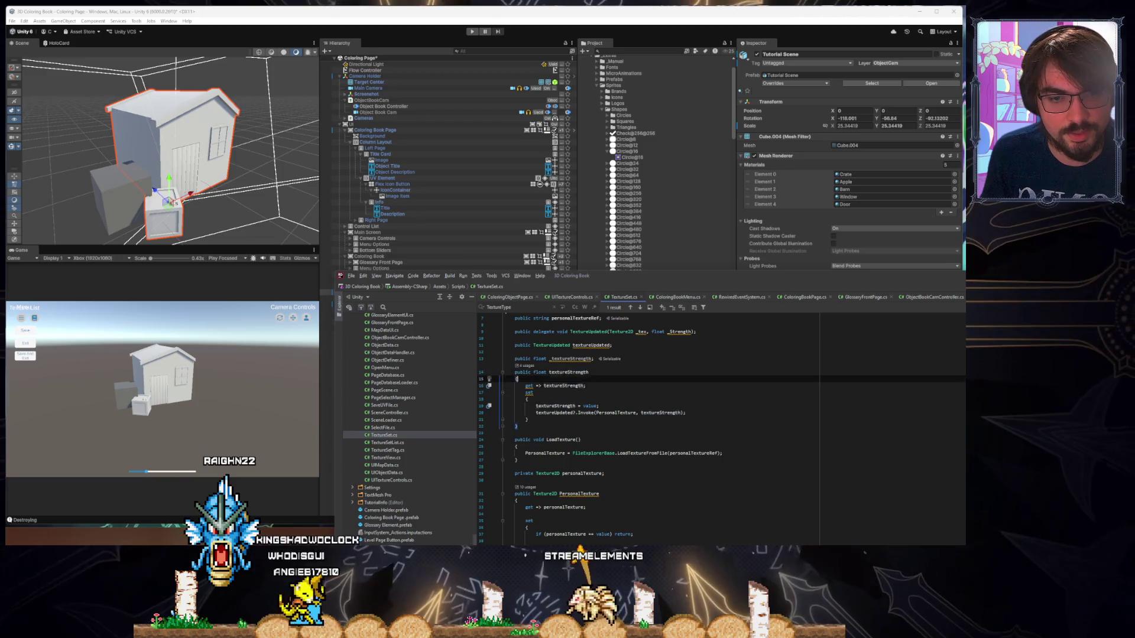
type("_")
key("Return")
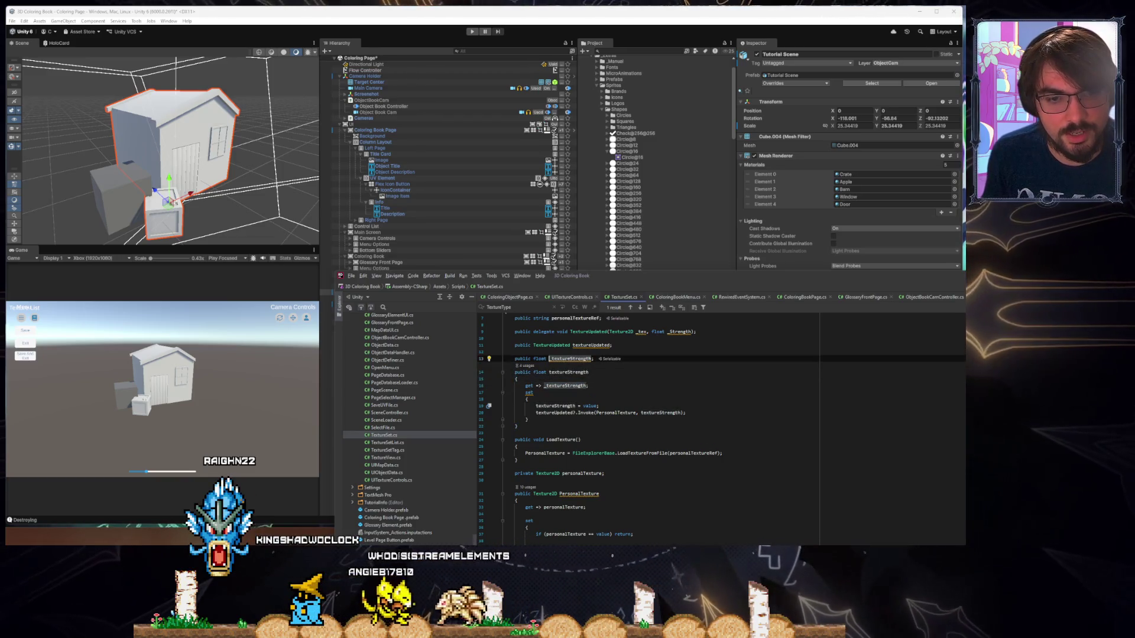
type("private")
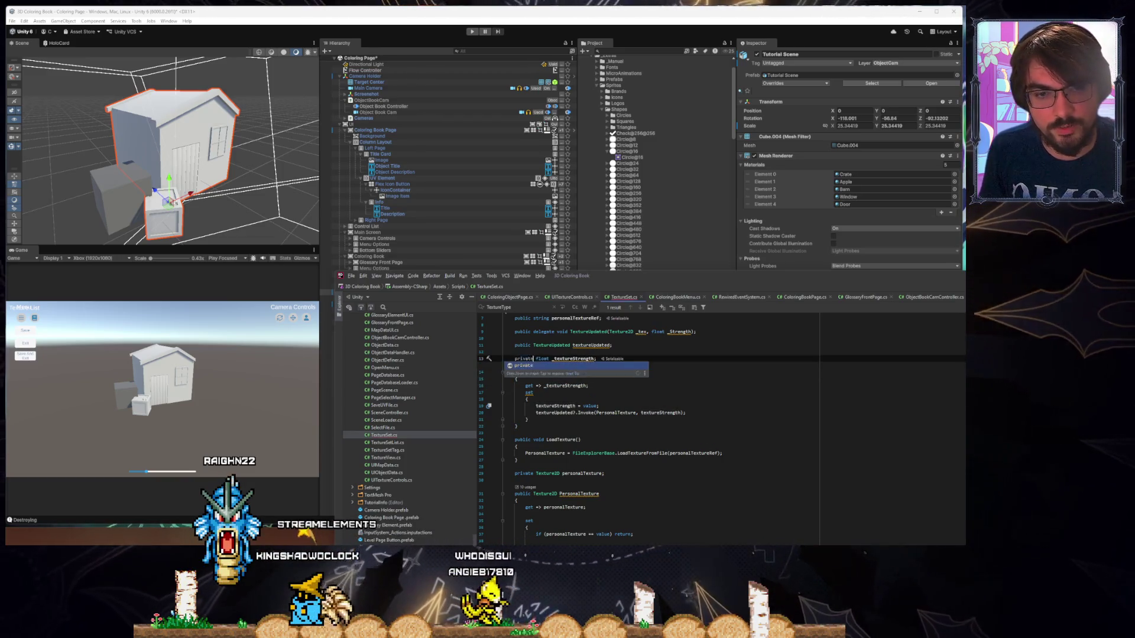
Change the setter and the Invoke call to use _textureStrength
key("Down")
key("Down")
key("Down")
left_click(551, 399)
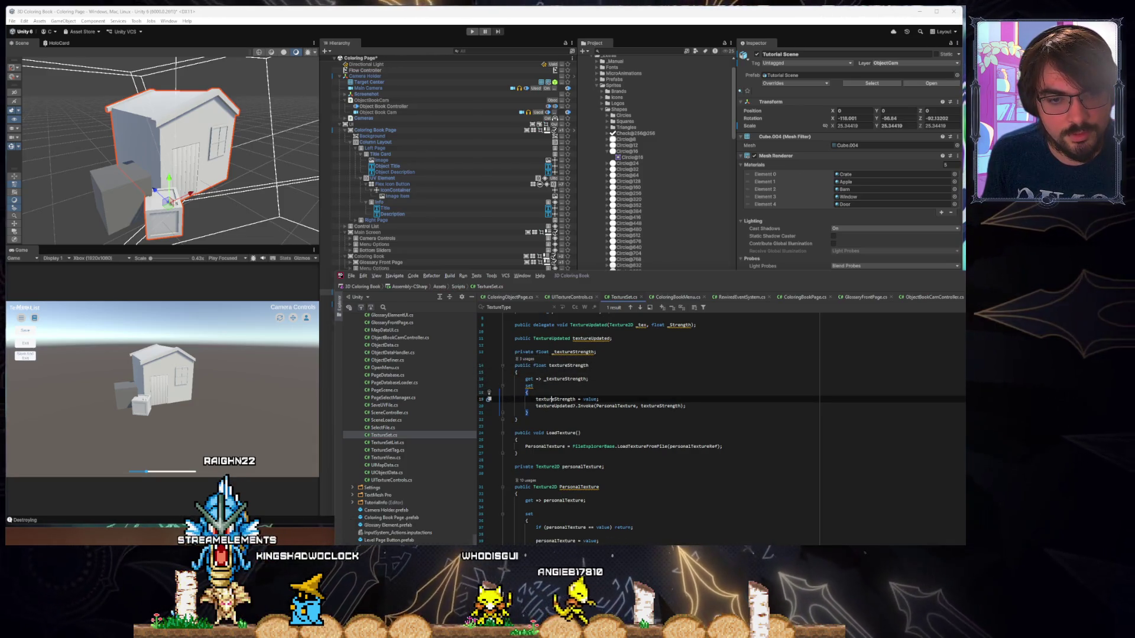
type("_")
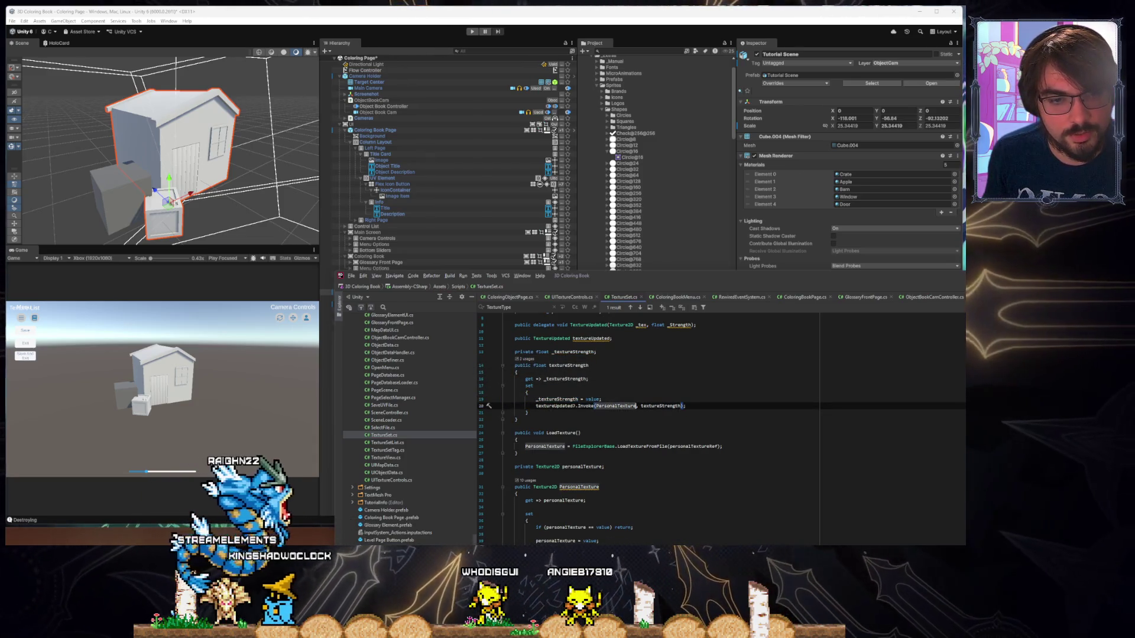
left_click(642, 406)
type("_")
Look over the _textureStrength field declaration, the textureStrength property and personalTexture
key("Down")
key("Down")
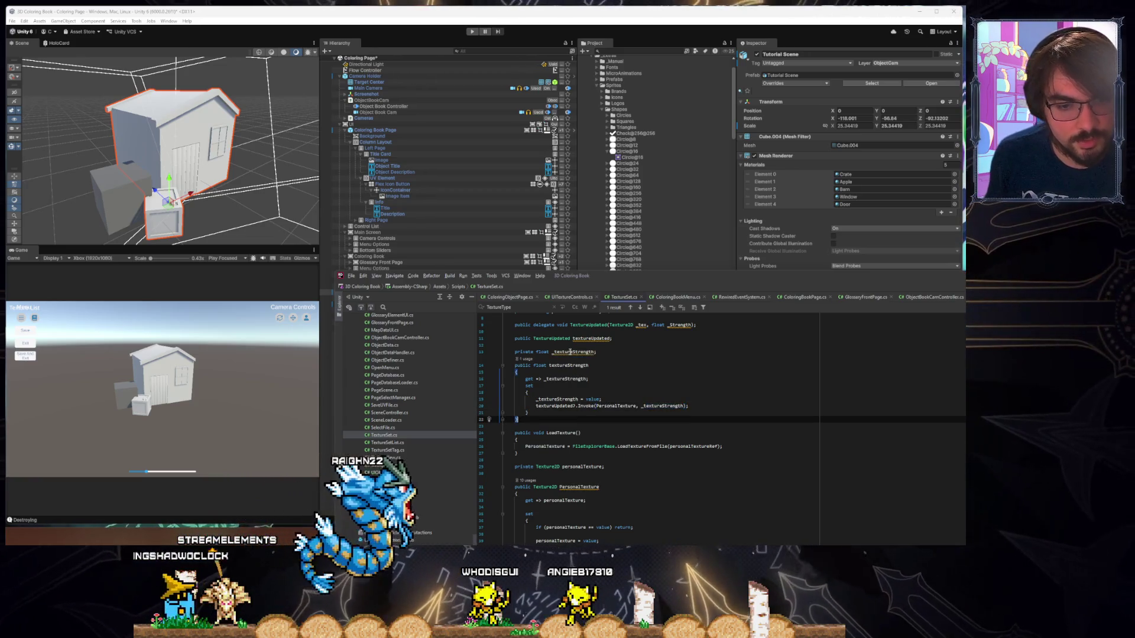
scroll(582, 432, "down", 2)
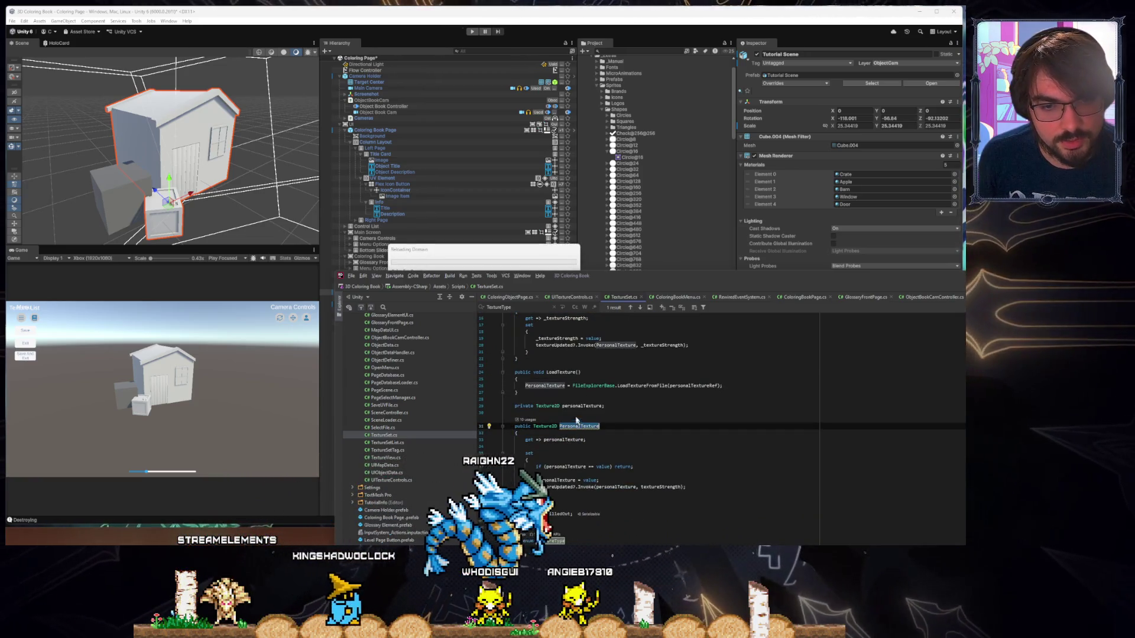
left_click(565, 439, "ctrl")
scroll(622, 433, "up", 5)
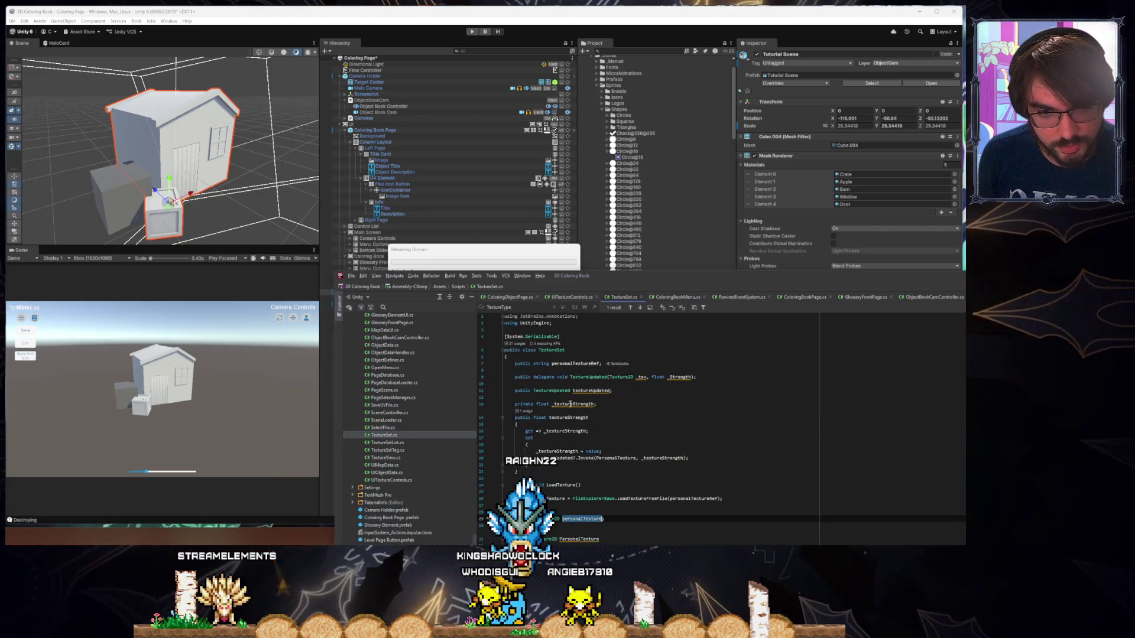
double_click(565, 406)
left_click(604, 417)
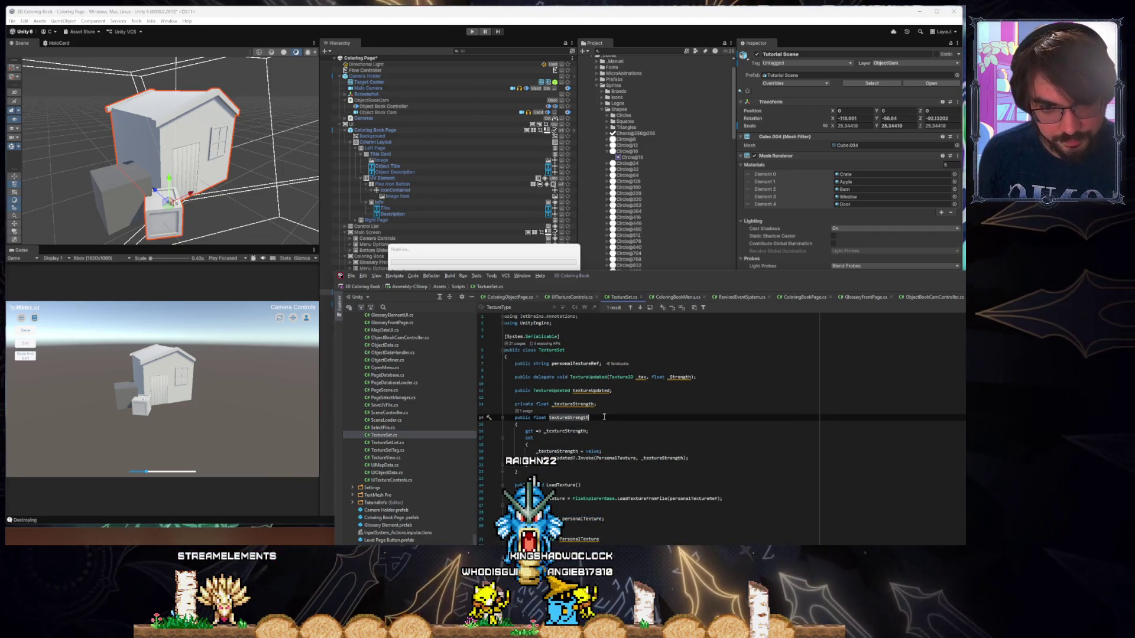
scroll(604, 417, "down", 3)
scroll(604, 418, "up", 2)
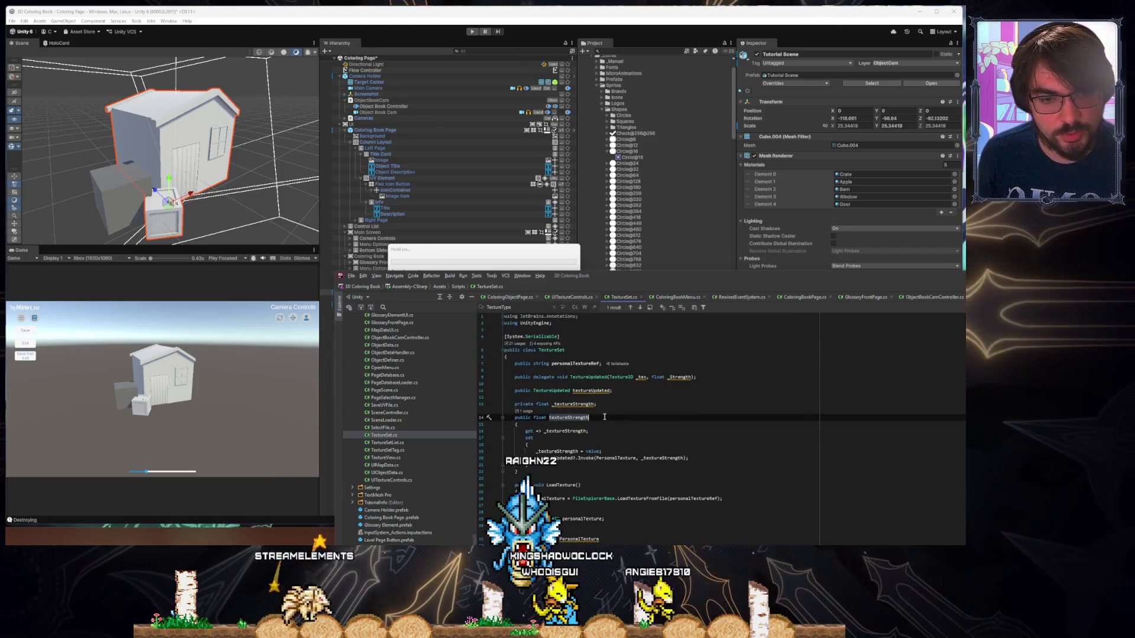
scroll(603, 417, "down", 5)
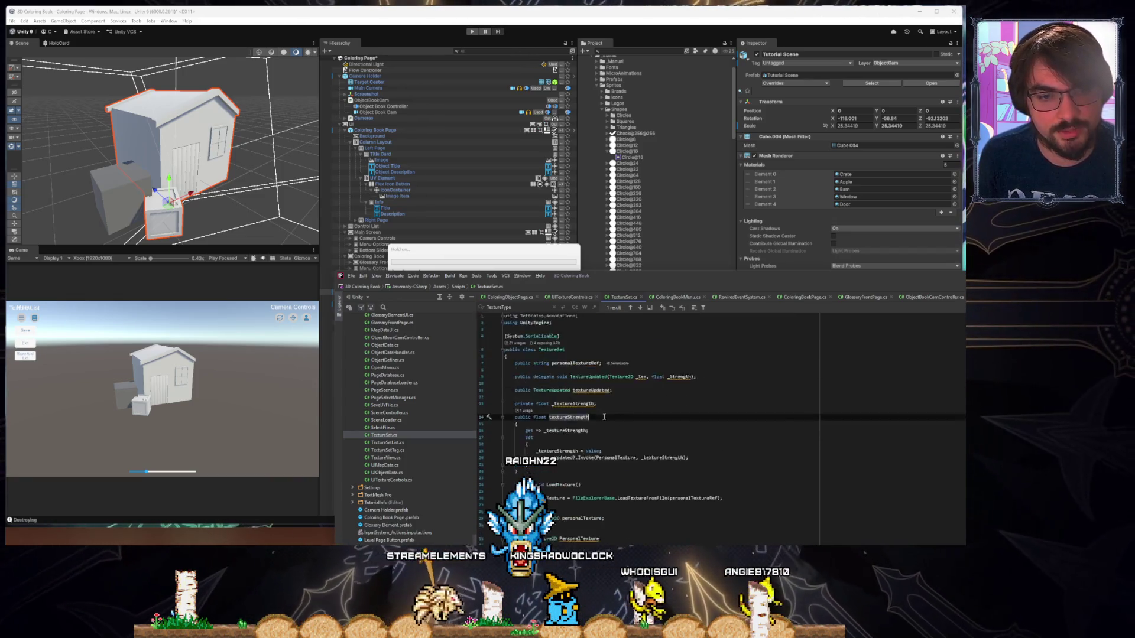
scroll(604, 417, "up", 5)
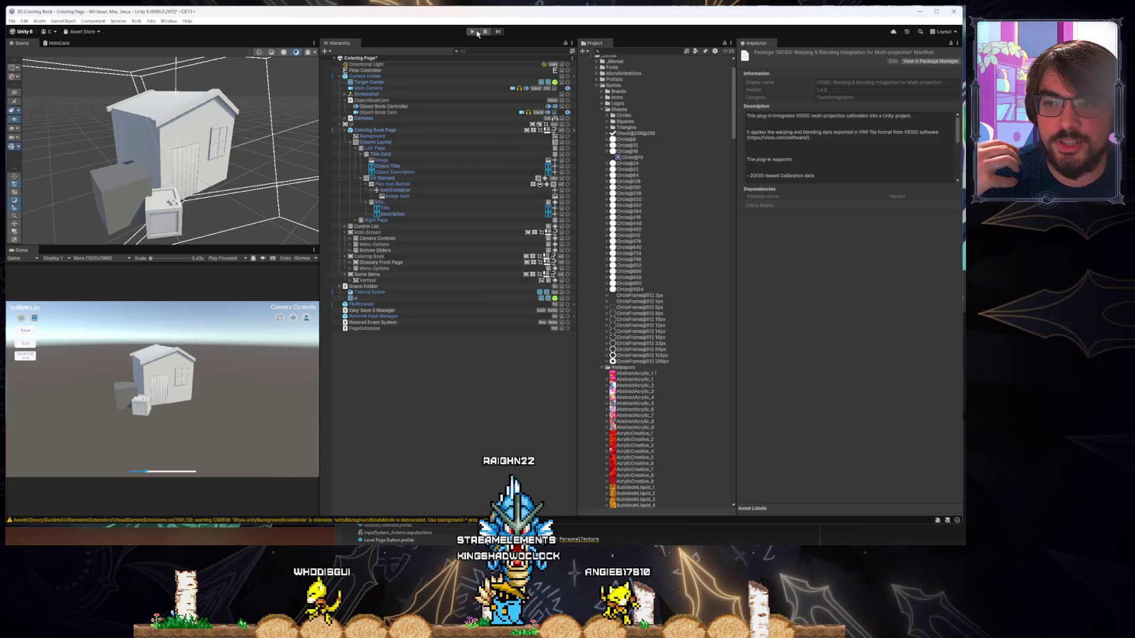
Run the game until the Test Tutorial Scene coloring page shows Color, Spec, Normal and AO sliders at 0.00
left_click(476, 32)
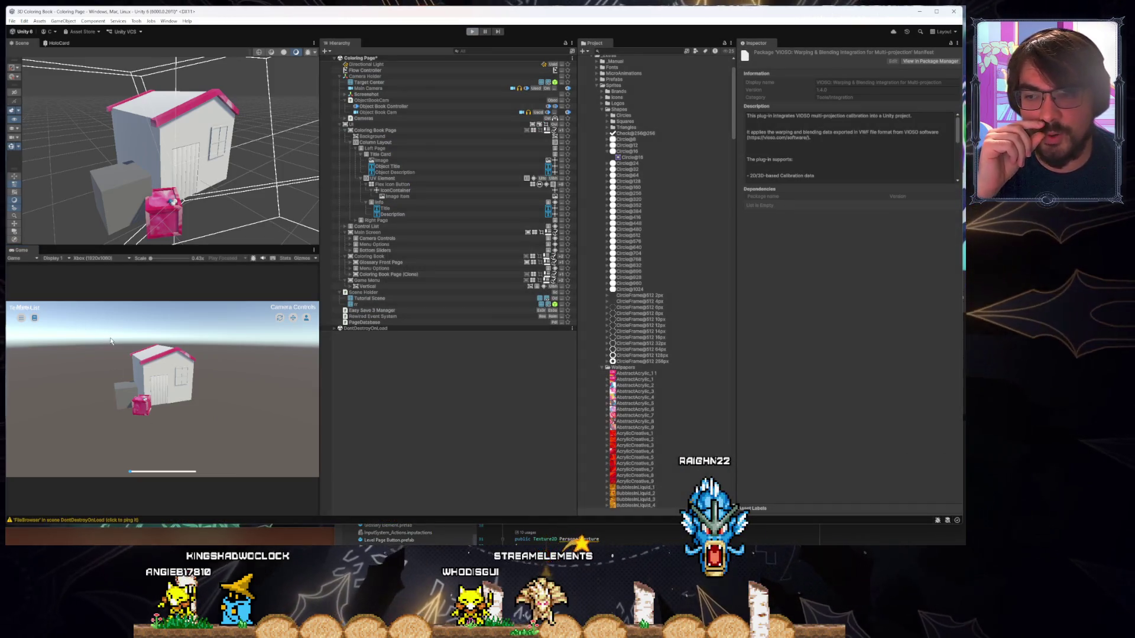
left_click(472, 32)
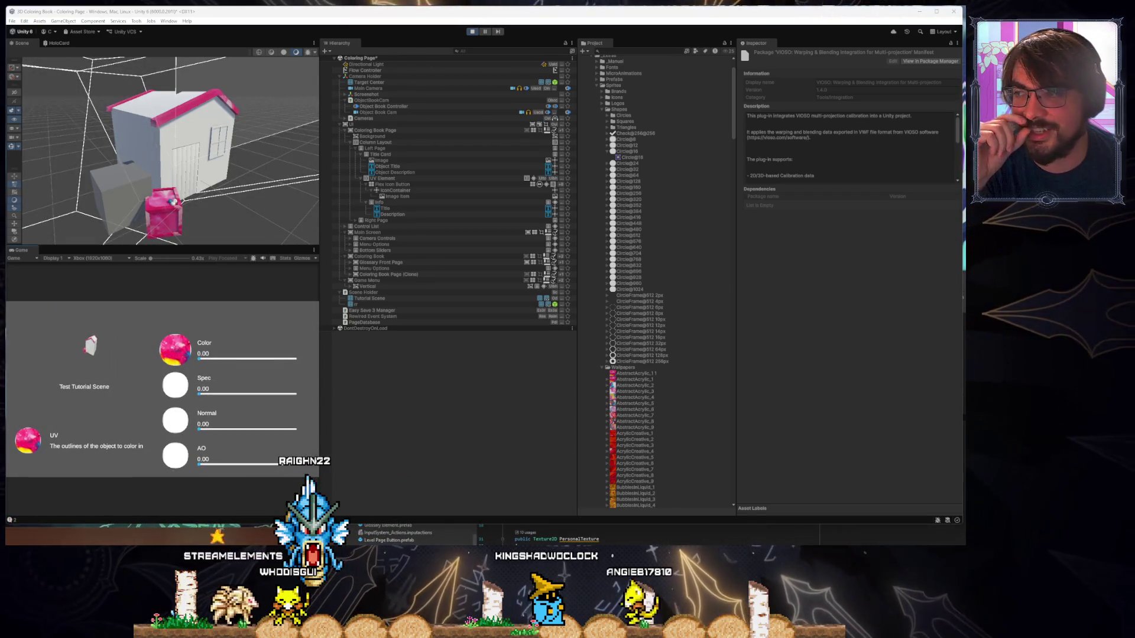
Orbit around the recoloured house from several sides, then select Tutorial Scene to list its materials
left_click_drag(172, 201, 100, 250)
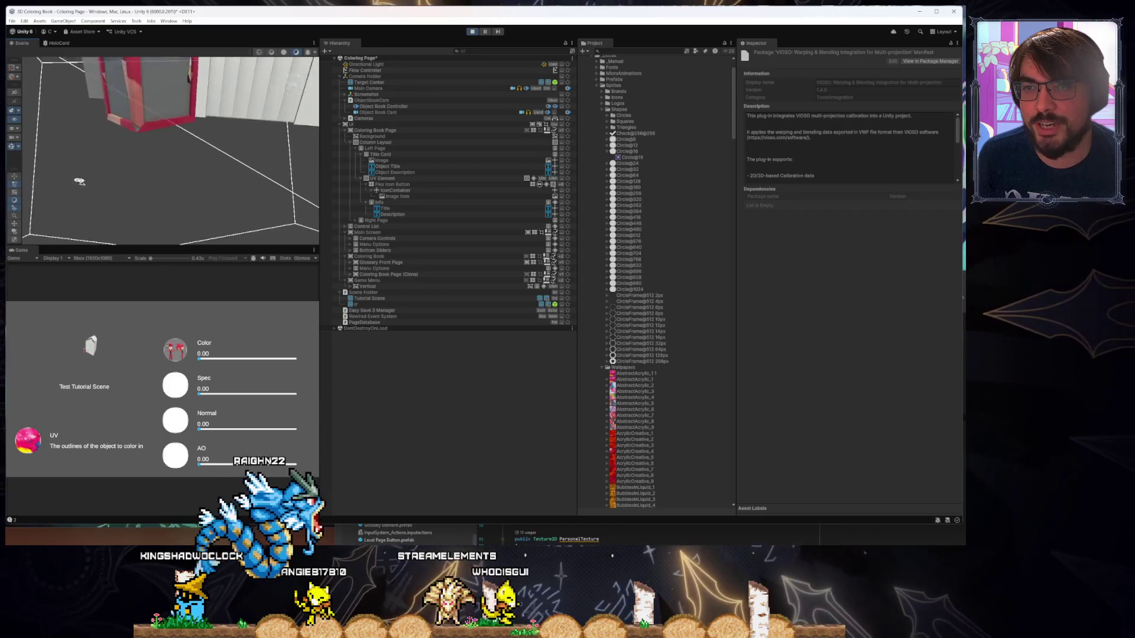
mouse_move(130, 187)
left_mouse_down()
mouse_move(286, 182)
mouse_move(226, 178)
left_mouse_up()
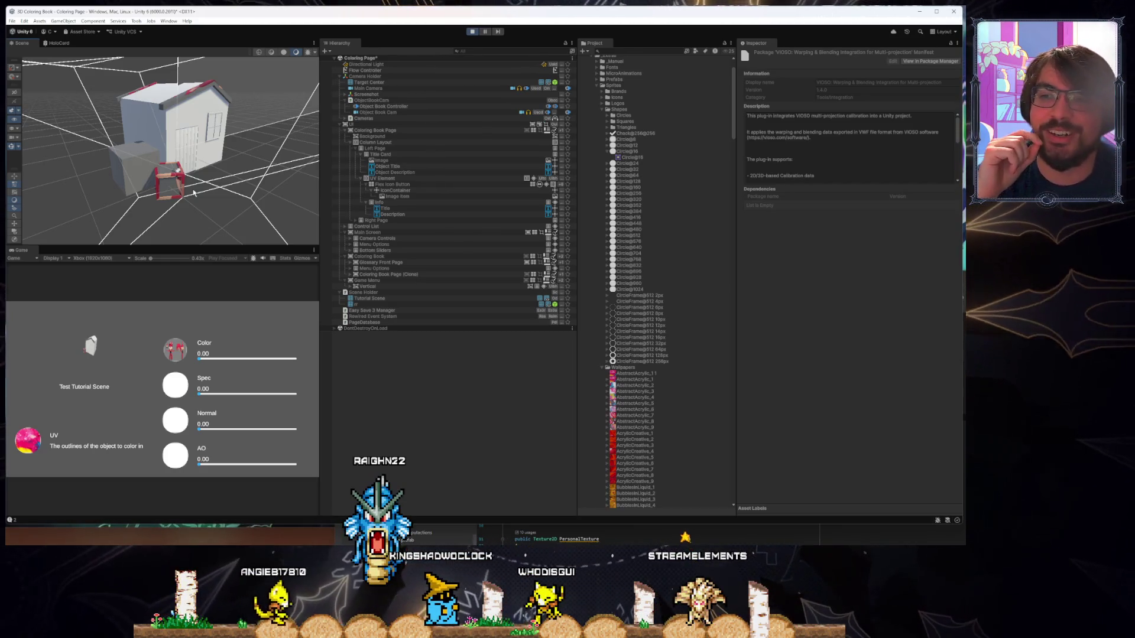
left_click_drag(193, 192, 169, 198)
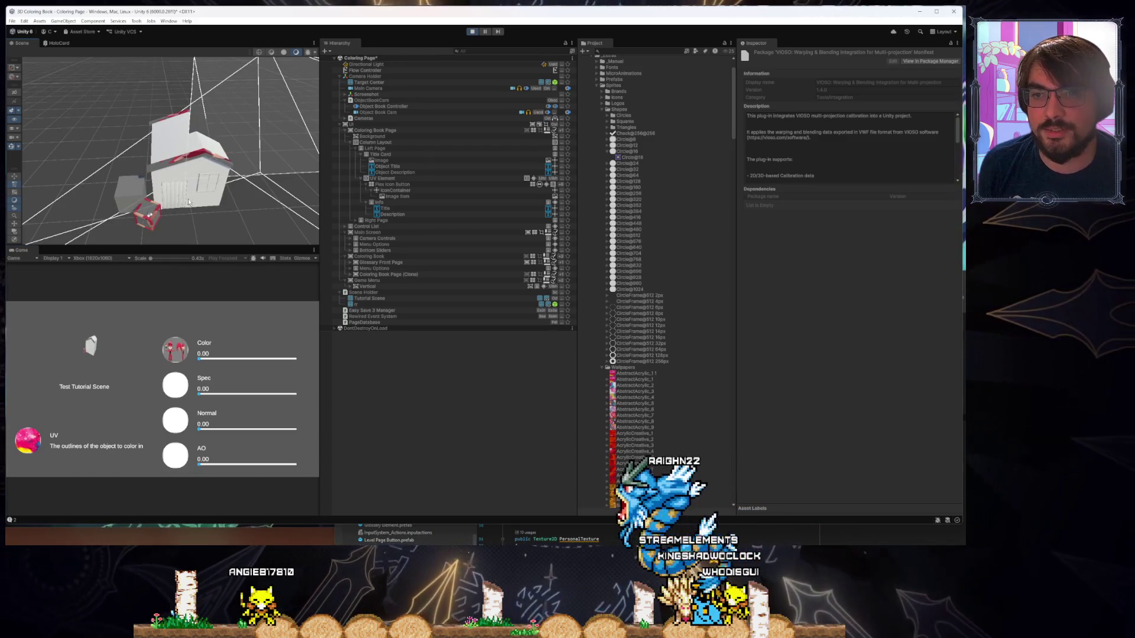
left_click(189, 202)
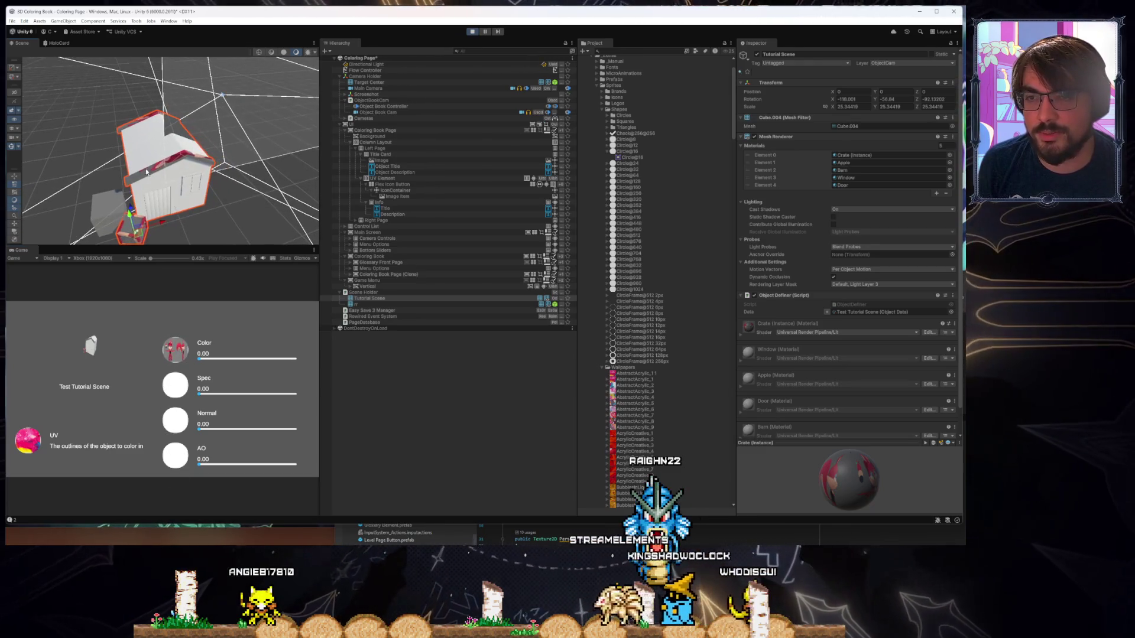
Orbit closer around the selected house, then stop and restart play mode to reload the project
mouse_move(140, 223)
left_mouse_down()
mouse_move(124, 206)
mouse_move(254, 223)
mouse_move(213, 195)
left_mouse_up()
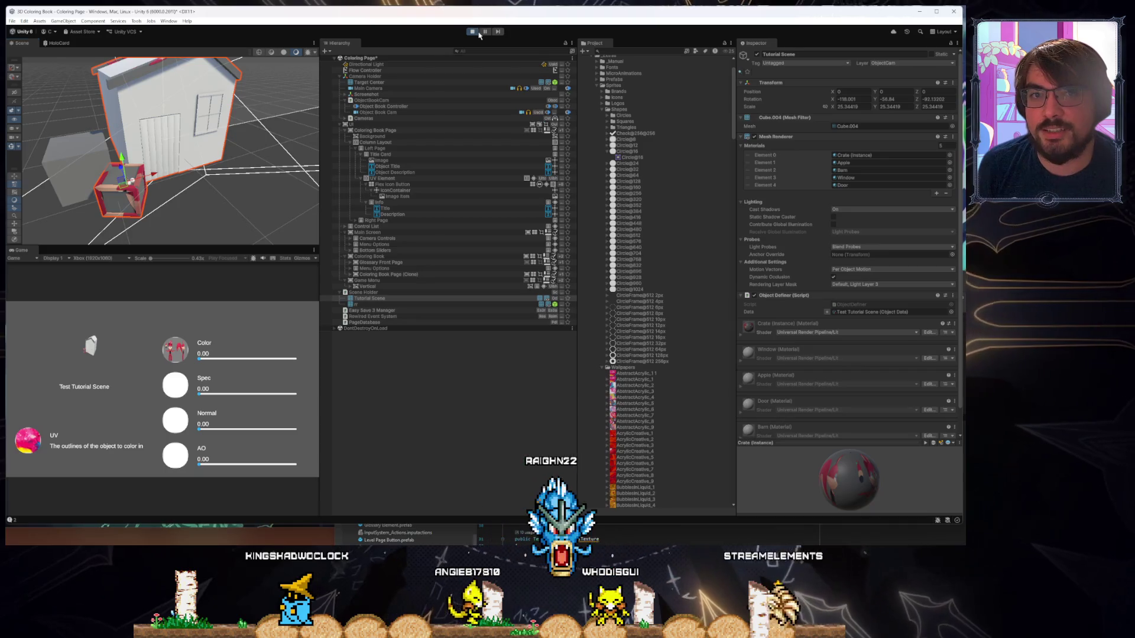
left_click(472, 33)
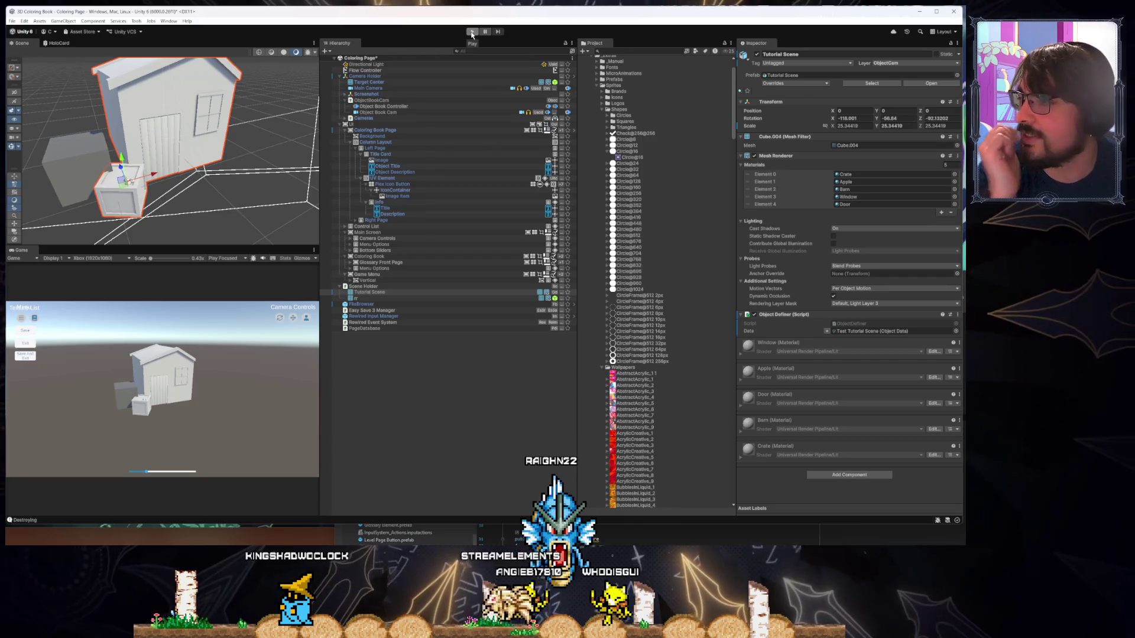
left_click(472, 32)
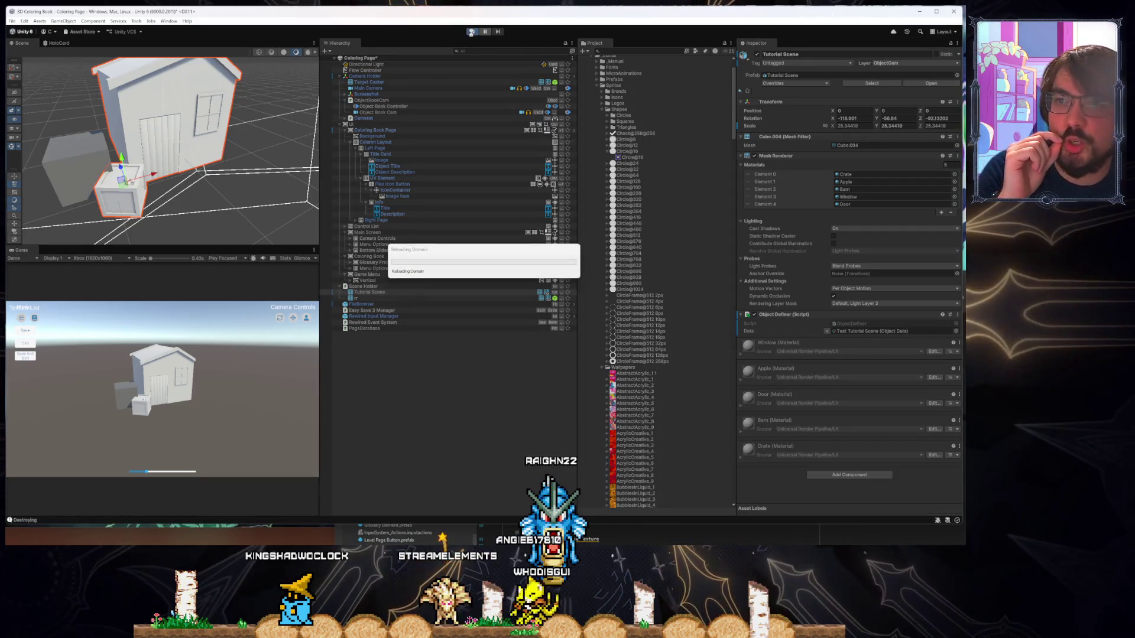